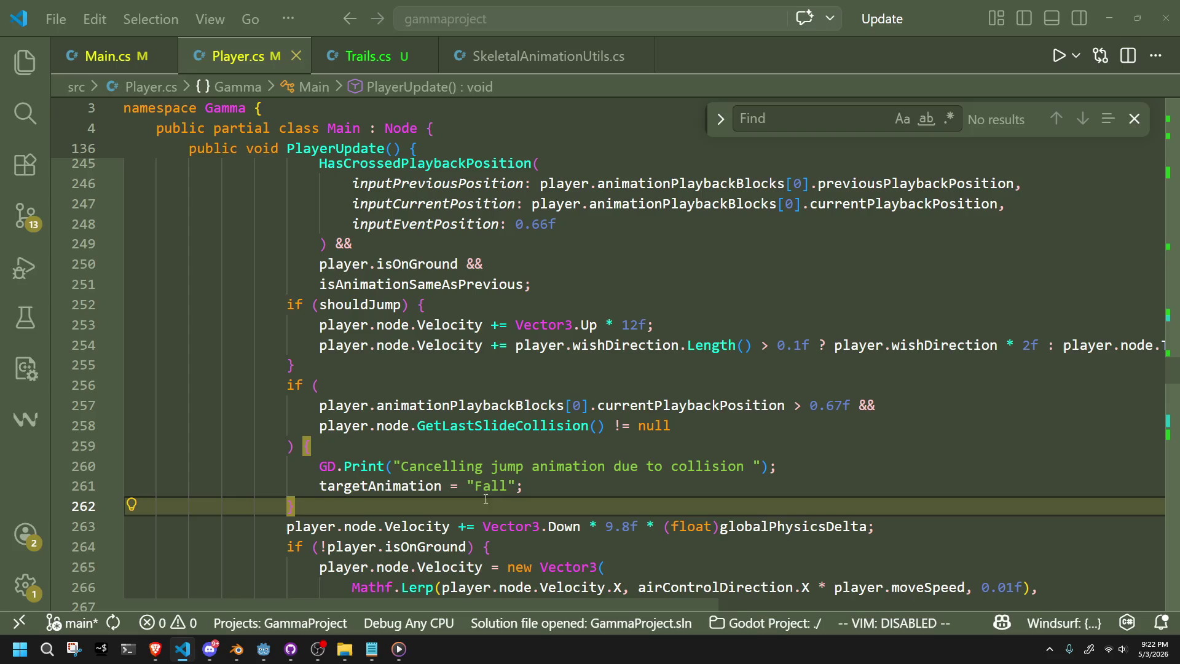
Add an if block after the collision check on animationPlaybackBlocks[0].currentPlaybackPosition, accepting Windsurf's completion.
click(441, 453)
click(465, 505)
key(Return)
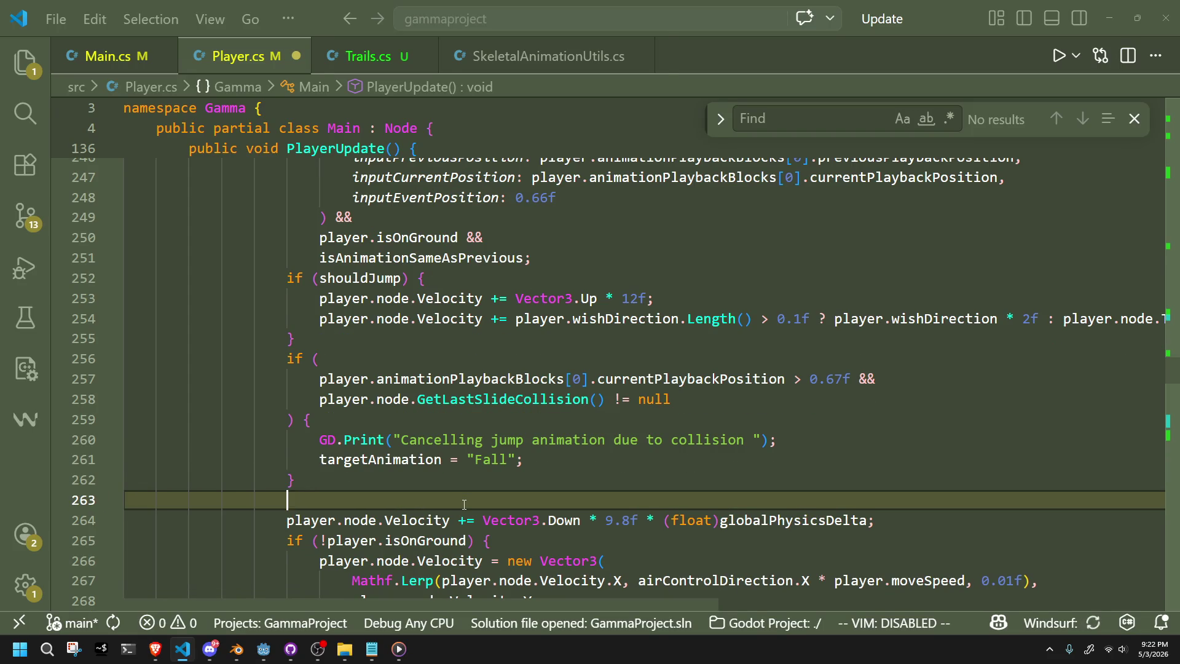
text(if (player)
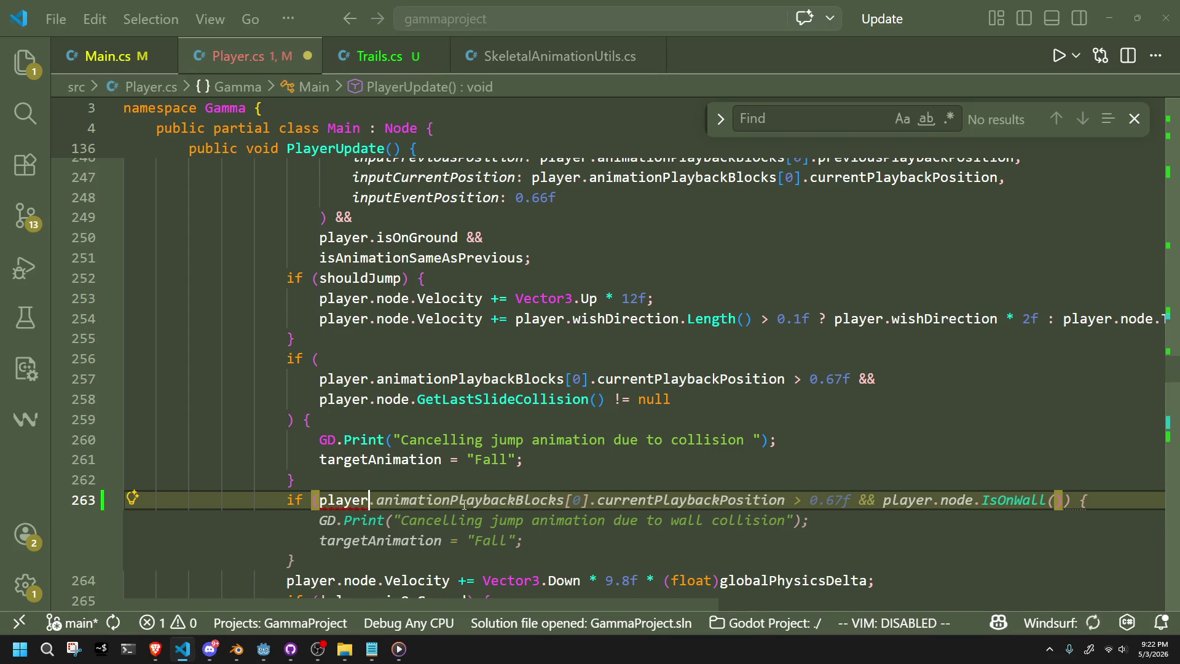
text(.)
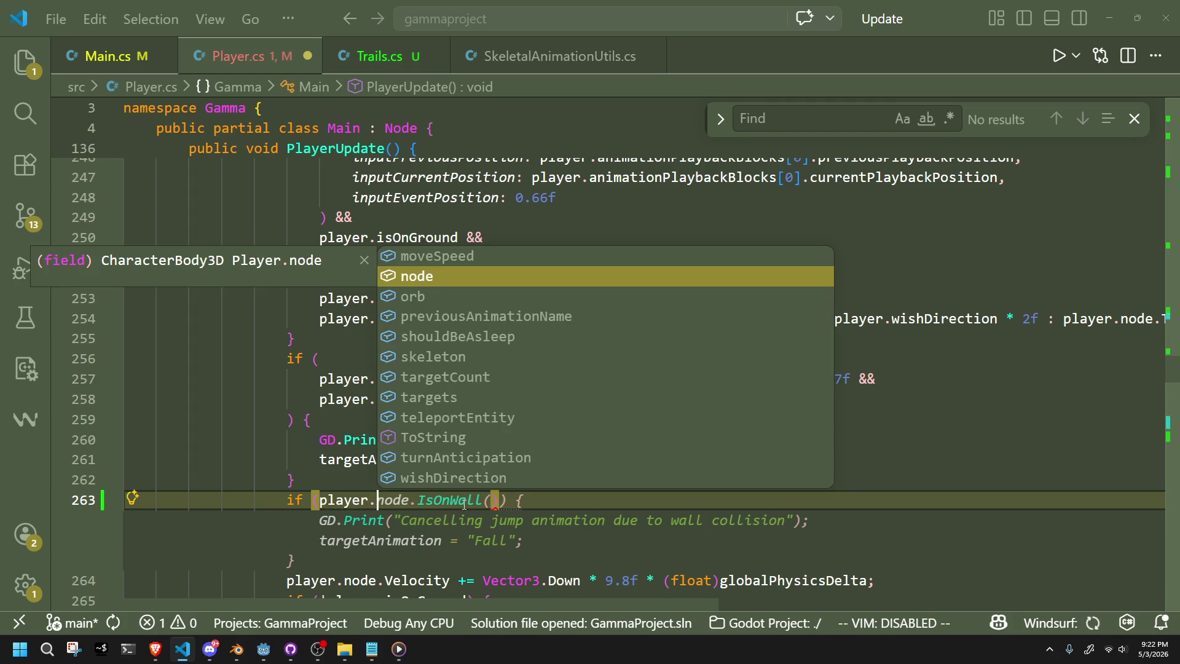
text(animation)
key(Tab)
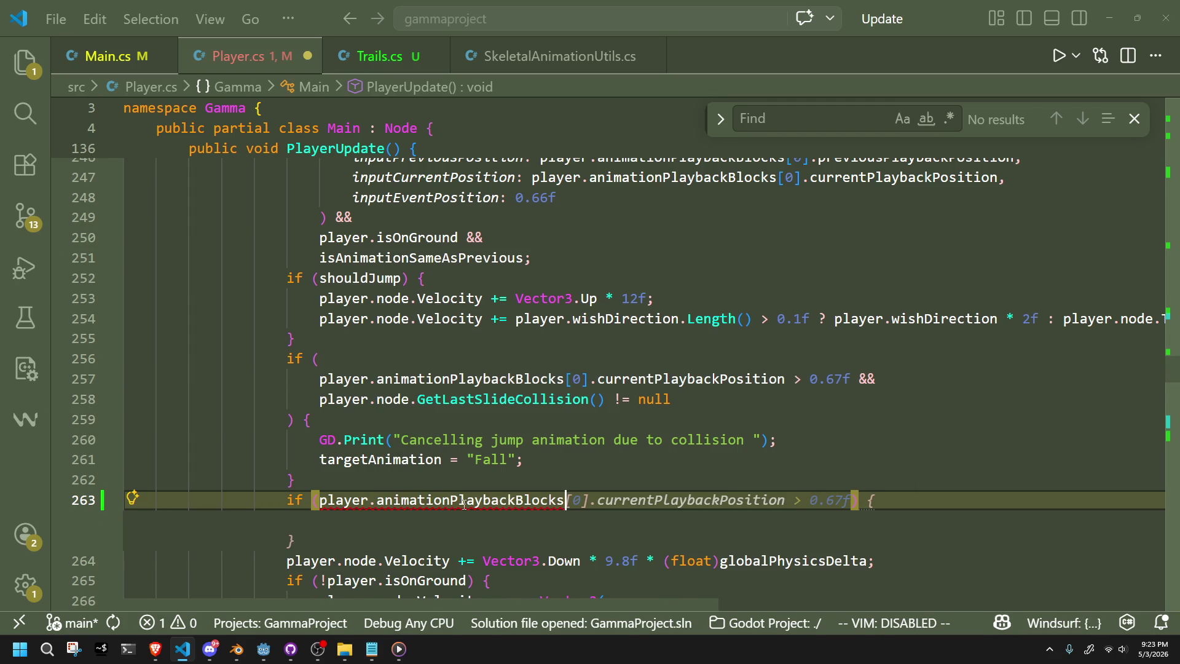
key(Tab)
Delete the 0.67f threshold from the new if condition on line 263.
click(842, 479)
click(810, 480)
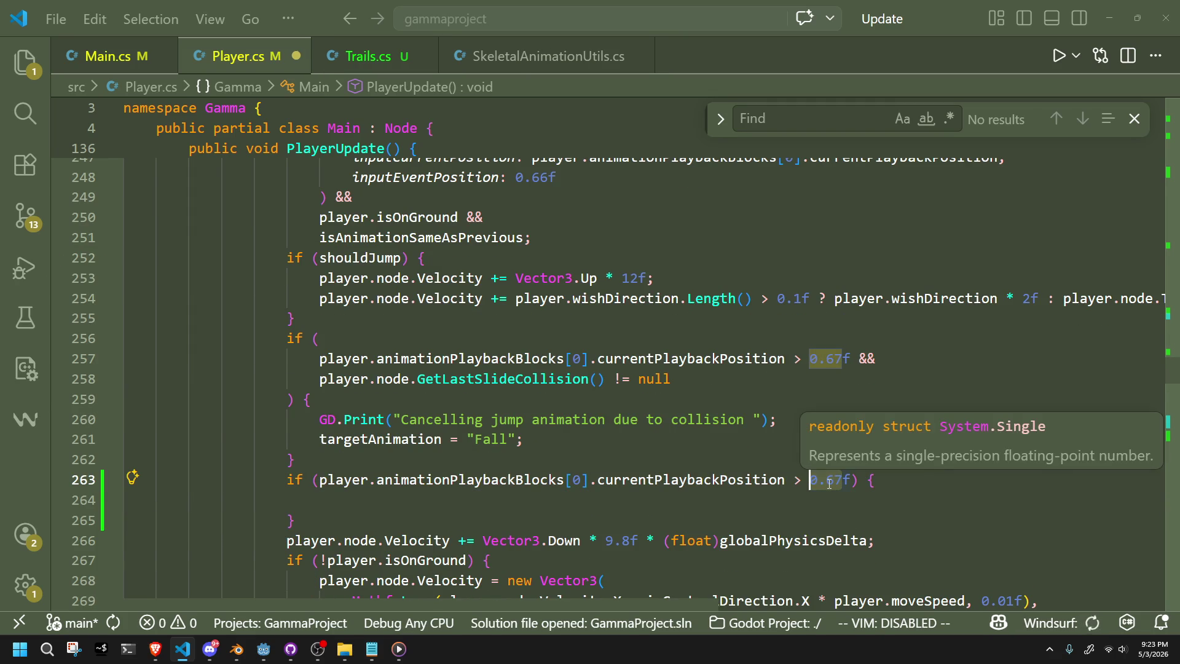
key(Delete)
key(Delete)
key(Delete)
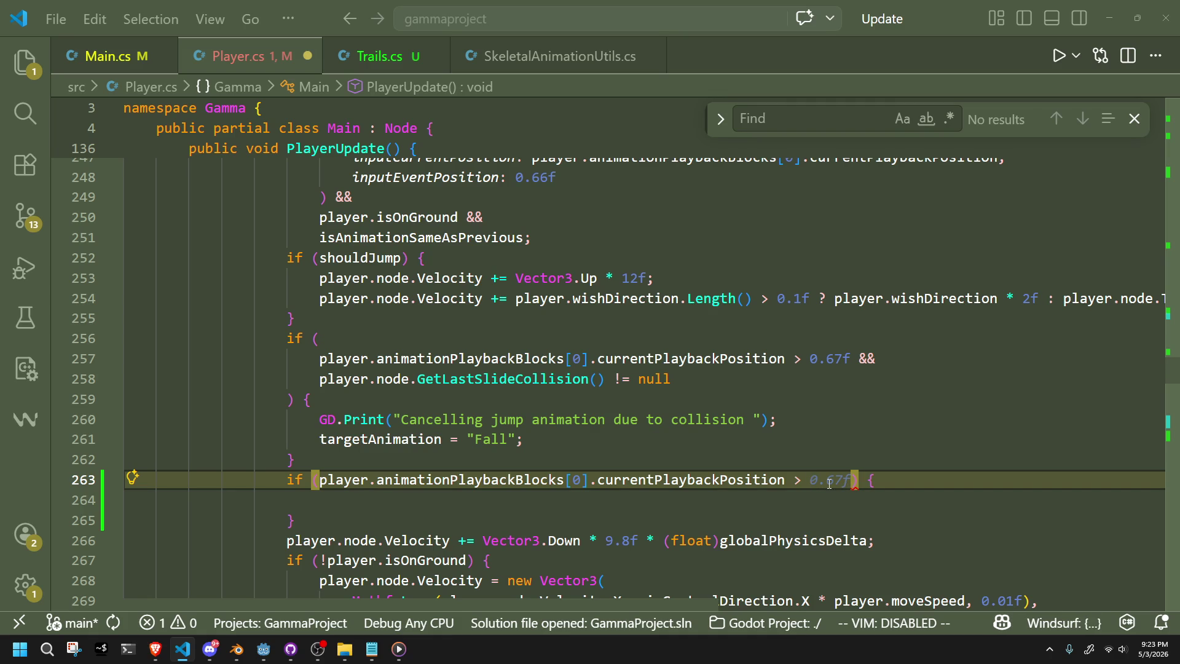
scroll(830, 483, up, 4)
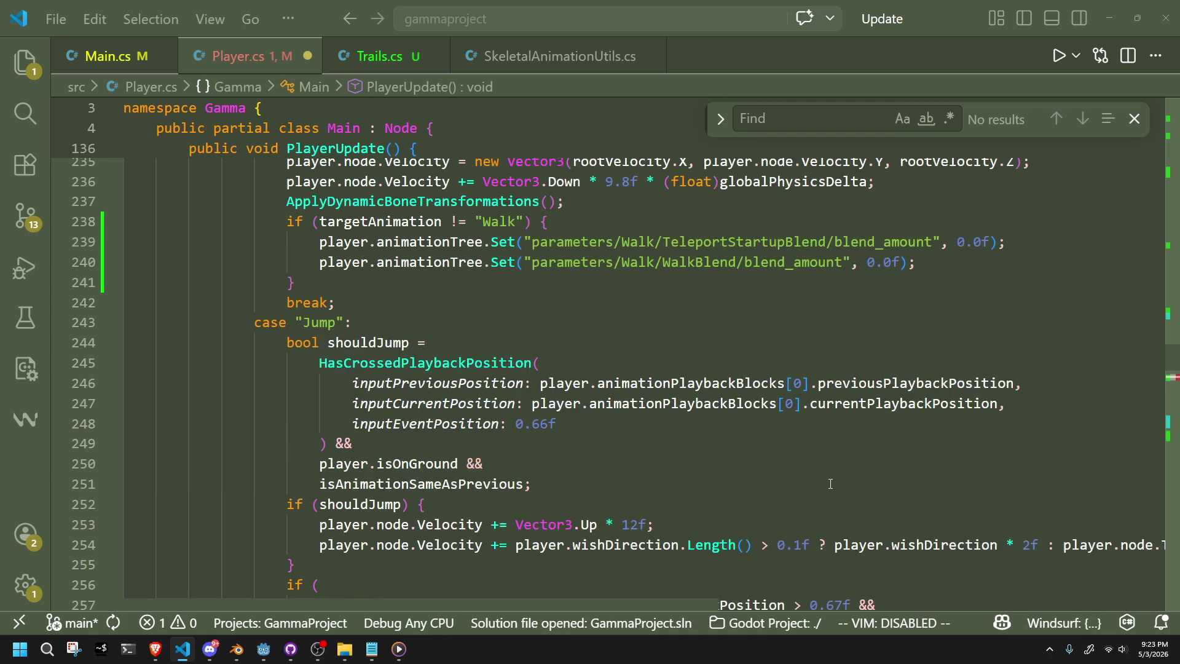
scroll(831, 483, up, 12)
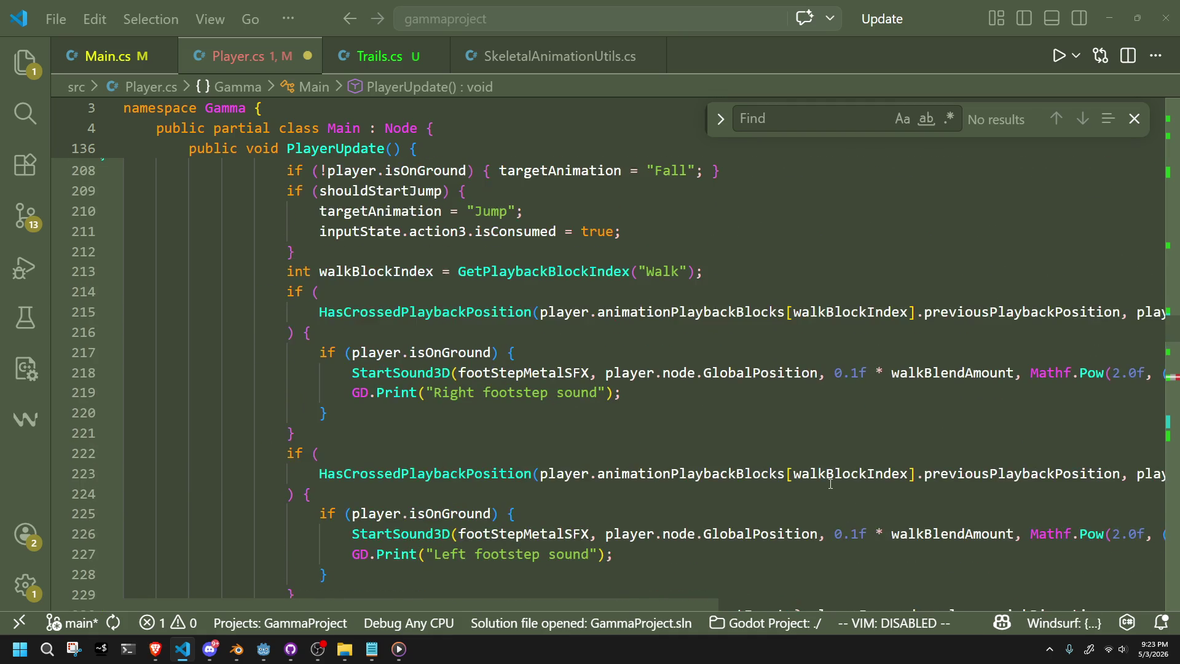
scroll(831, 484, up, 4)
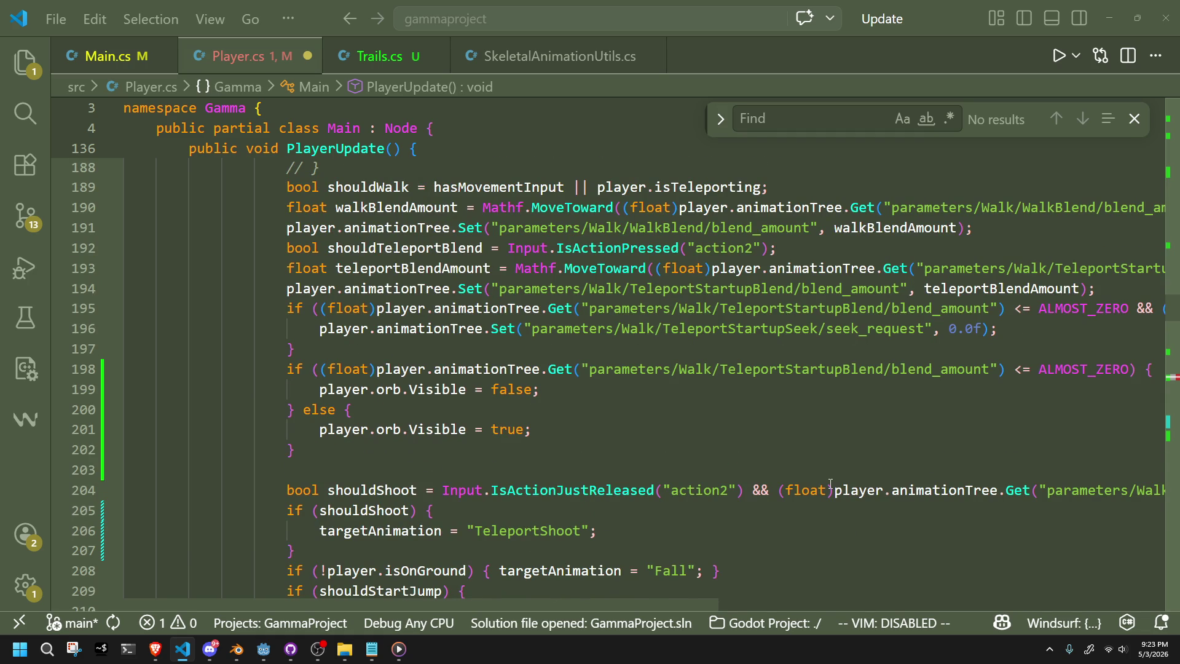
scroll(830, 473, up, 1)
drag(1017, 240, 1171, 240)
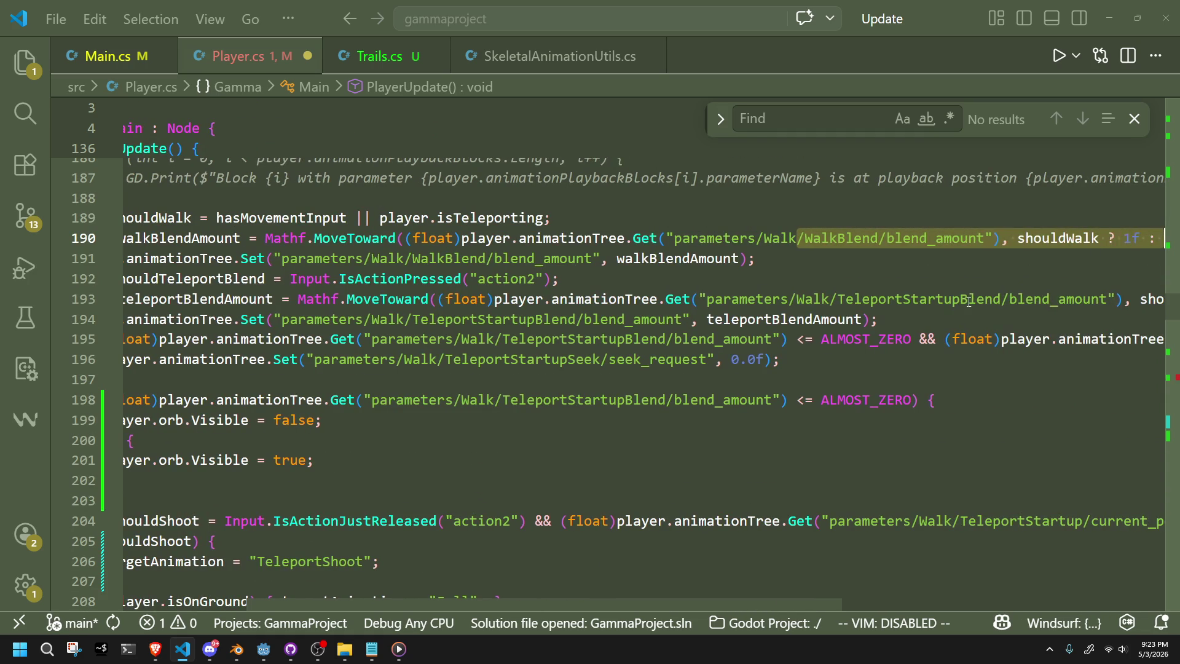
click(969, 300)
mouse_move(642, 400)
mouse_down()
mouse_move(406, 400)
mouse_move(123, 340)
mouse_move(221, 226)
mouse_up()
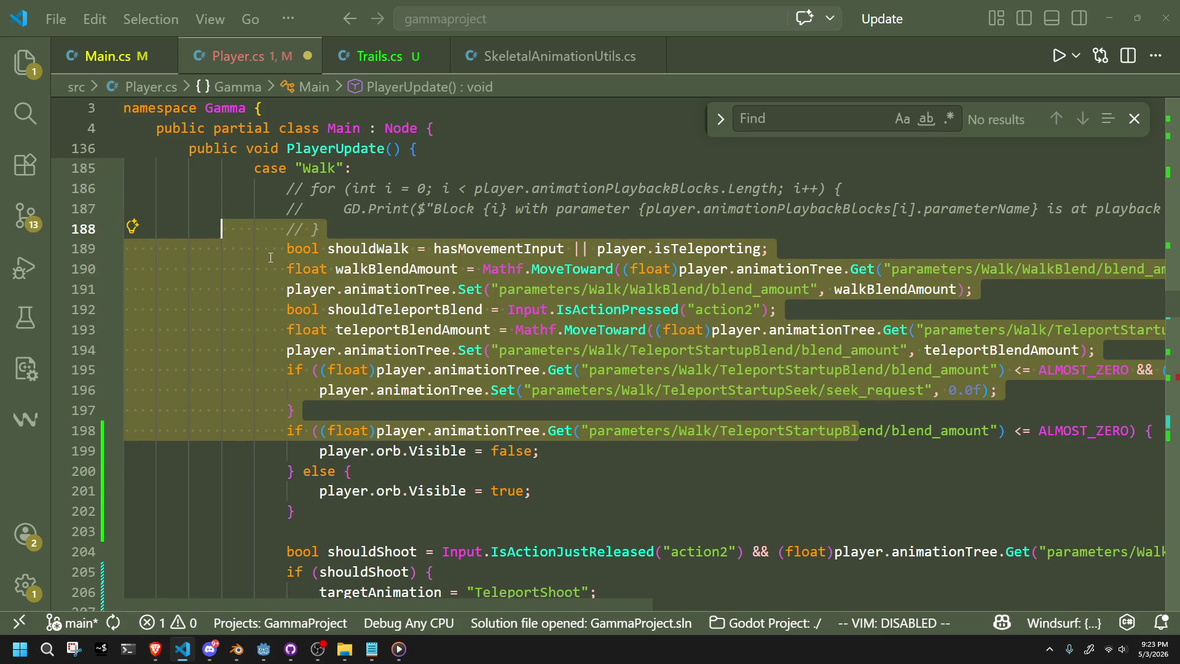
click(929, 220)
scroll(929, 221, up, 1)
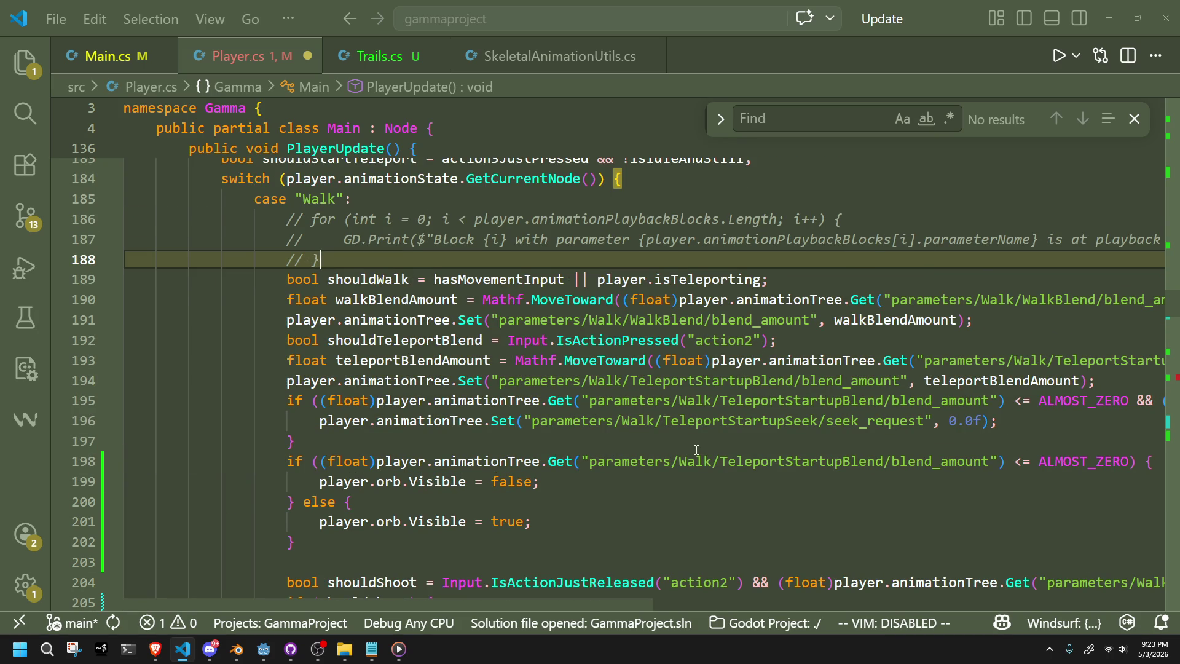
scroll(696, 450, down, 3)
scroll(697, 450, down, 5)
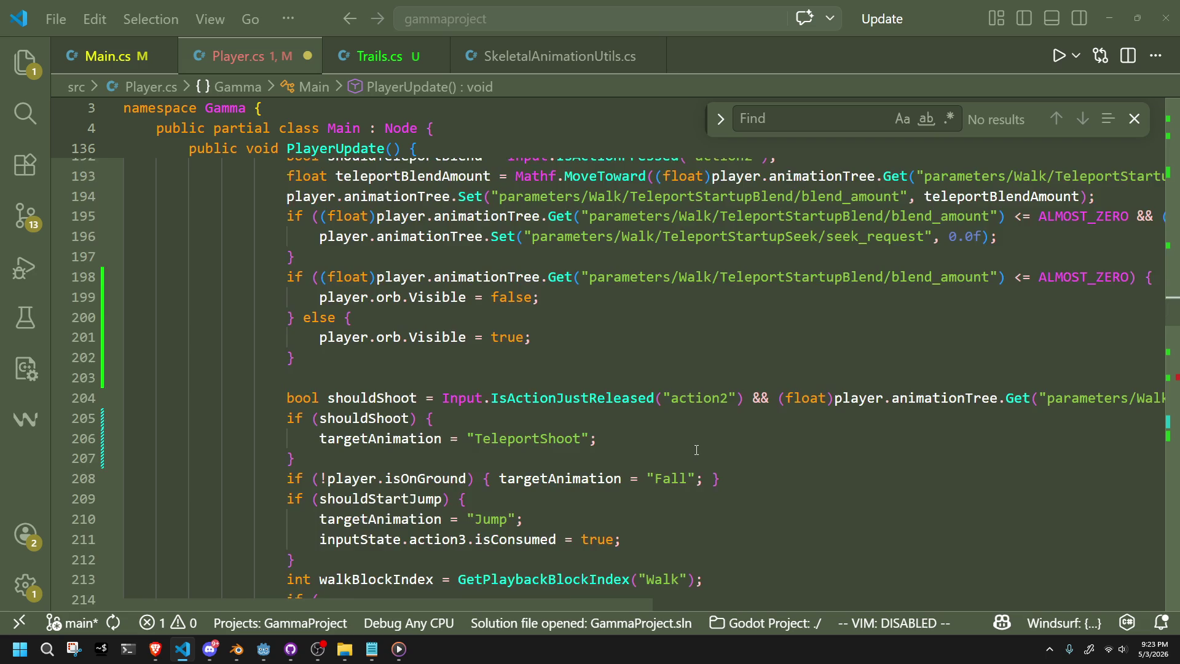
mouse_move(935, 405)
mouse_down()
mouse_move(1156, 409)
mouse_move(633, 465)
mouse_move(117, 471)
mouse_up()
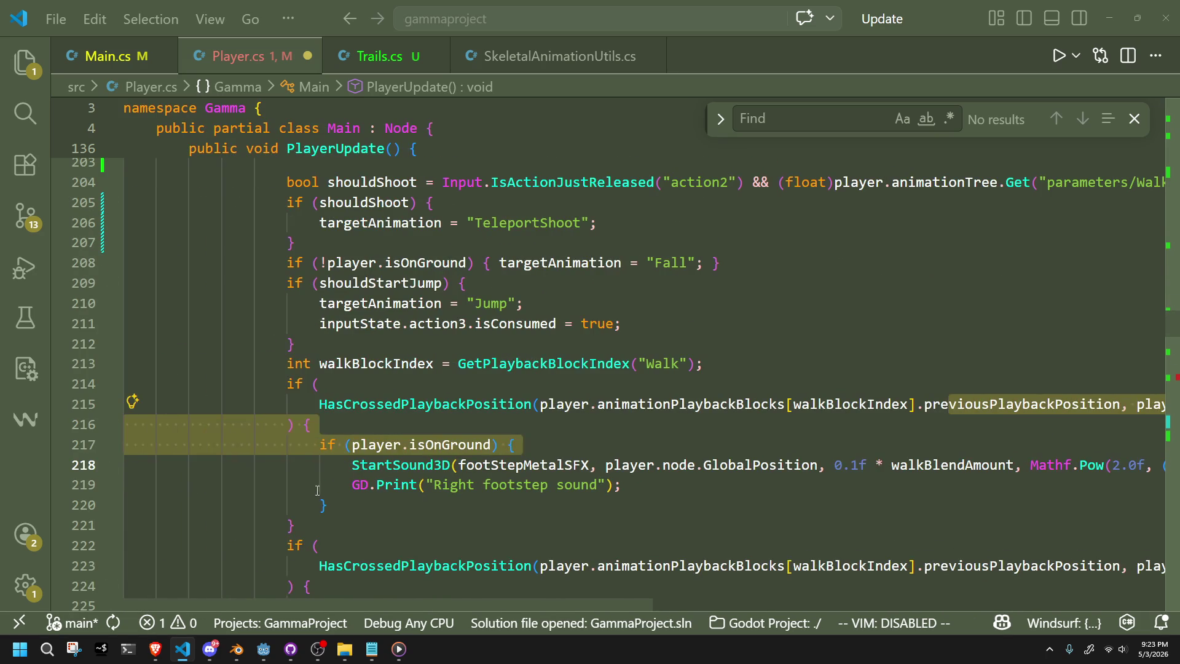
click(315, 545)
scroll(508, 542, down, 4)
scroll(508, 542, up, 4)
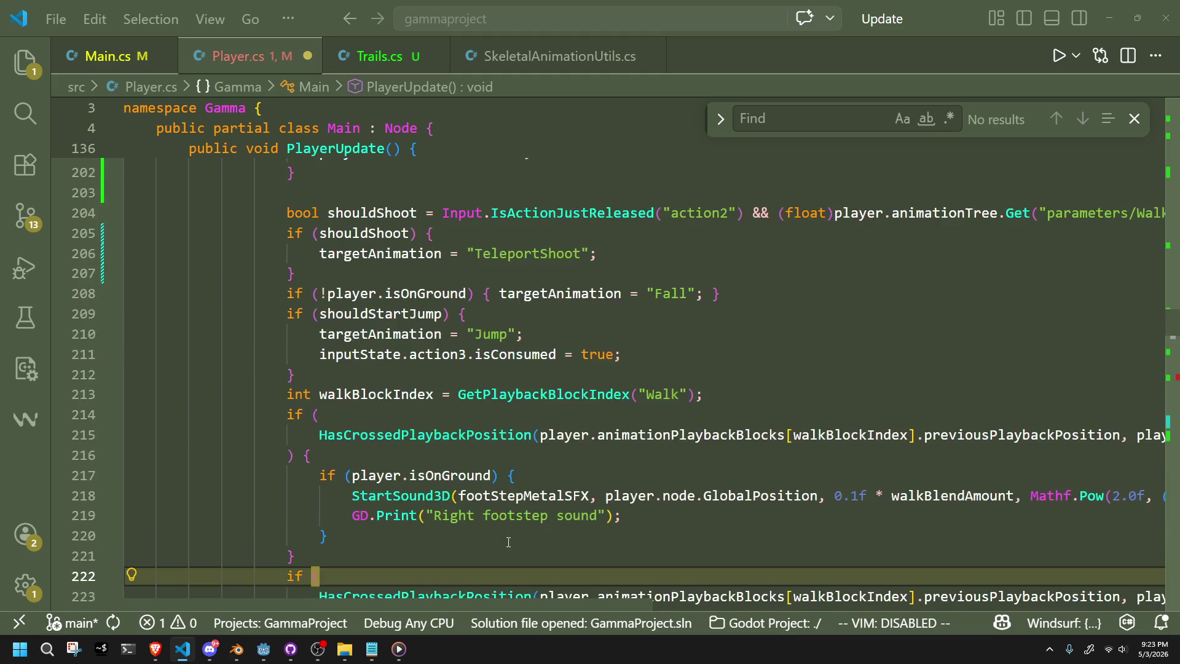
scroll(508, 541, up, 4)
scroll(511, 541, up, 3)
scroll(511, 541, up, 4)
scroll(512, 541, up, 7)
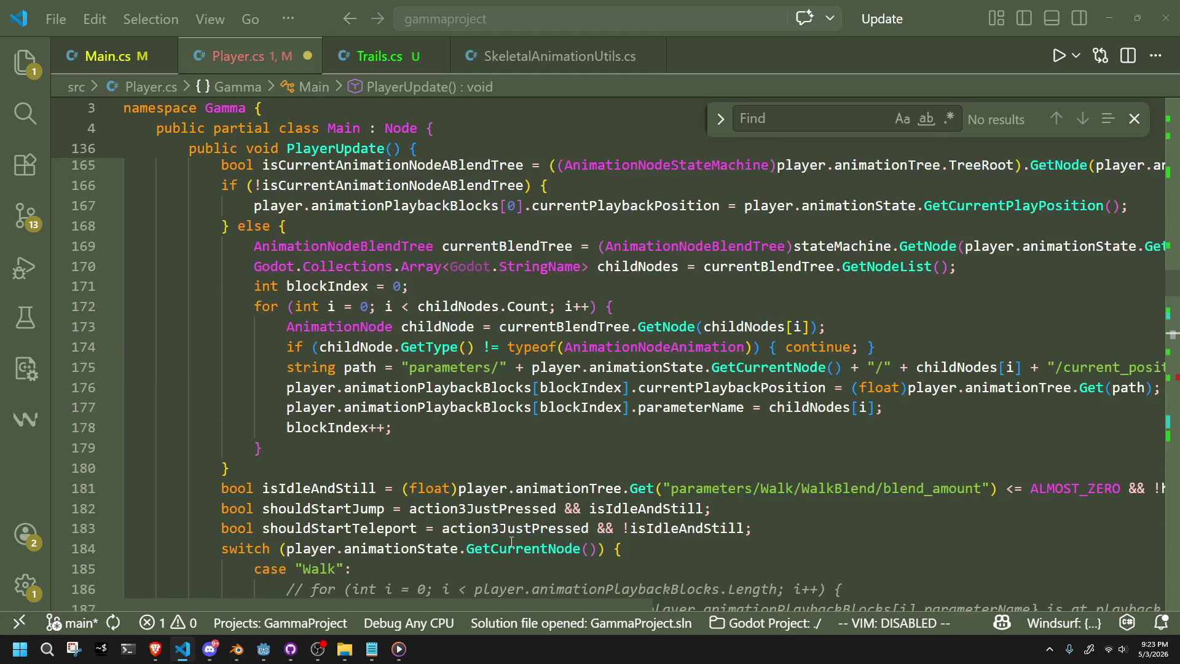
scroll(512, 542, up, 2)
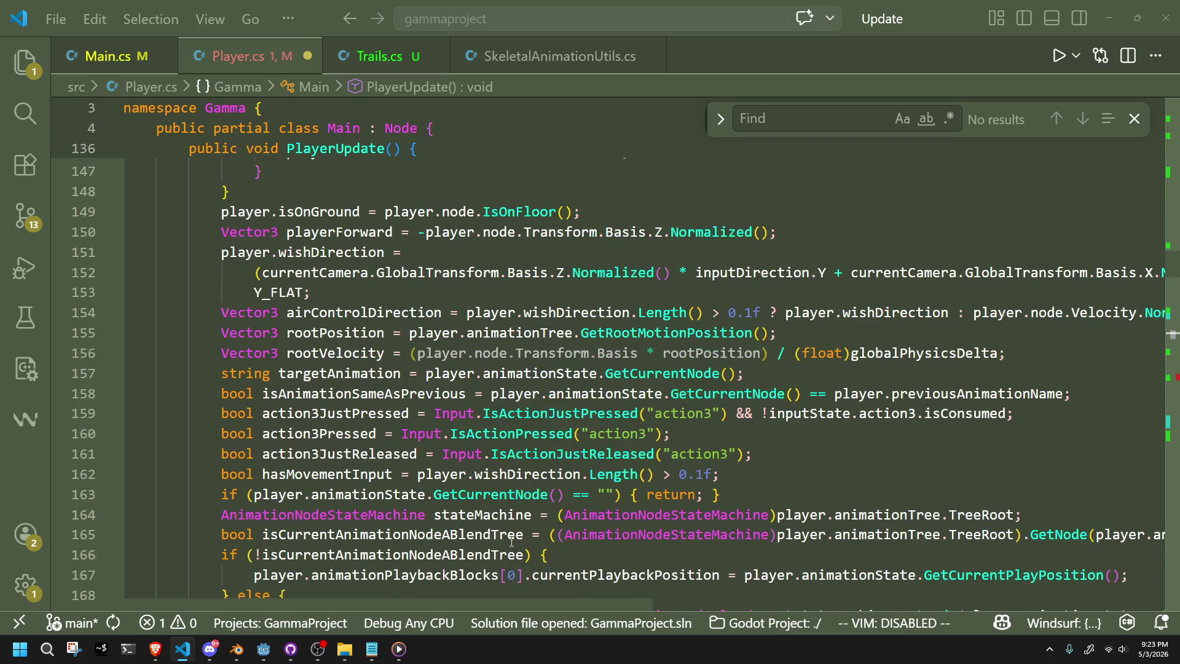
scroll(512, 541, down, 1)
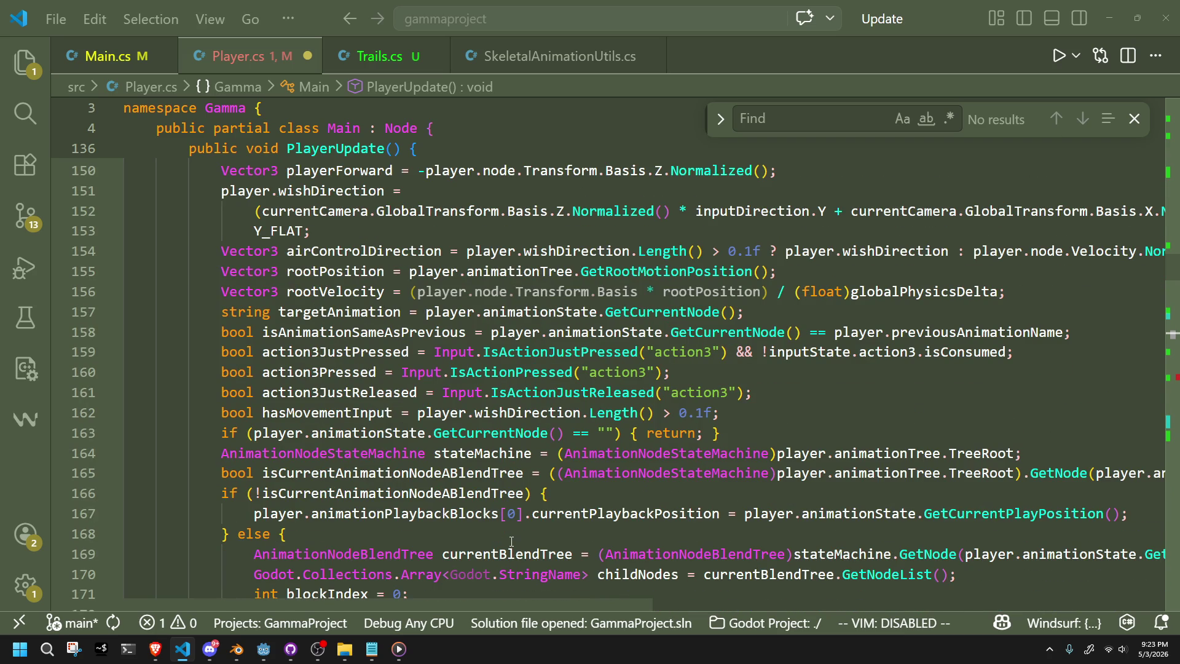
key(alt+Tab)
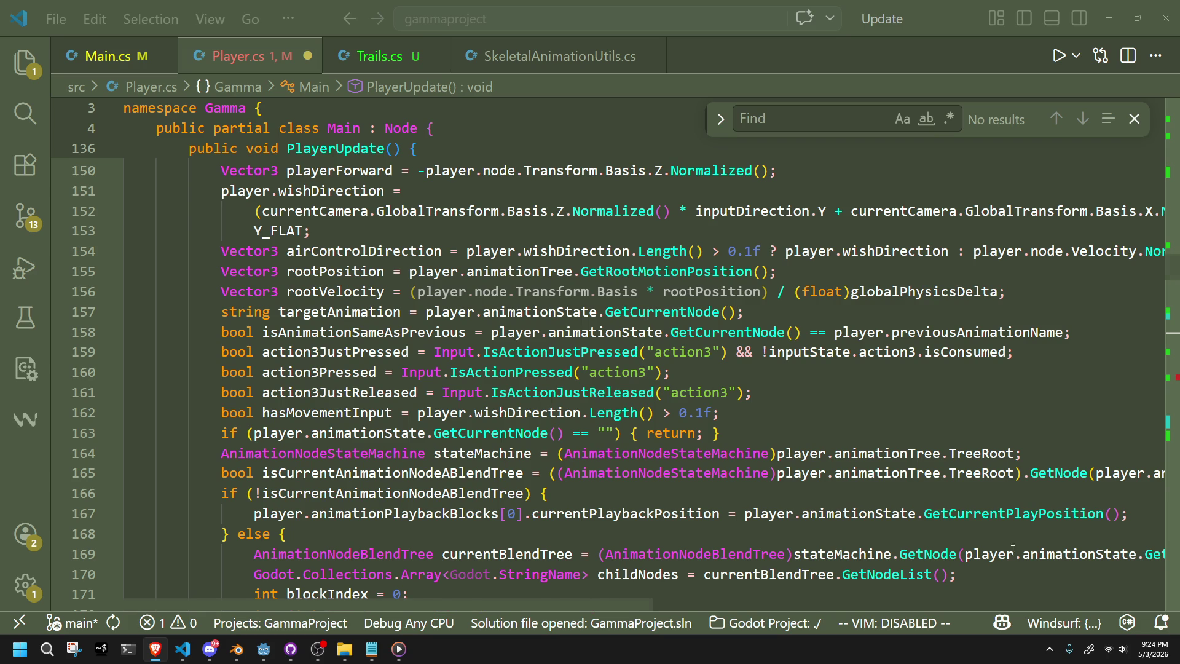
click(748, 418)
click(790, 441)
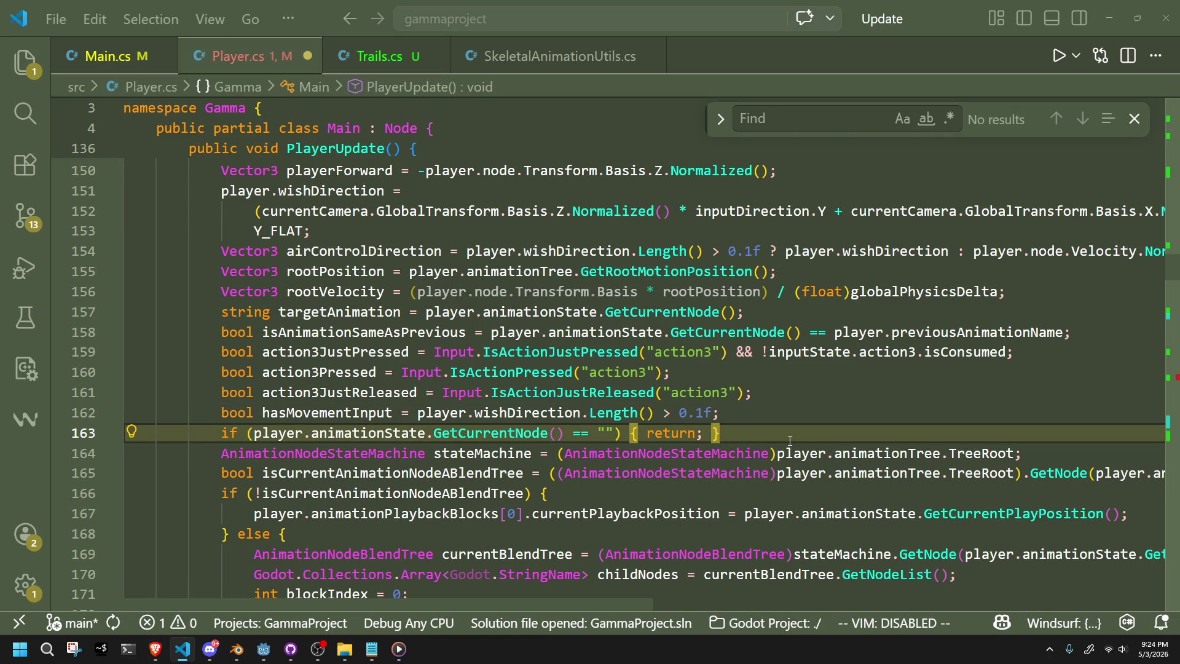
click(812, 498)
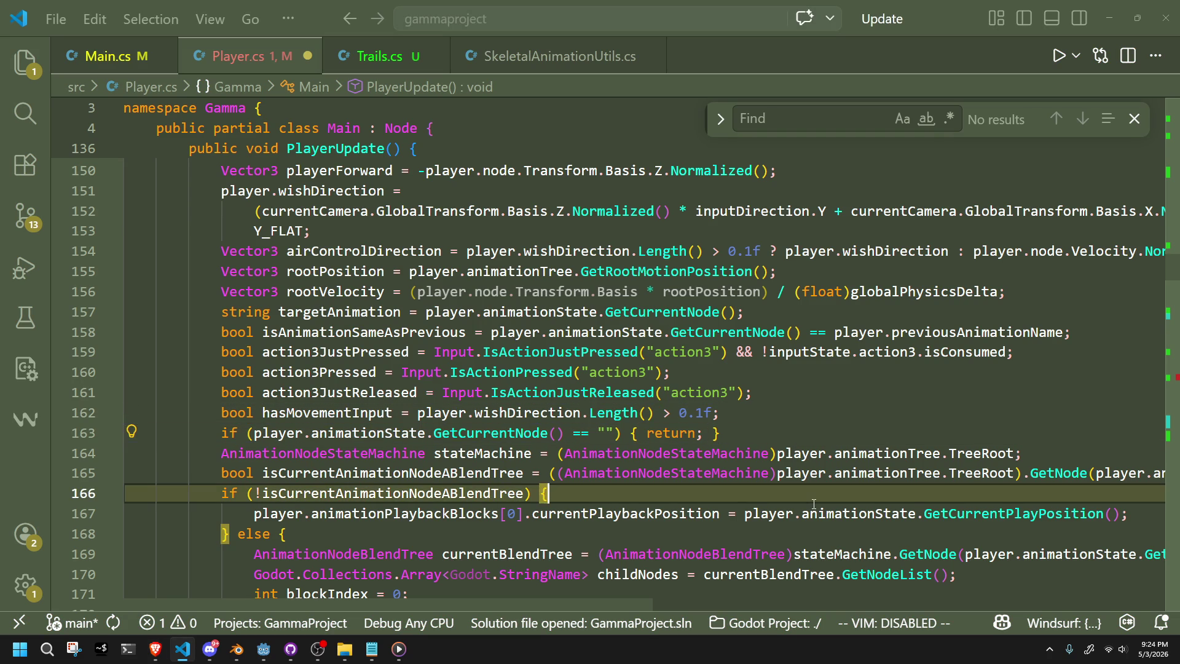
click(751, 527)
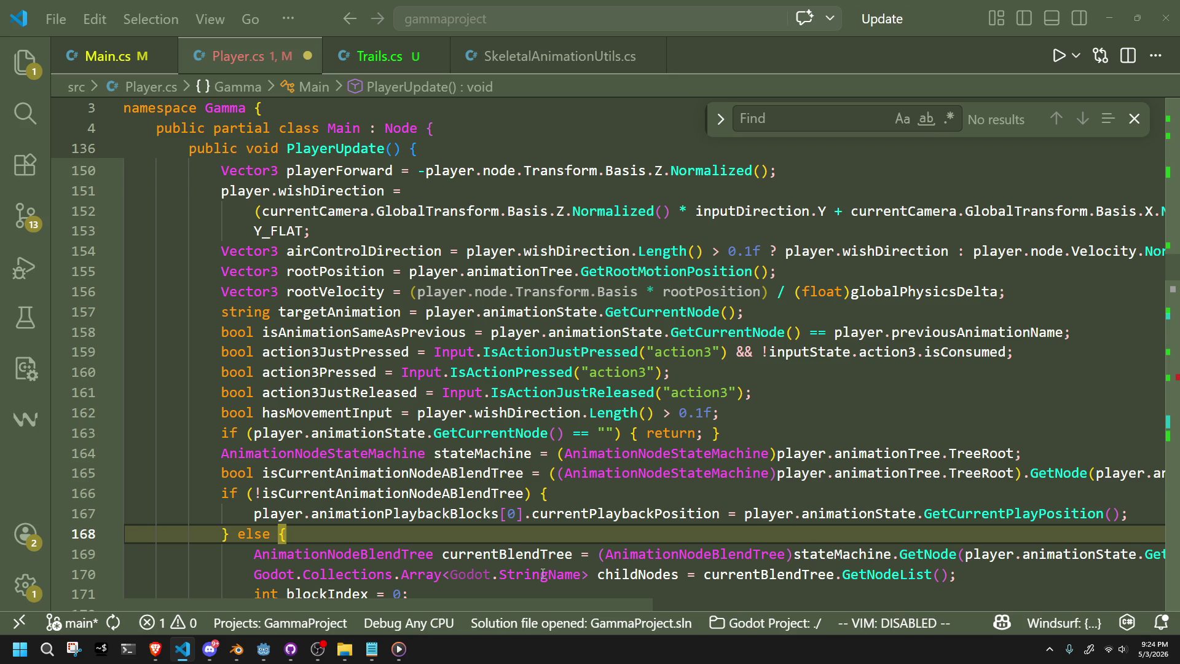
mouse_move(541, 574)
click(776, 495)
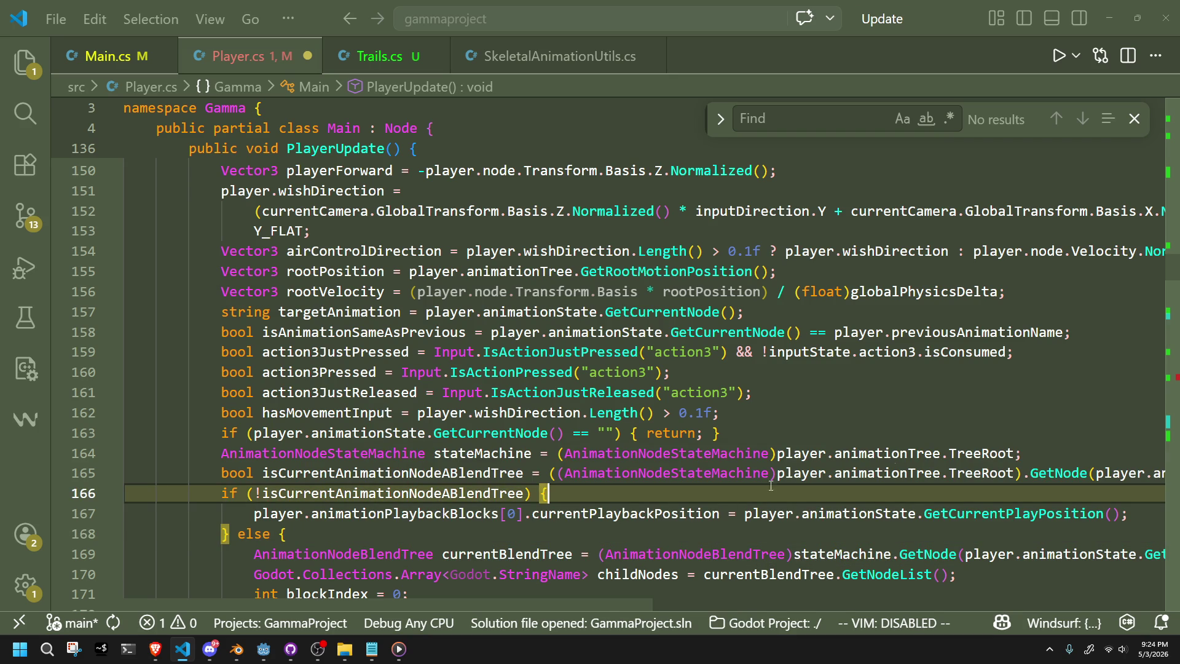
key(alt+Tab)
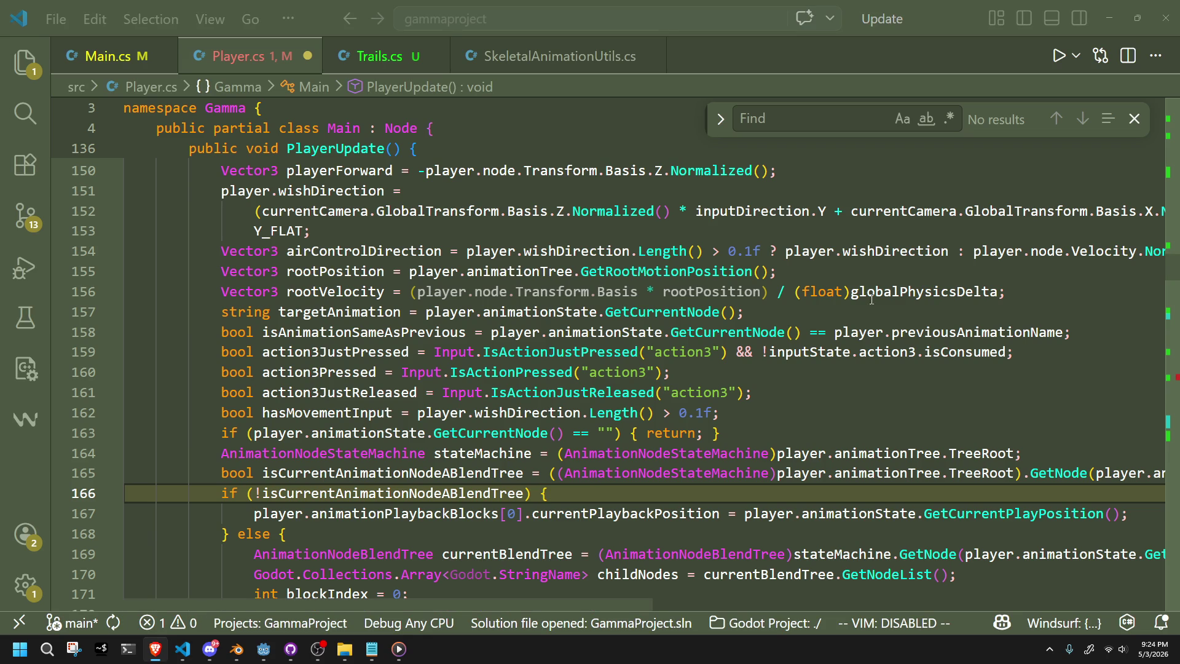
click(741, 438)
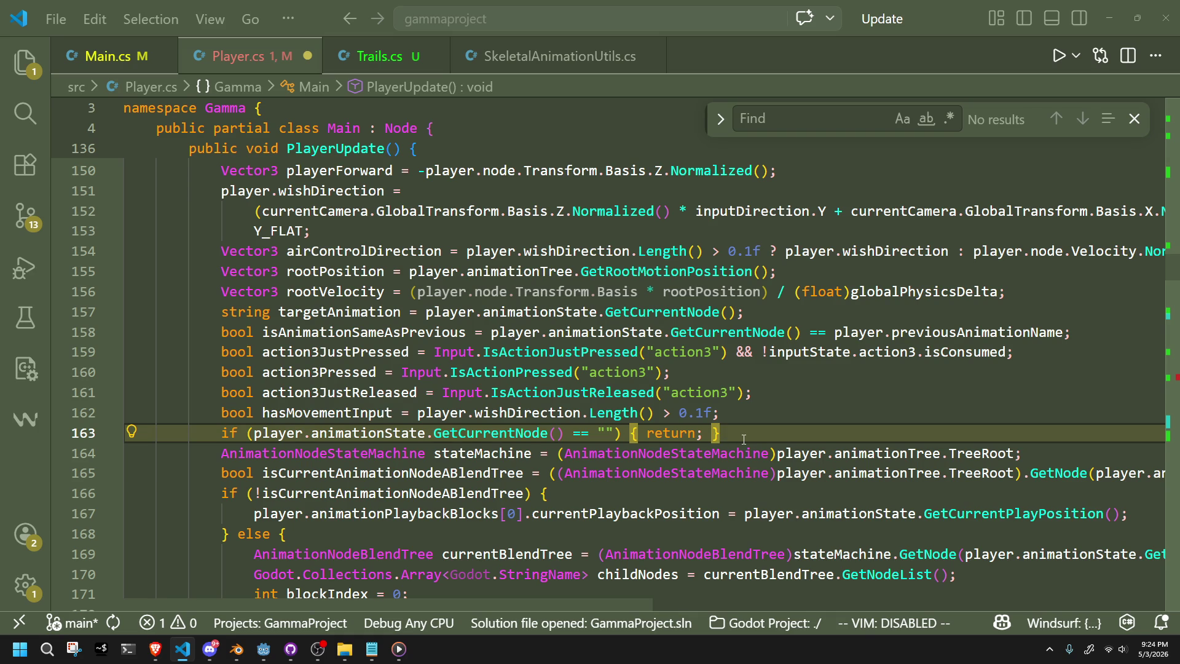
scroll(767, 499, down, 2)
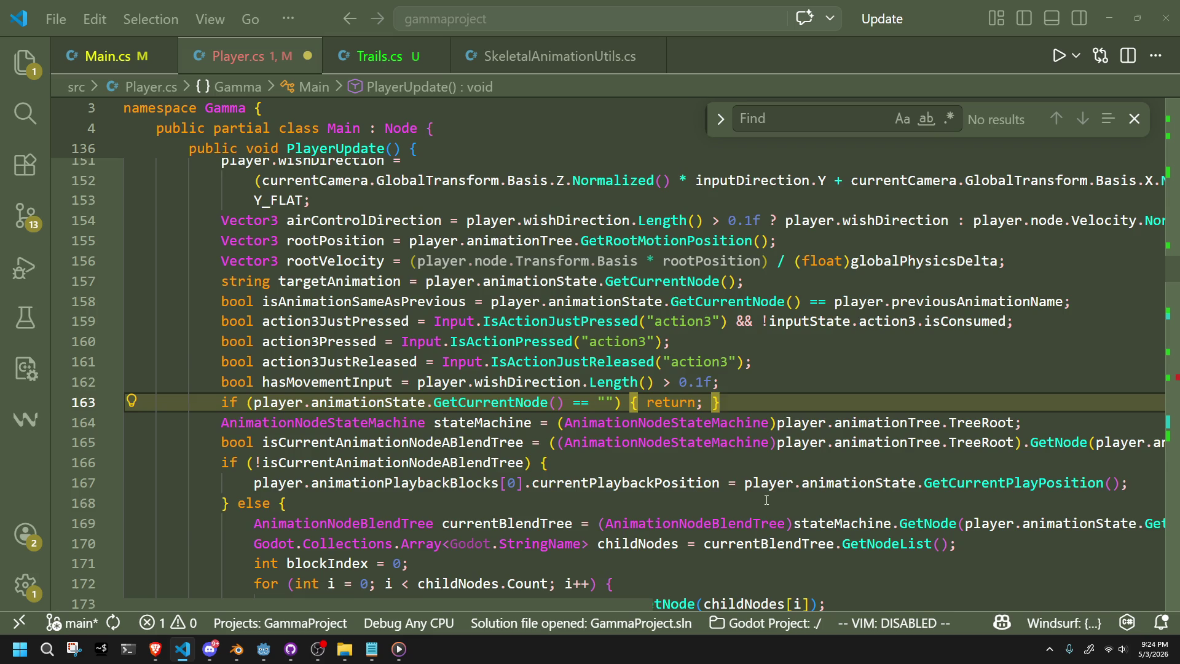
scroll(767, 499, down, 1)
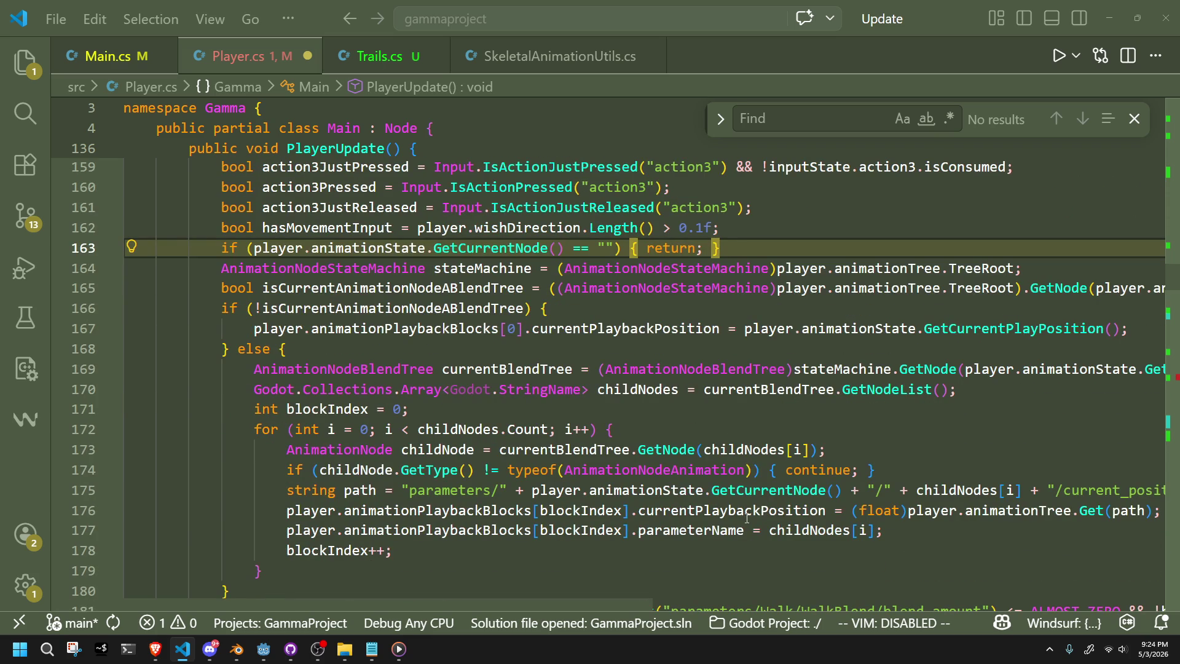
click(1067, 530)
scroll(1067, 490, right, 4)
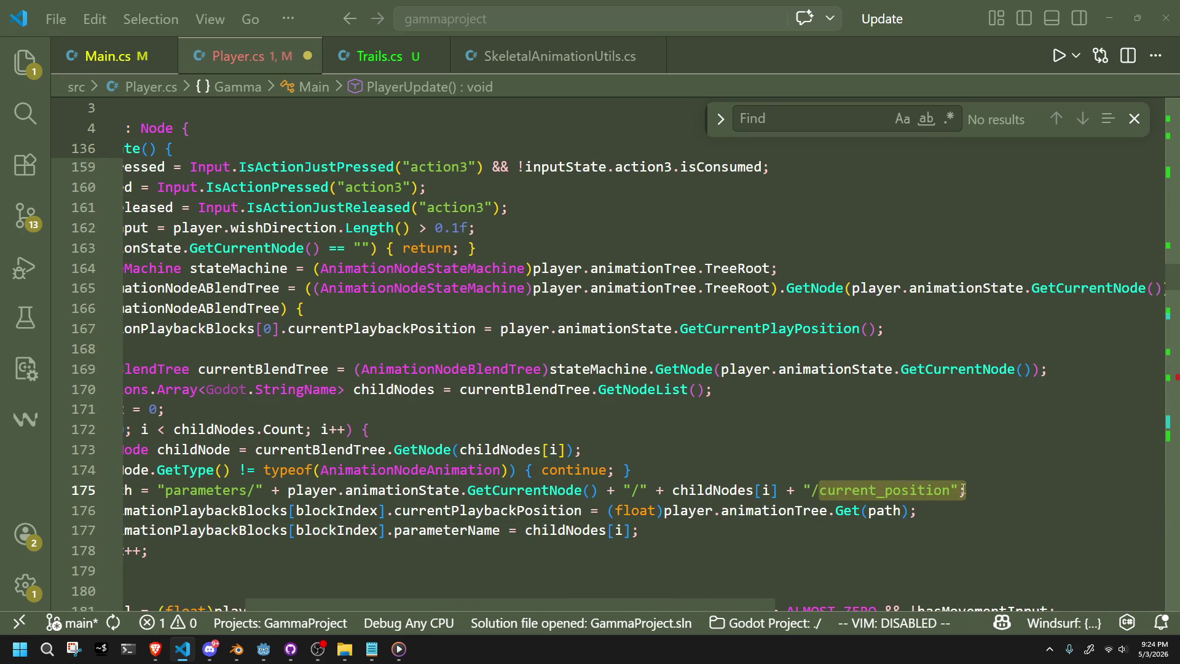
click(952, 490)
key(Down)
key(Down)
key(Down)
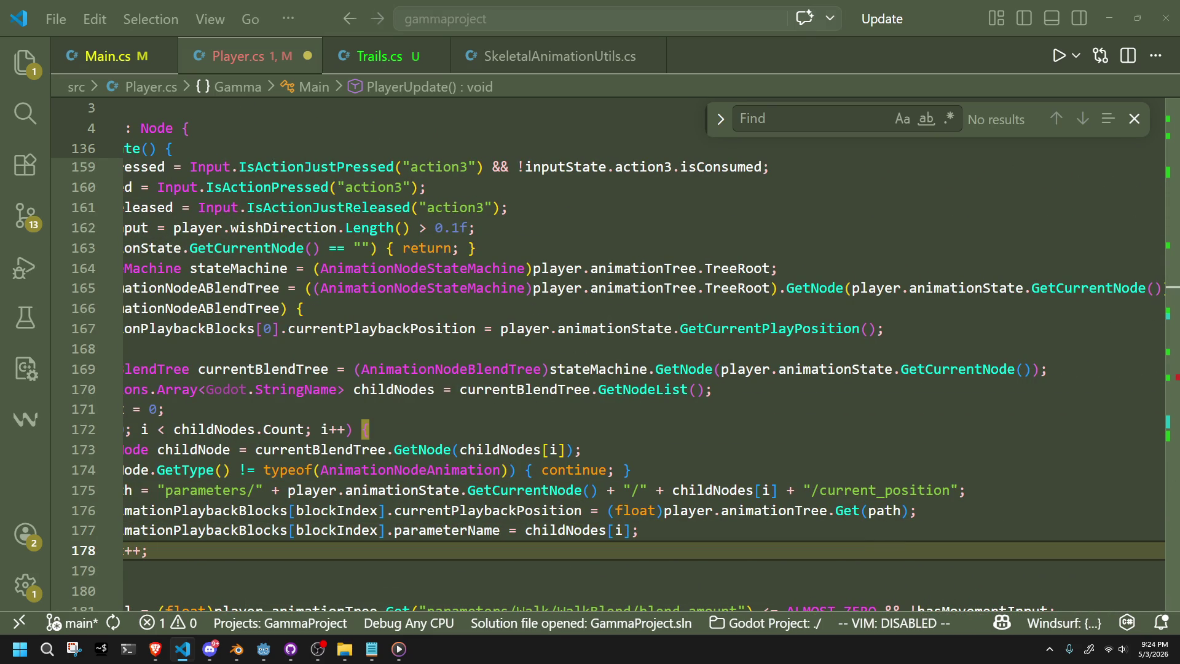
key(alt+Tab)
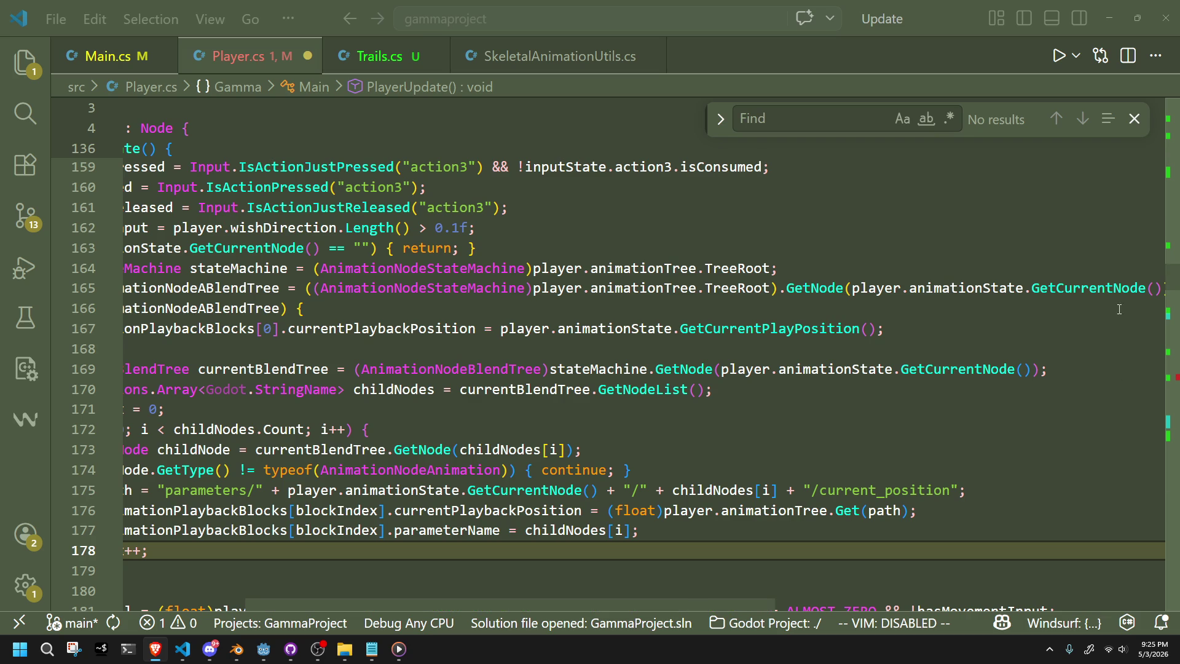
scroll(1122, 348, down, 3)
scroll(1070, 323, up, 2)
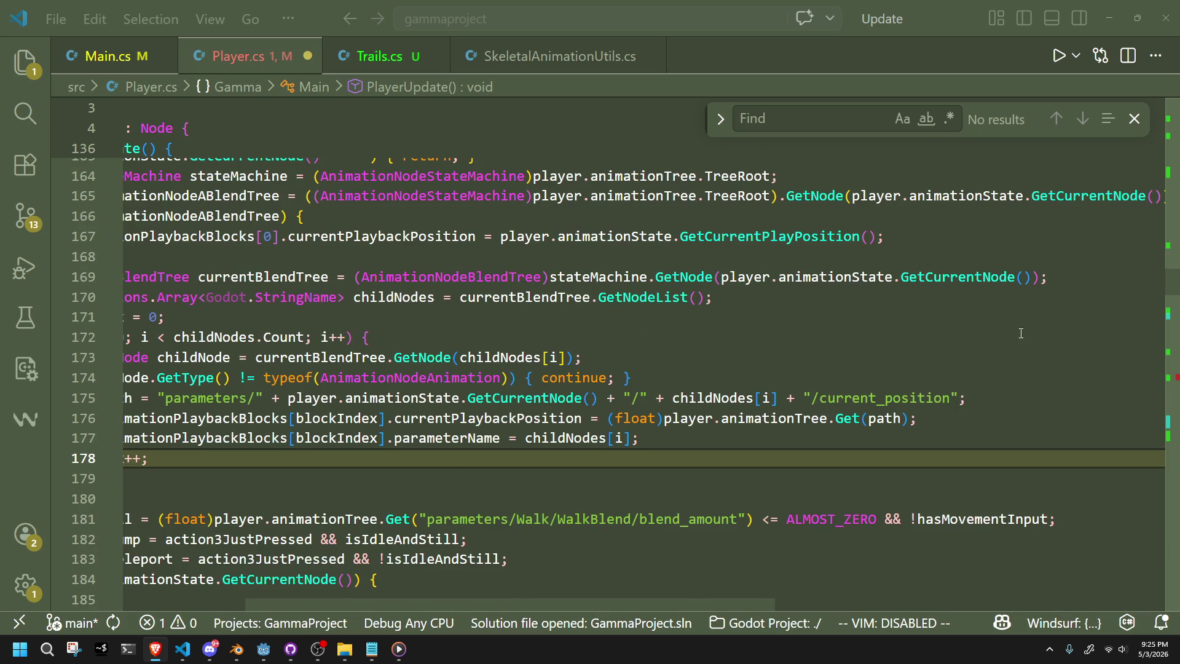
scroll(949, 351, up, 7)
scroll(592, 414, down, 4)
scroll(592, 414, down, 3)
click(655, 439)
key(shift+Up)
key(shift+Home)
key(shift+Home)
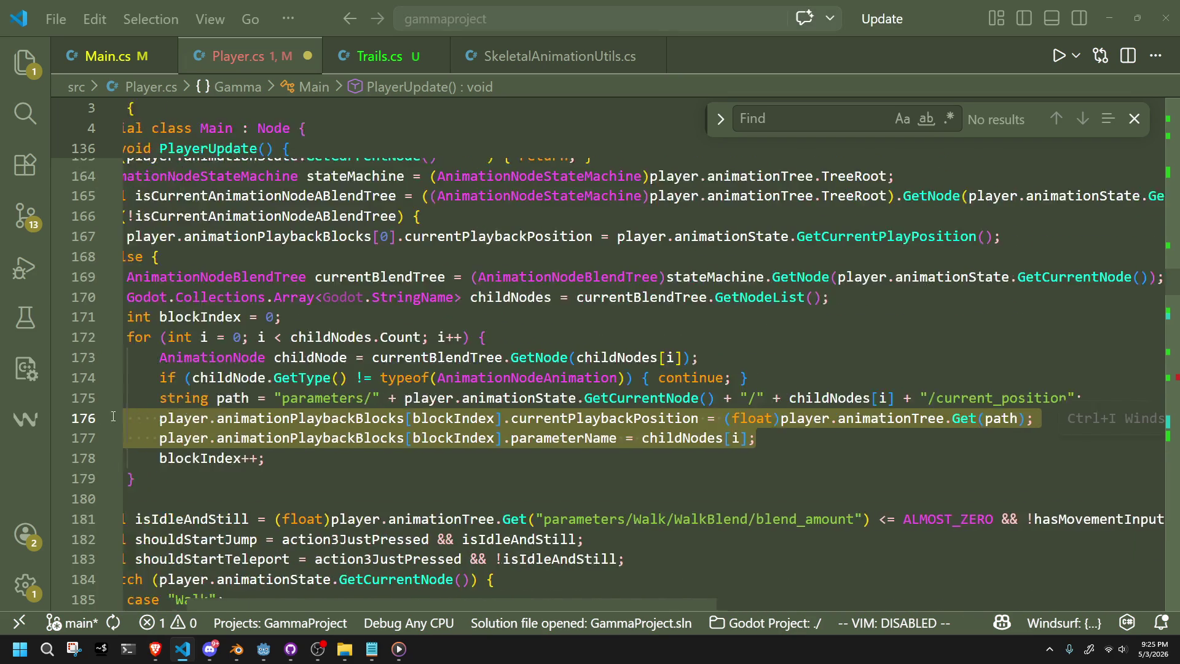
click(676, 499)
click(707, 519)
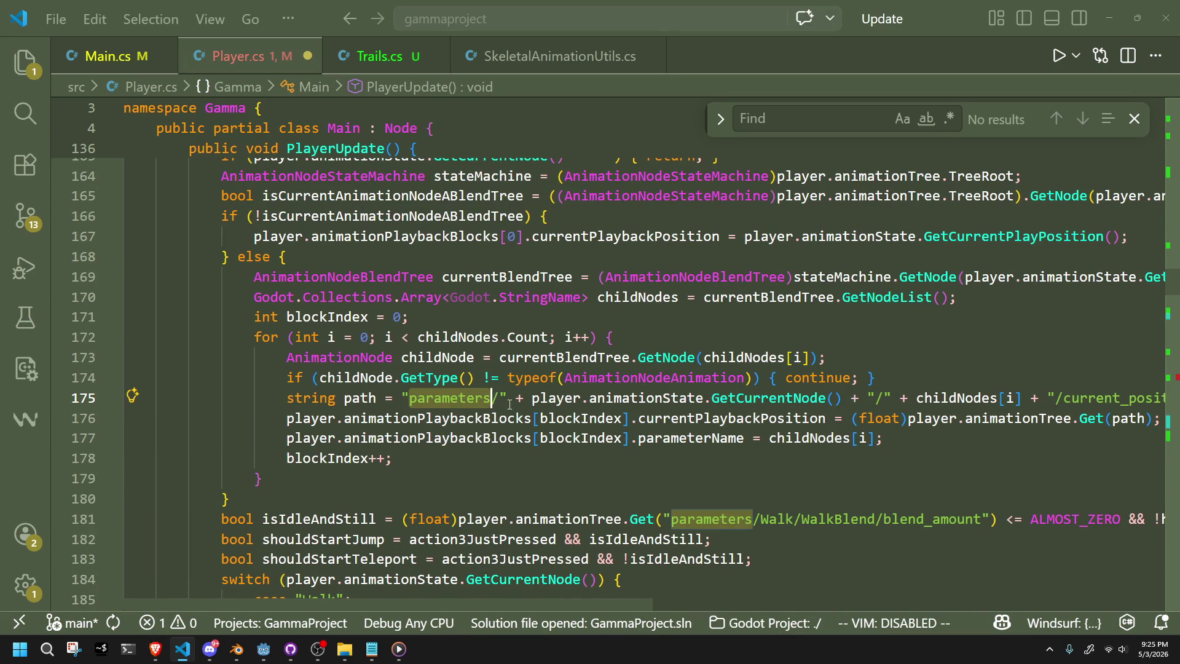
click(746, 465)
scroll(1163, 302, down, 20)
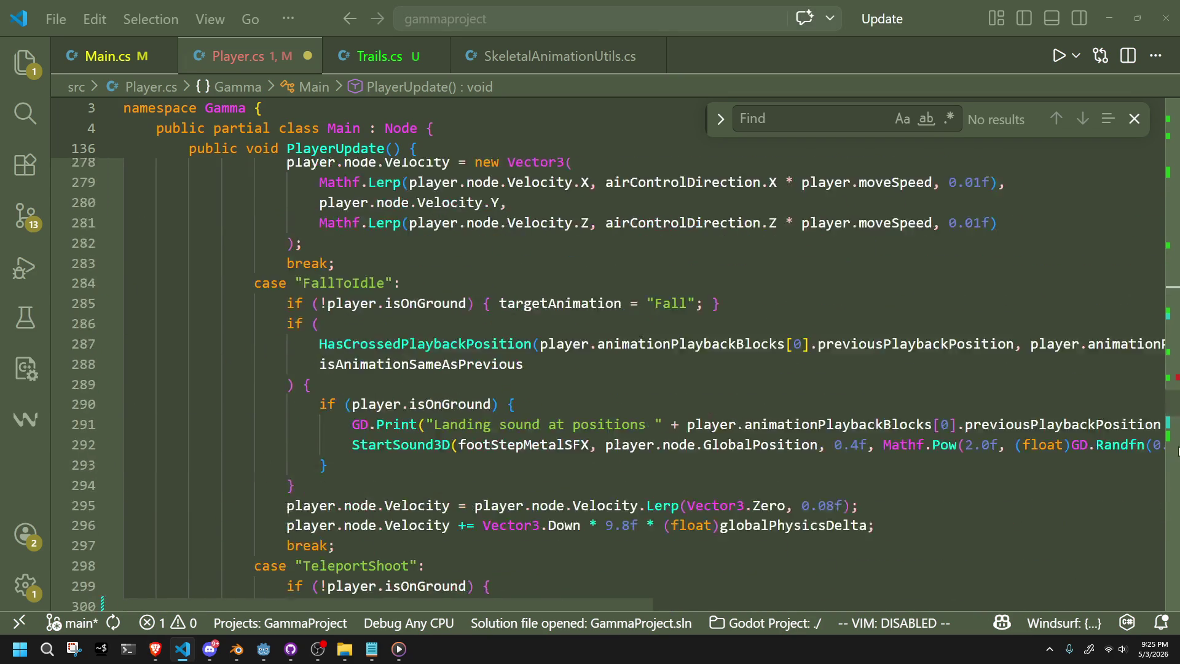
click(584, 476)
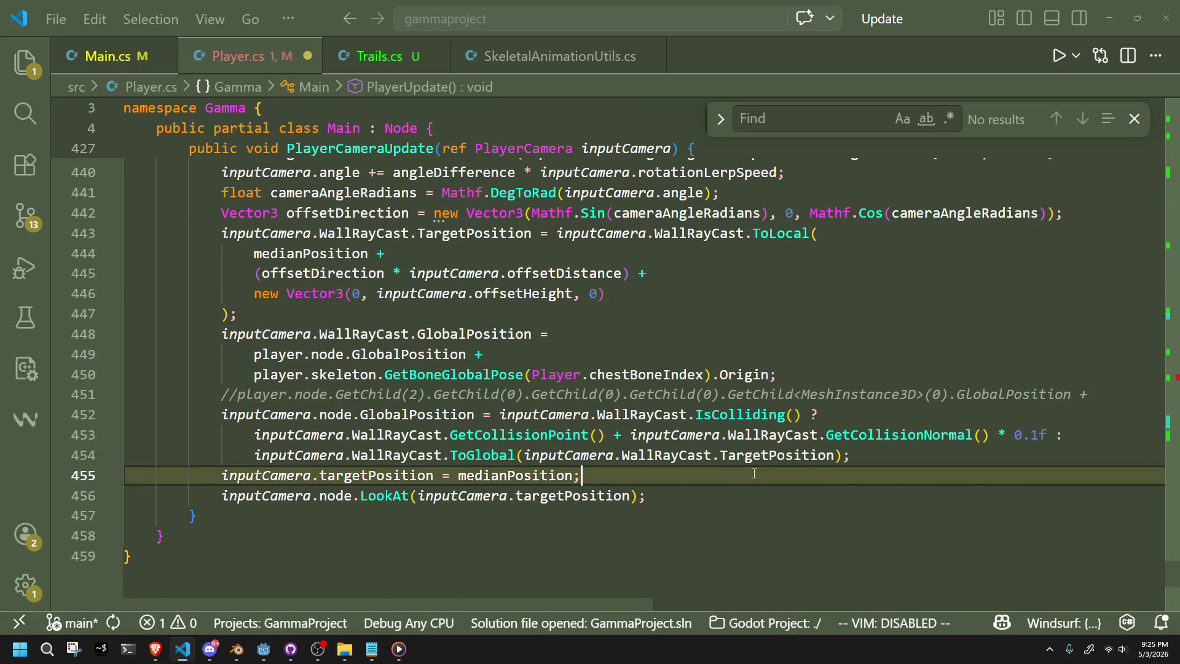
scroll(739, 468, up, 13)
scroll(739, 468, up, 12)
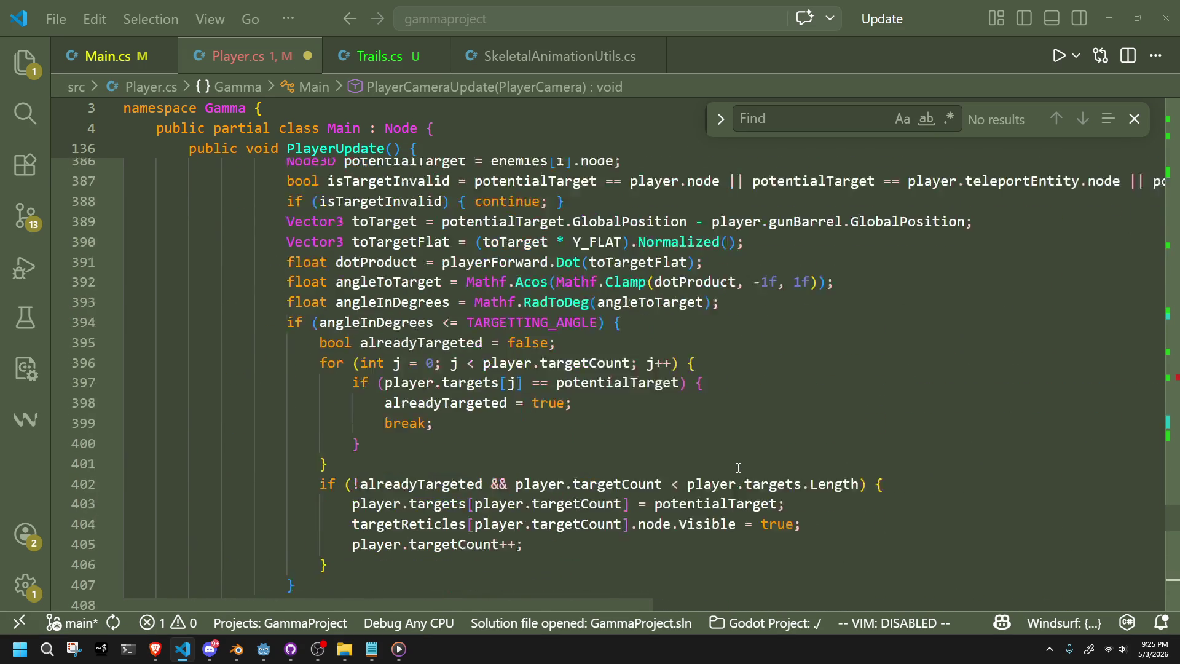
scroll(738, 468, up, 3)
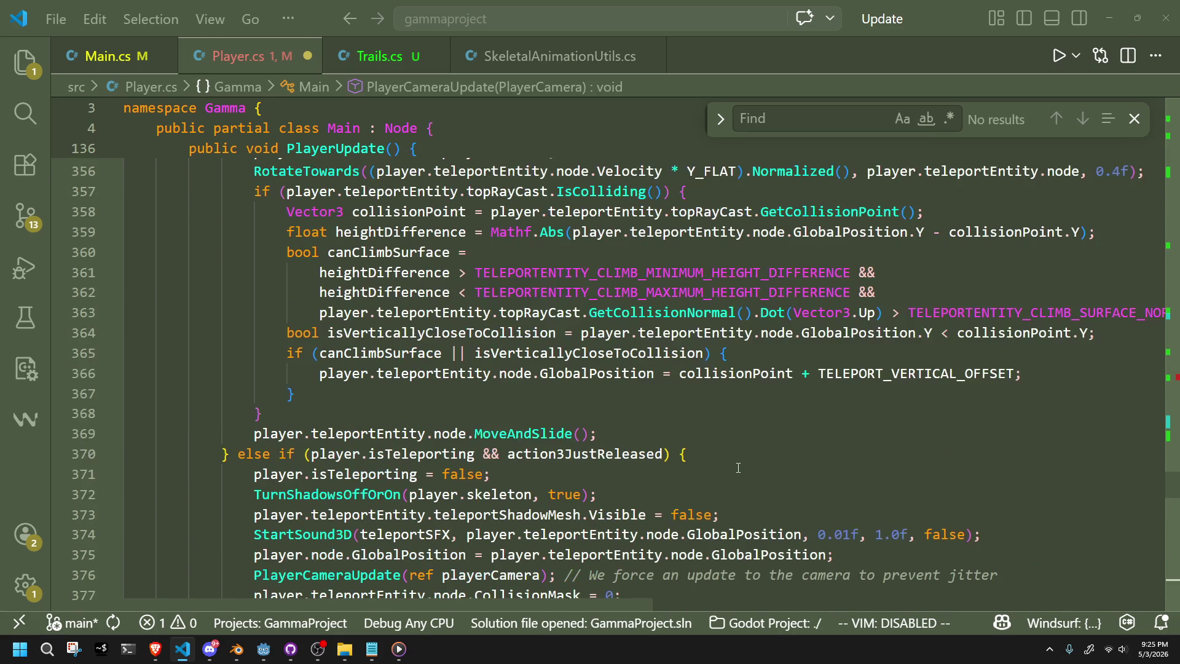
scroll(738, 468, up, 4)
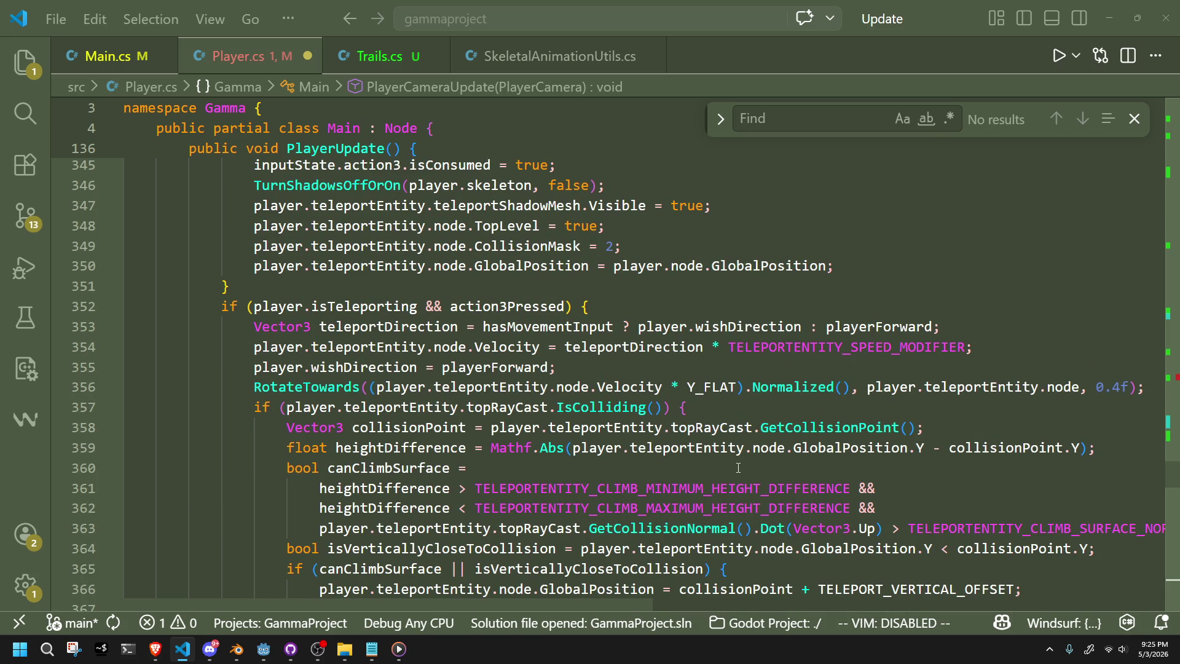
scroll(739, 468, up, 6)
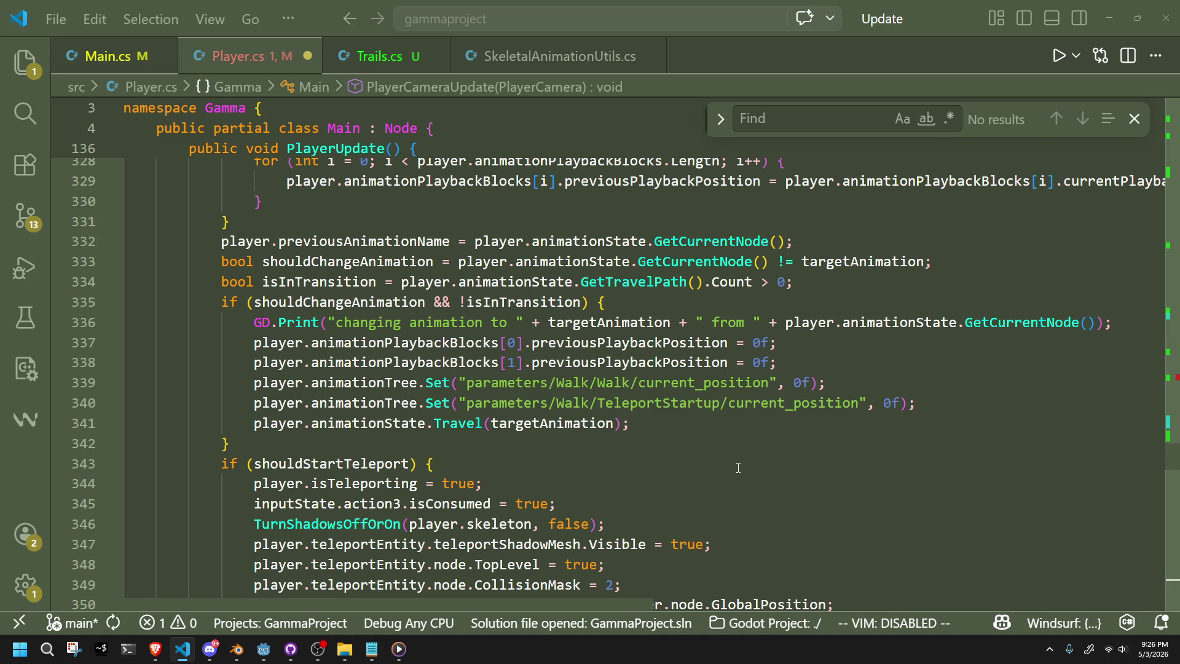
scroll(738, 468, up, 5)
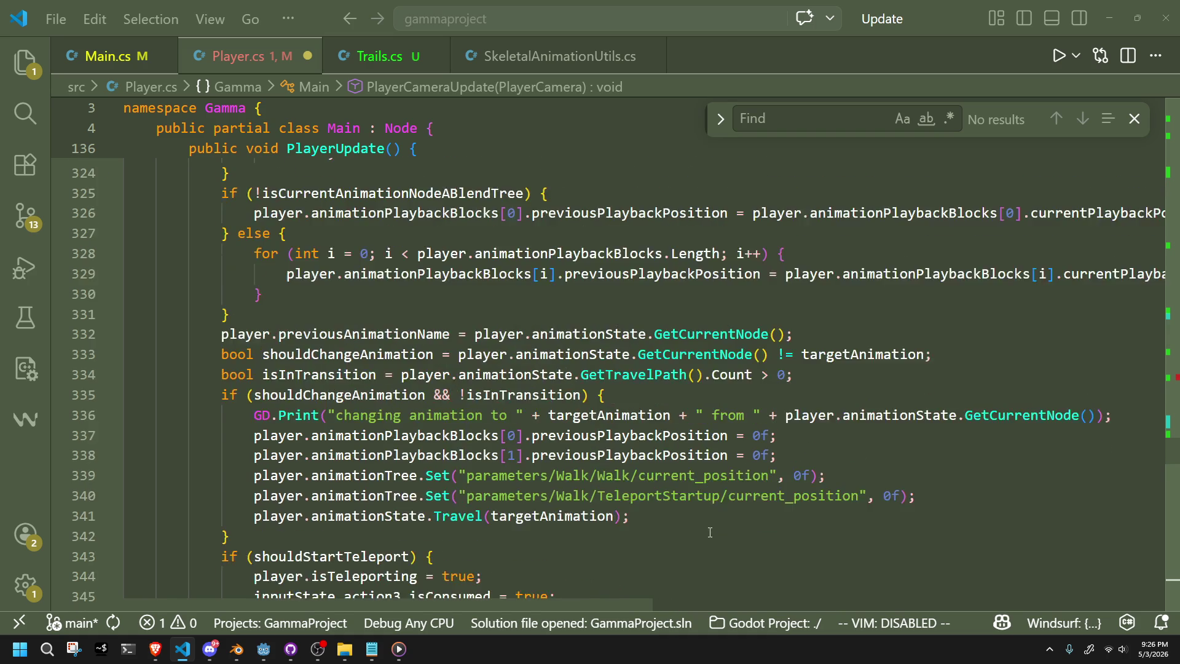
click(647, 529)
Review the Jump case lines 305–312 and the TeleportShoot check in Player.cs.
key(Up)
key(Up)
key(Up)
key(Up)
key(Up)
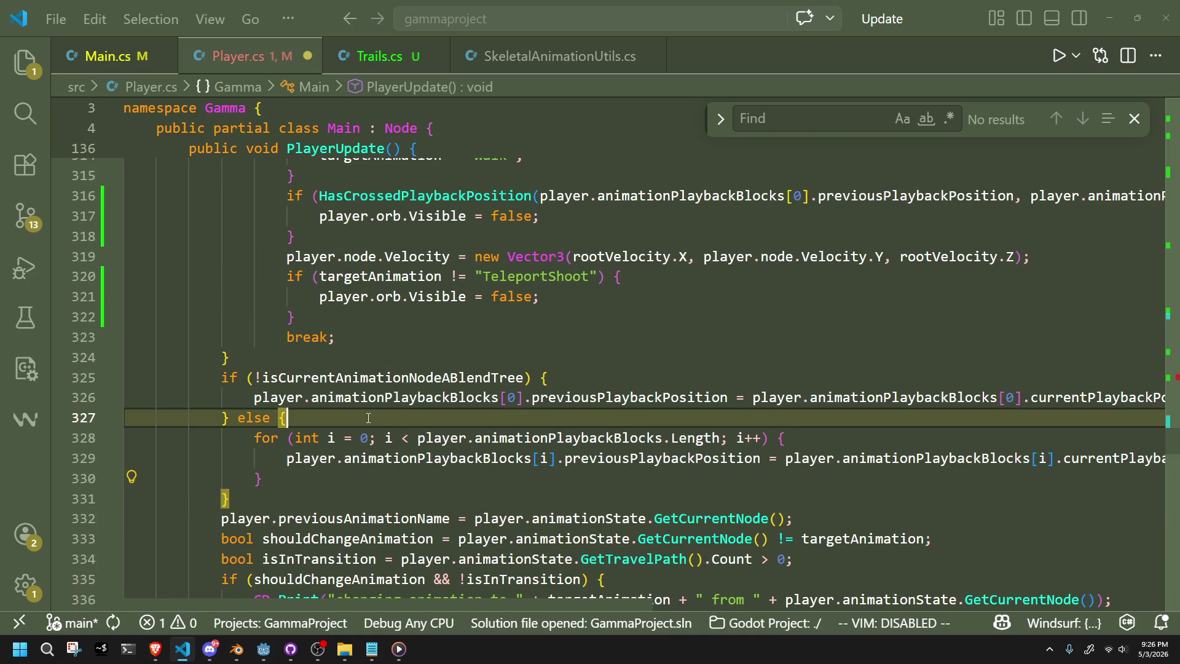
click(594, 376)
click(539, 353)
click(522, 313)
key(Down)
key(Up)
key(Up)
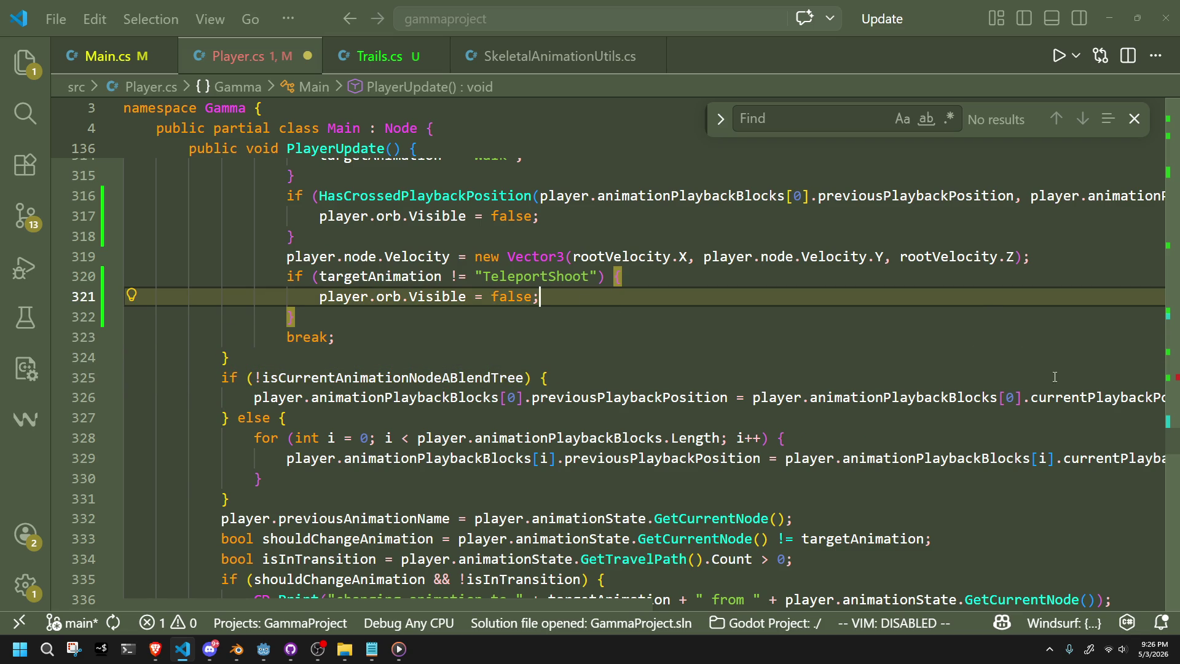
scroll(530, 402, up, 1)
key(Down)
key(Down)
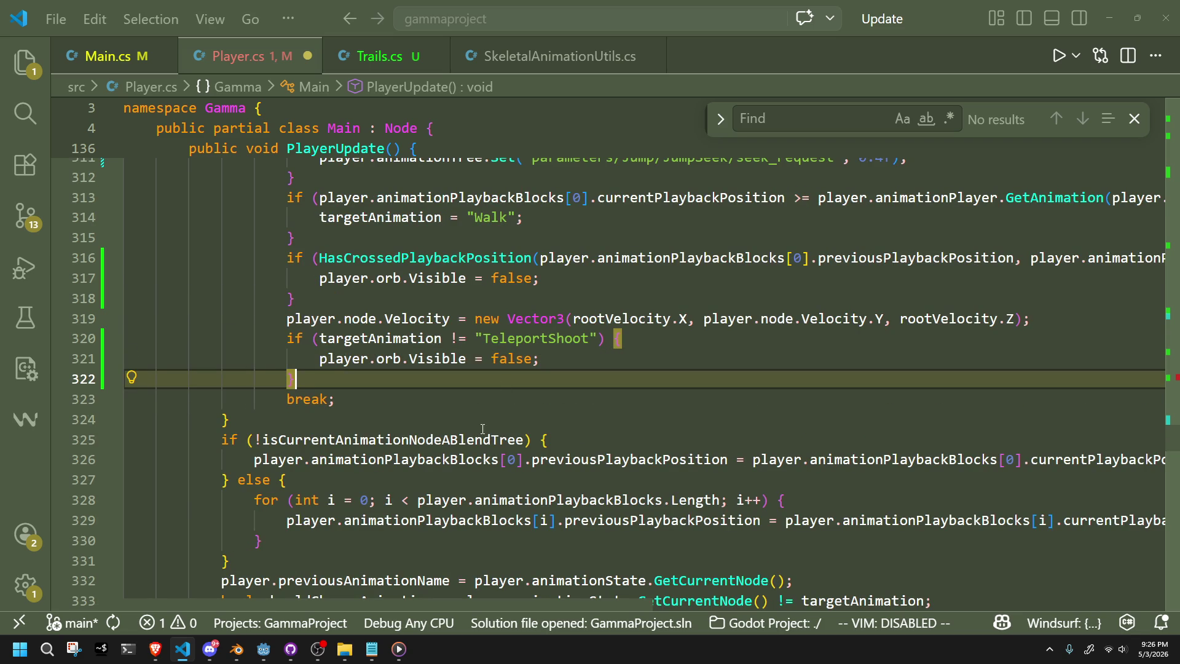
key(Up)
key(Up)
scroll(585, 350, up, 2)
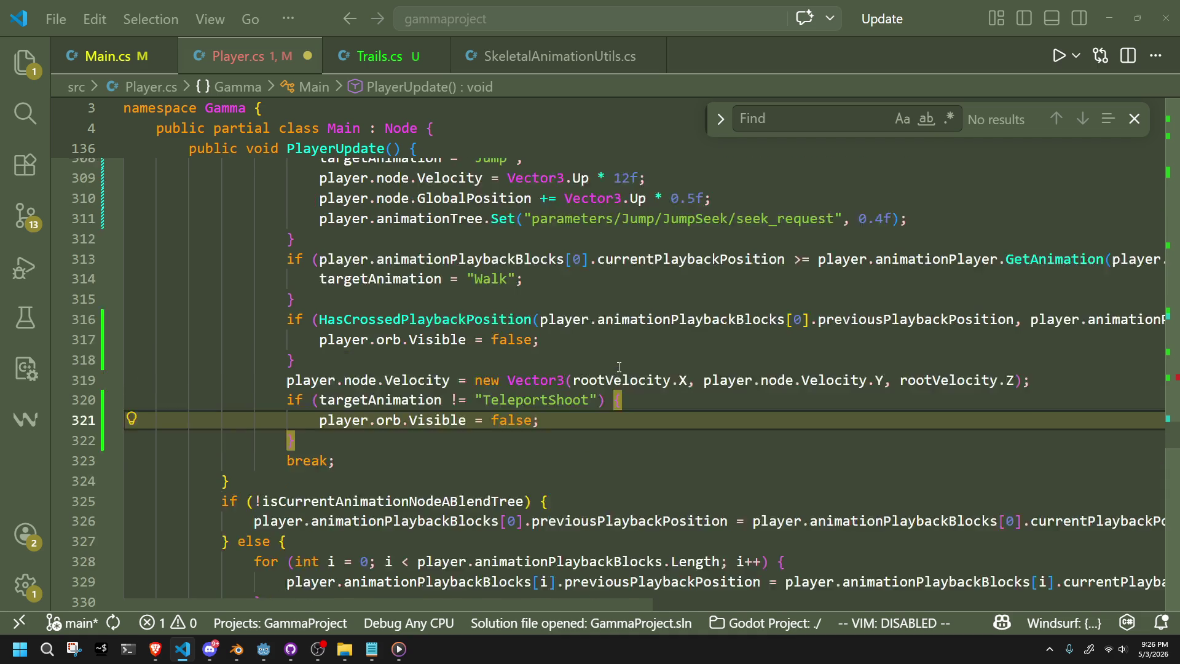
key(Up)
key(Up)
key(Up)
scroll(779, 332, up, 2)
Switch to the Godot editor and launch the project in debug with Run Project.
drag(896, 340, 902, 270)
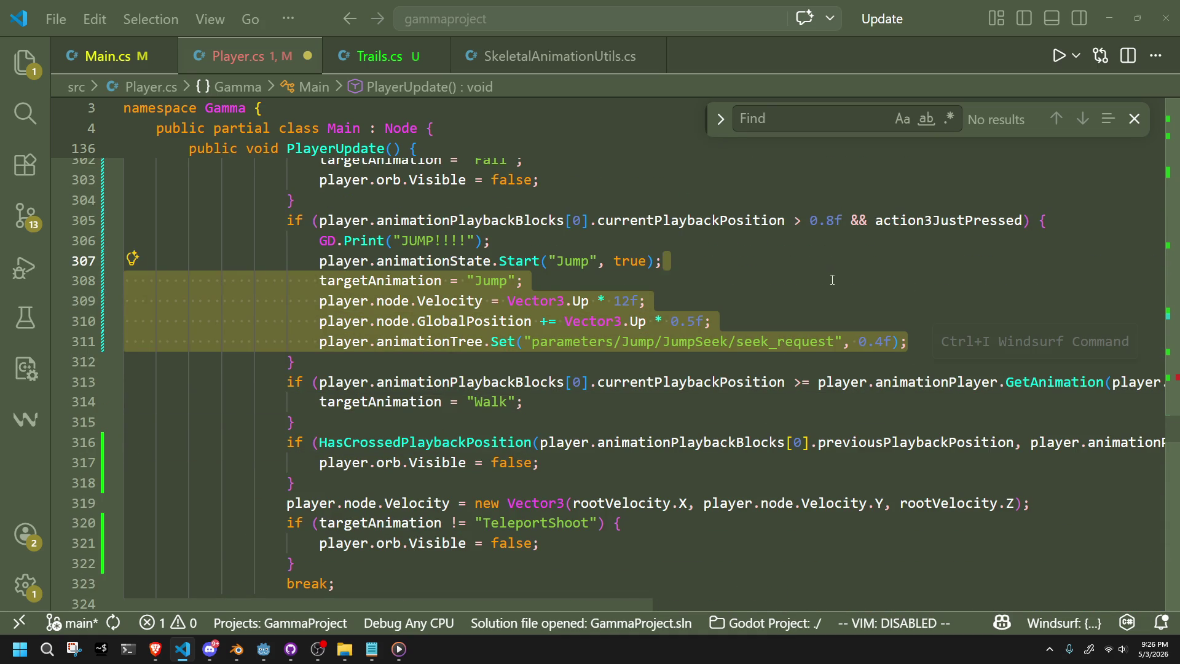
click(809, 282)
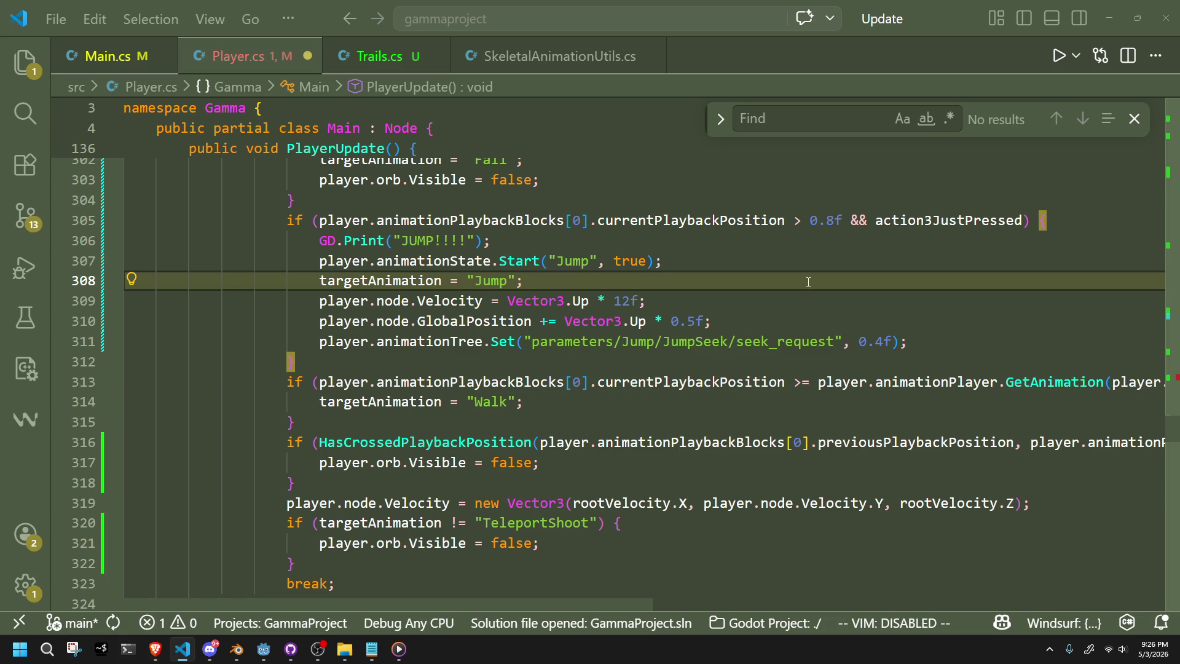
key(alt+Tab)
click(1094, 27)
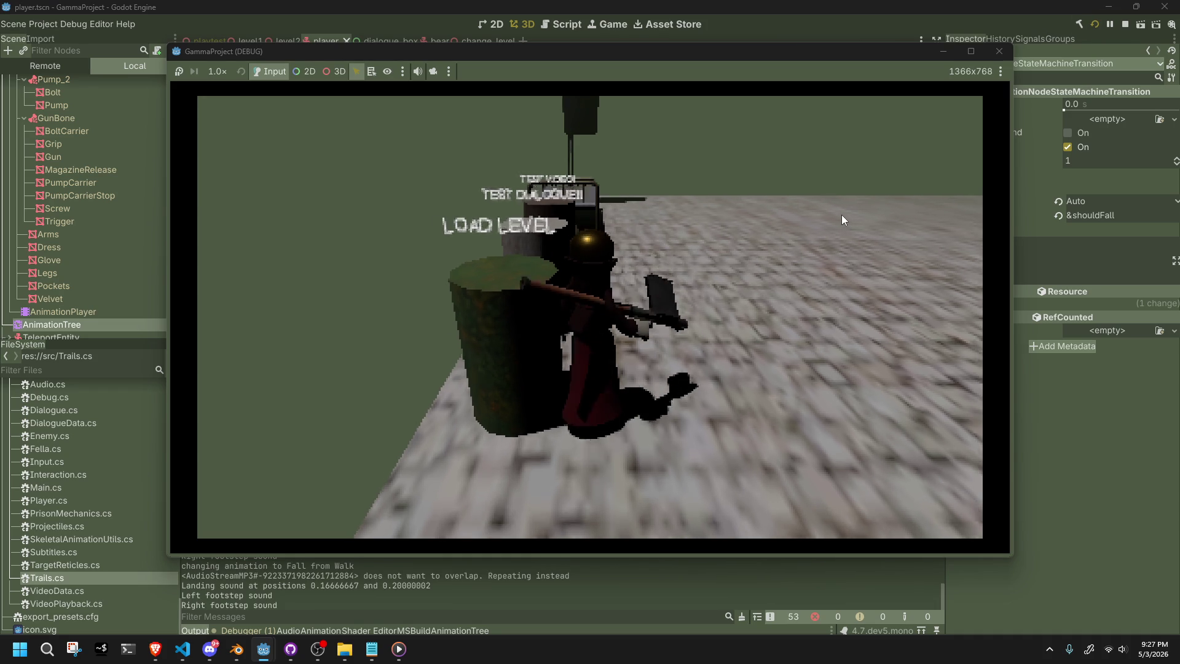
Walk the character past the text labels, toward LOAD LEVEL and beside the barrel.
key(w)
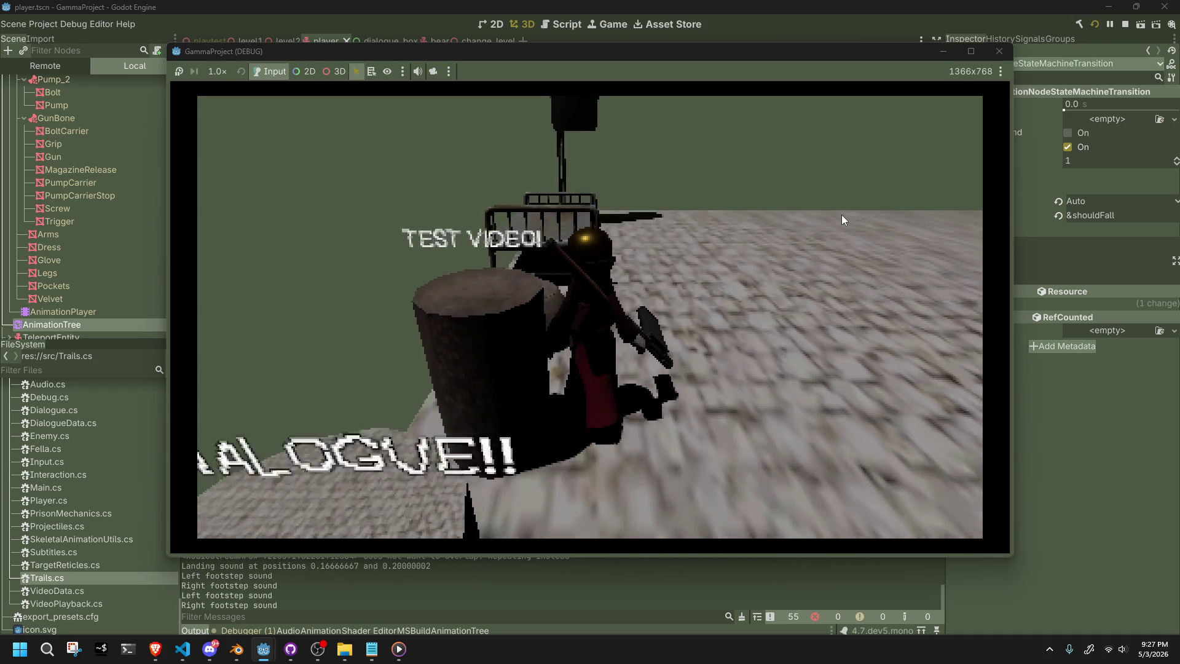
key(s)
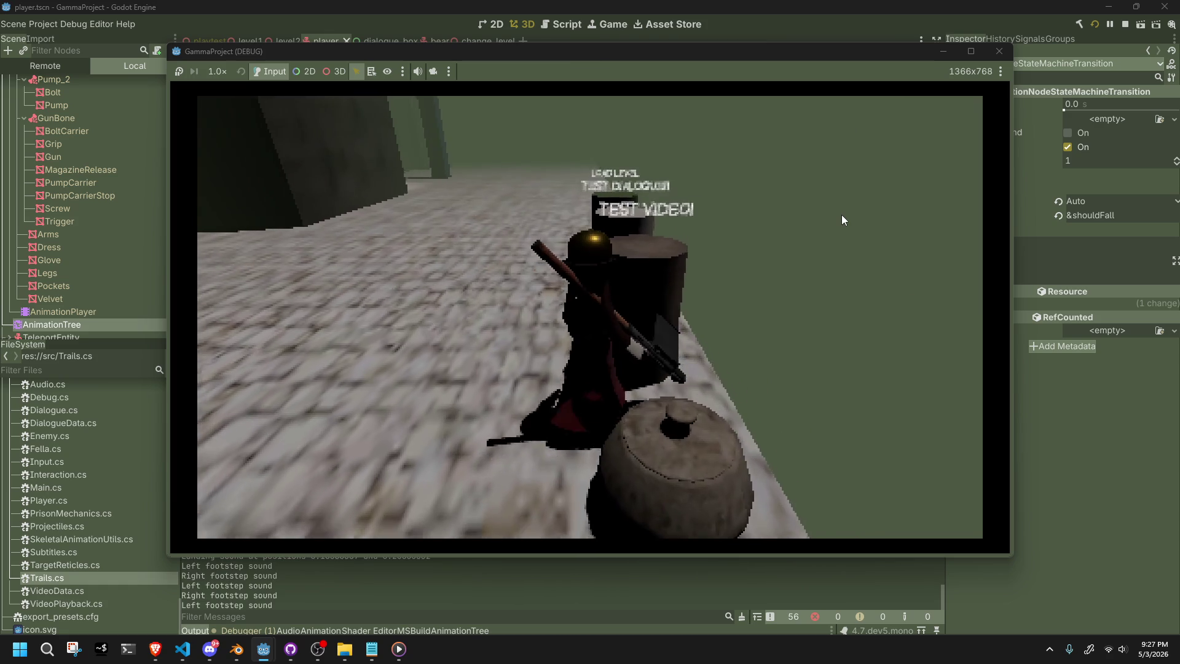
key(w)
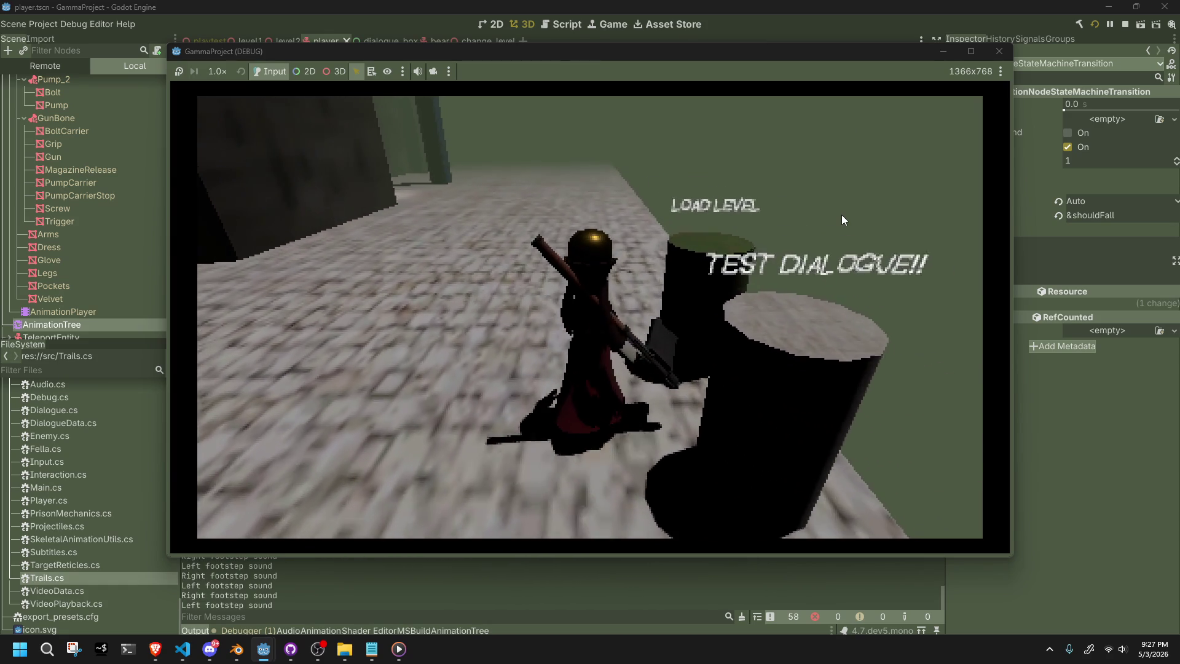
key(a)
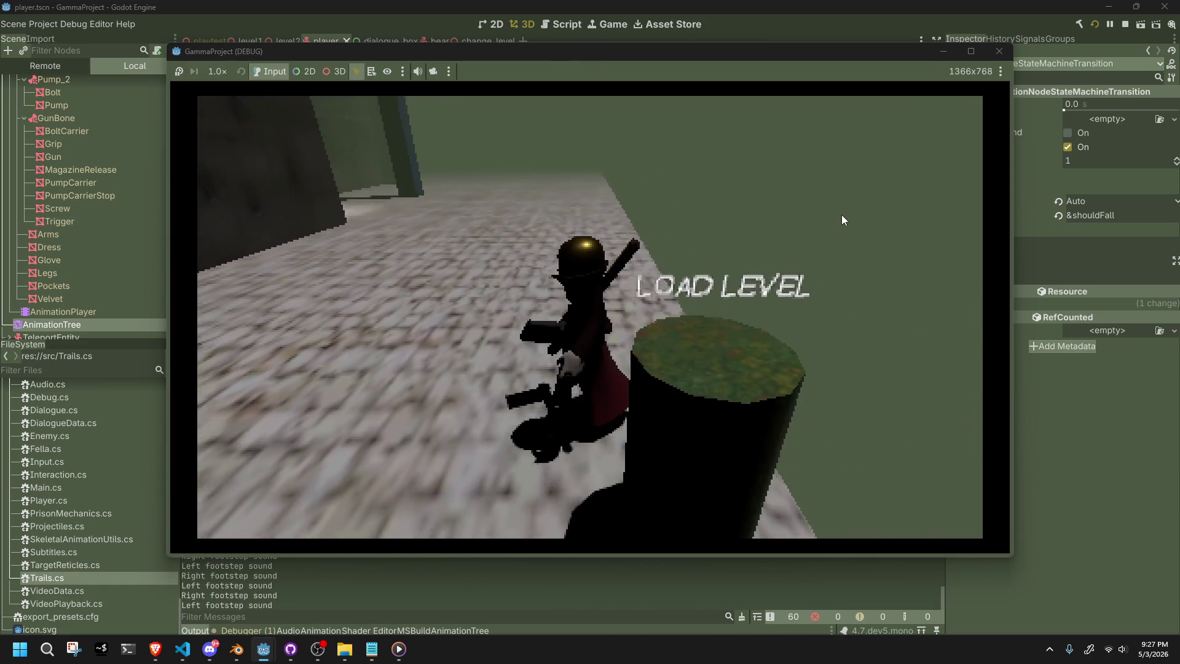
key(d)
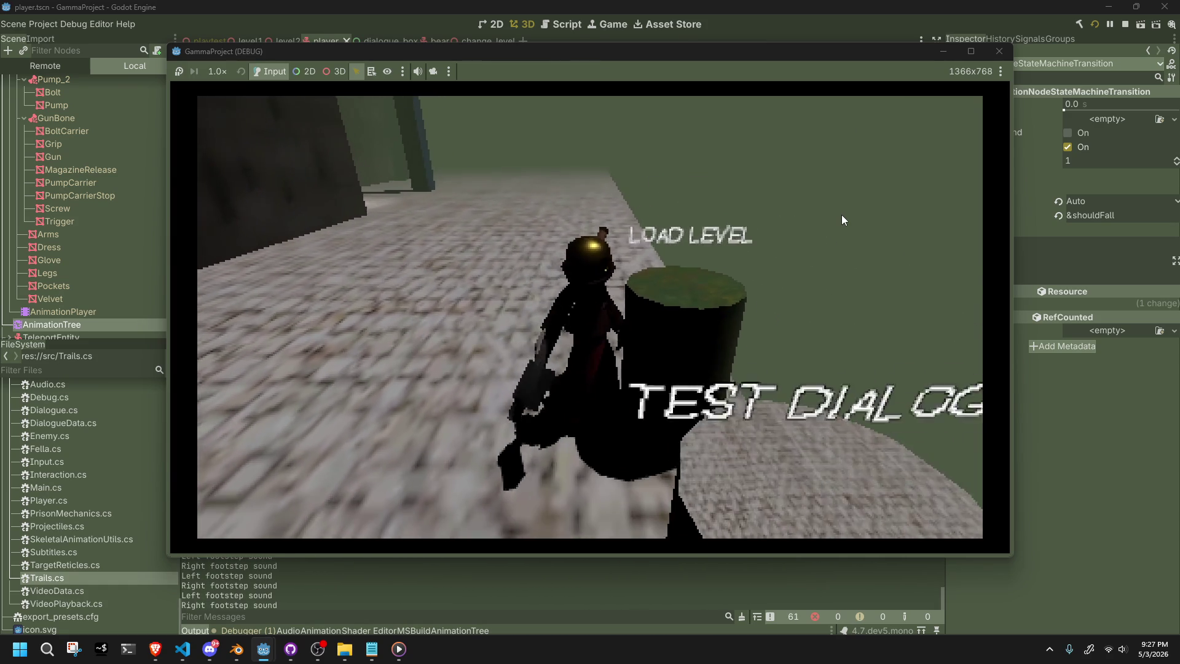
key(w)
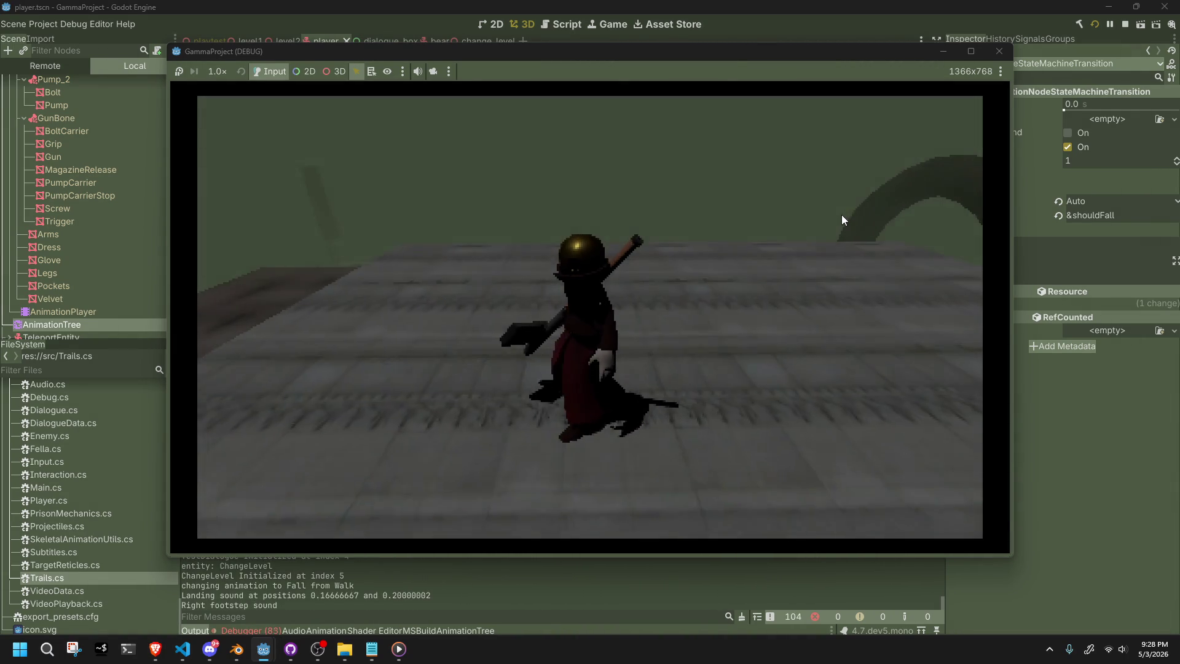
Walk the character forward off the ledge to land, then close the debug game window.
key(w)
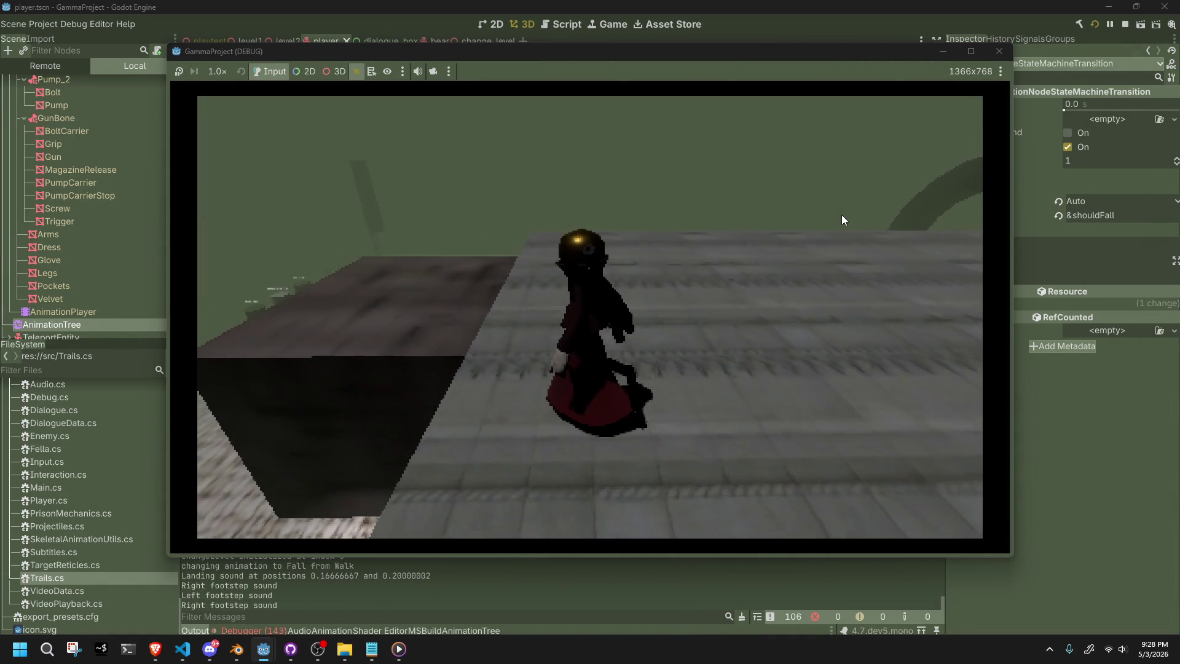
key(w)
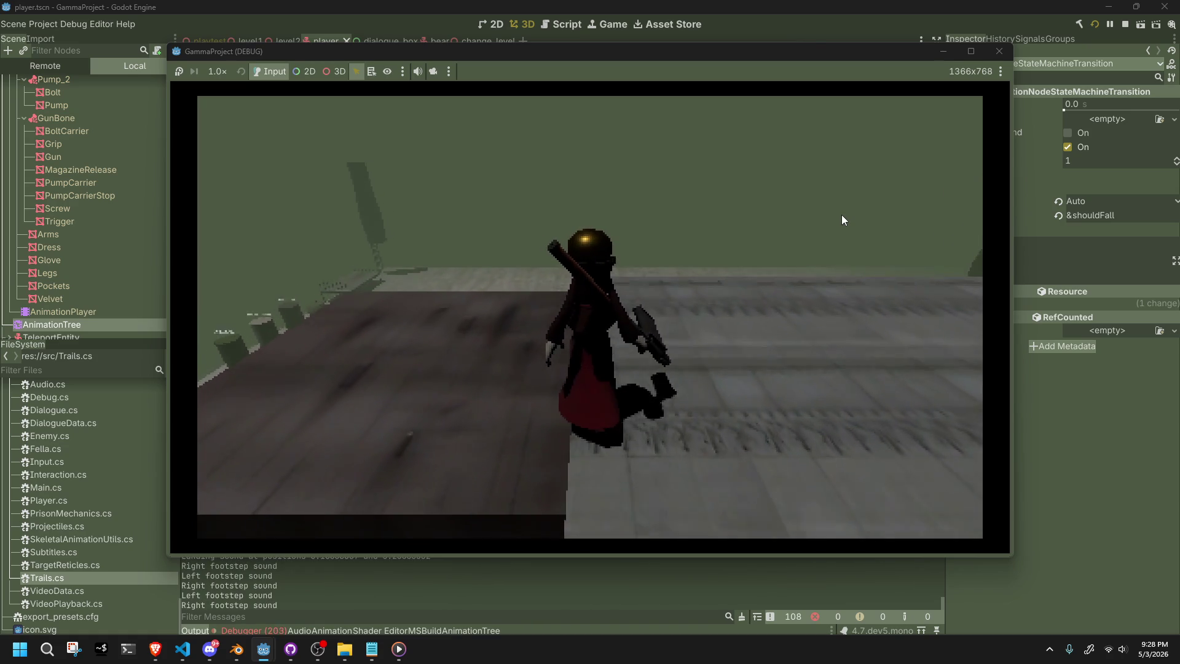
key(w)
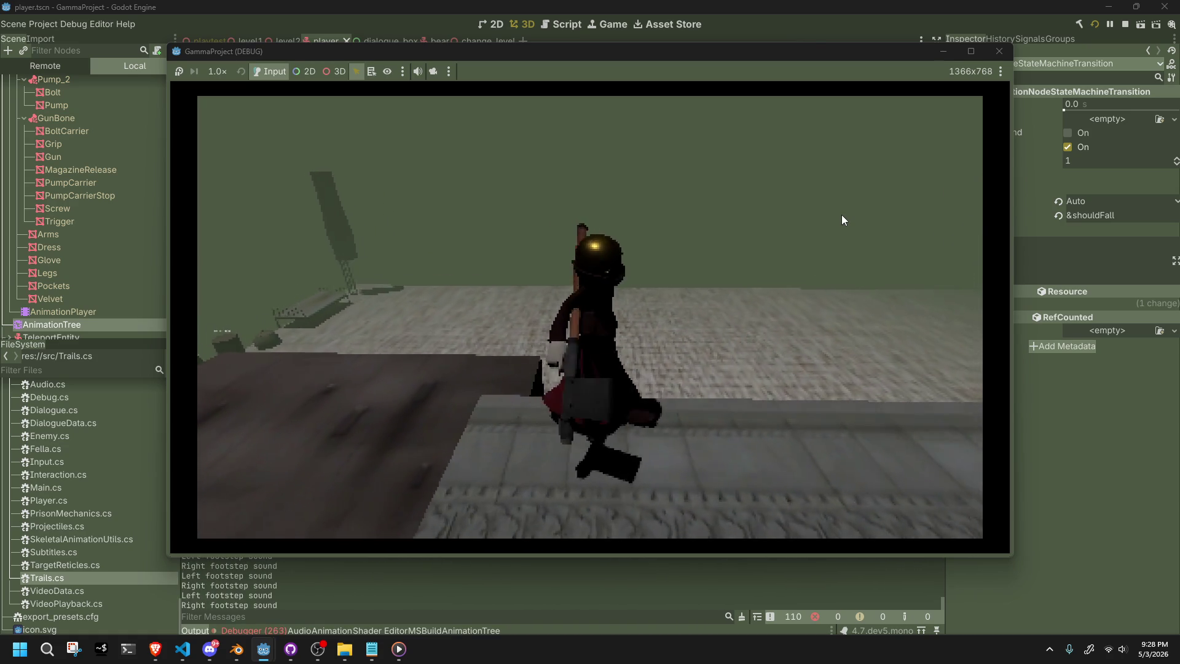
key(w)
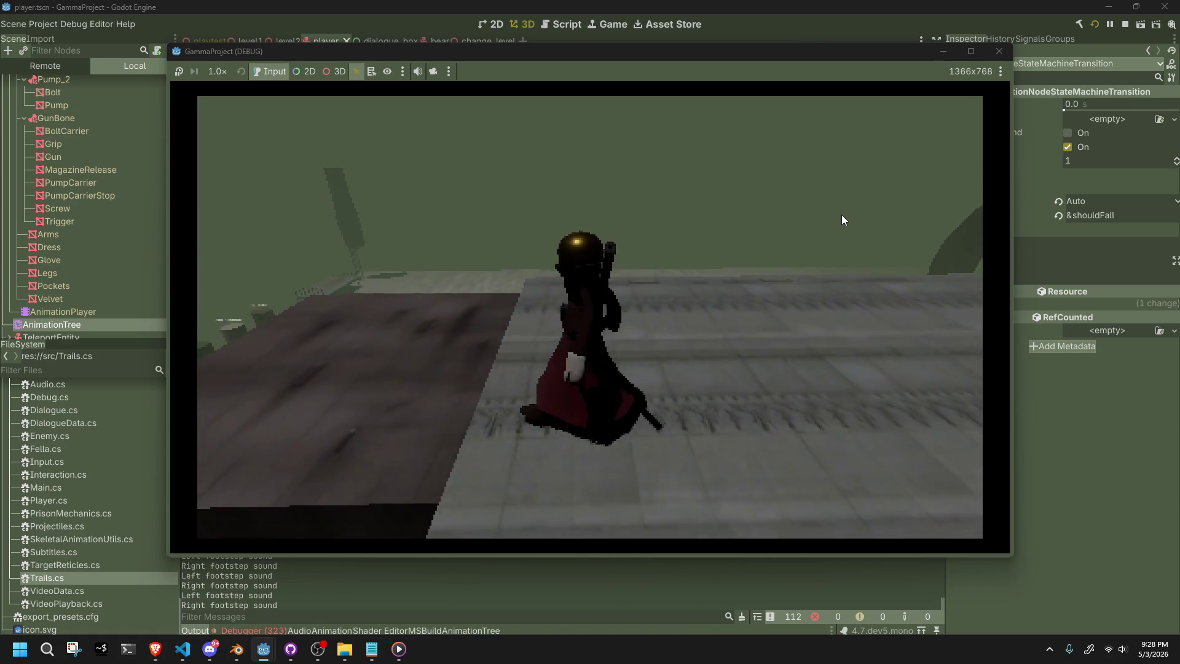
key(w)
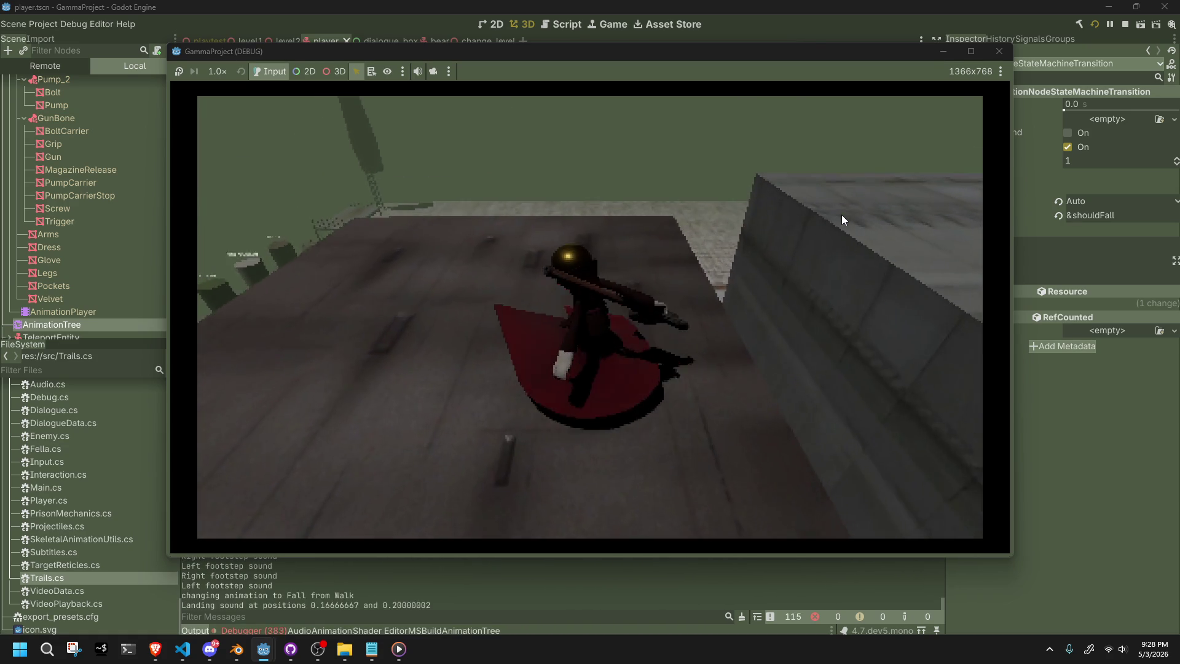
click(999, 51)
mouse_move(670, 243)
mouse_down()
mouse_move(630, 269)
mouse_move(585, 351)
mouse_move(533, 330)
mouse_move(557, 344)
mouse_up()
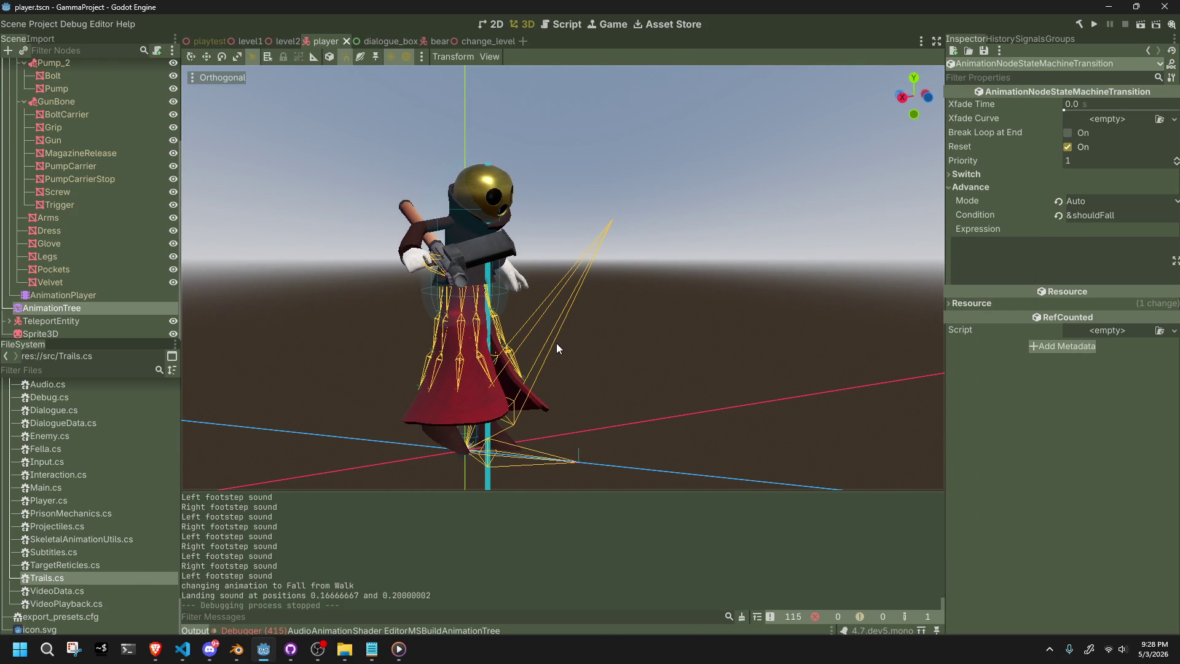
Switch the 3D viewport from Orthogonal to Perspective and zoom out to the whole character.
scroll(400, 196, down, 2)
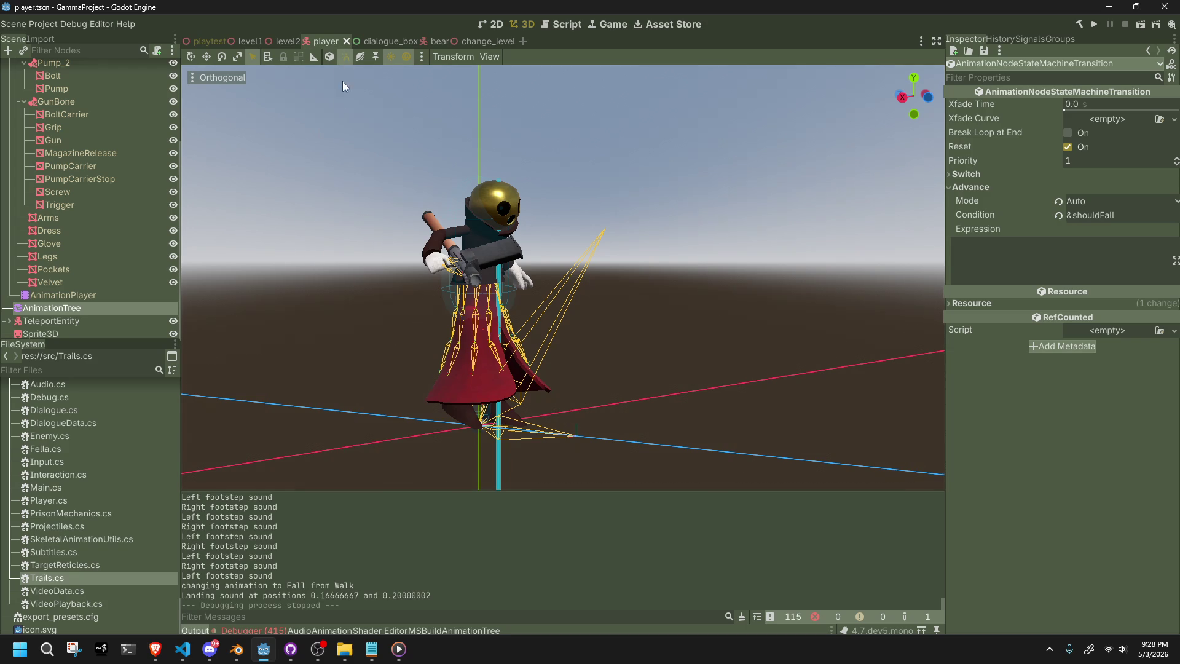
click(203, 77)
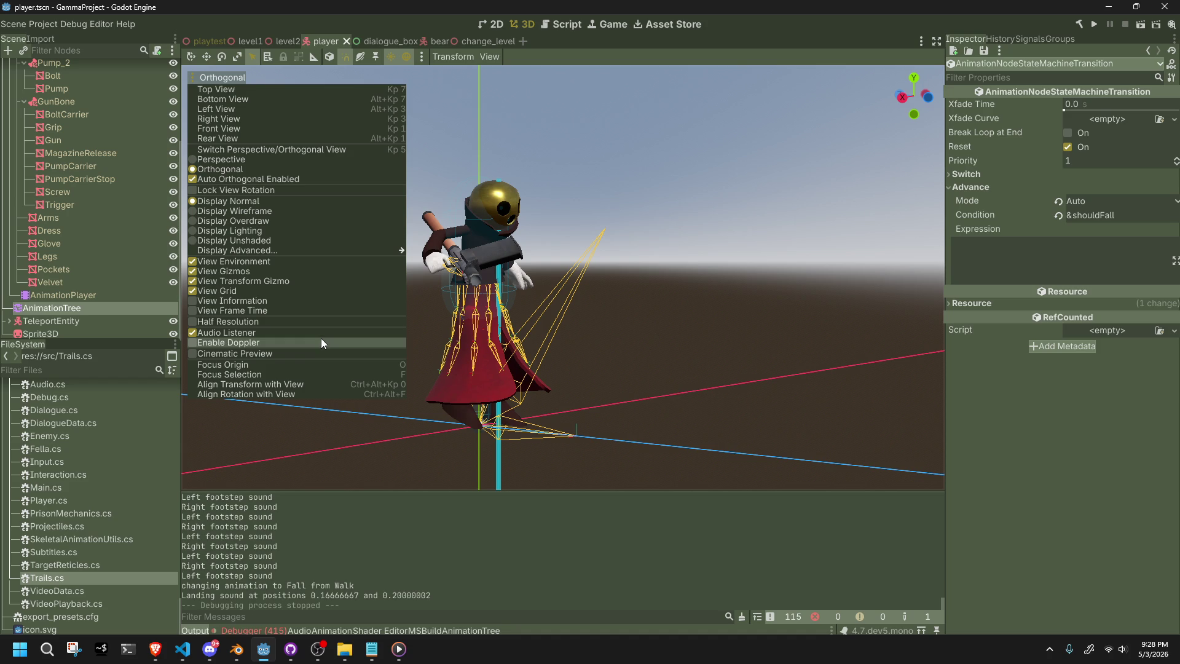
click(231, 160)
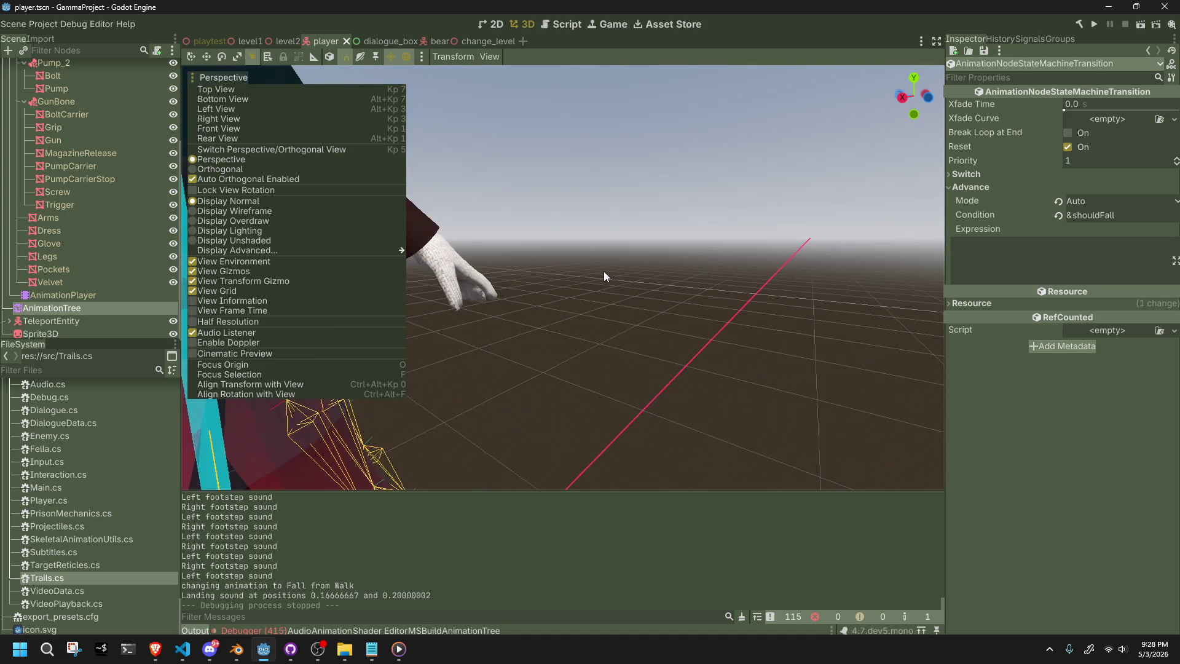
scroll(603, 277, down, 5)
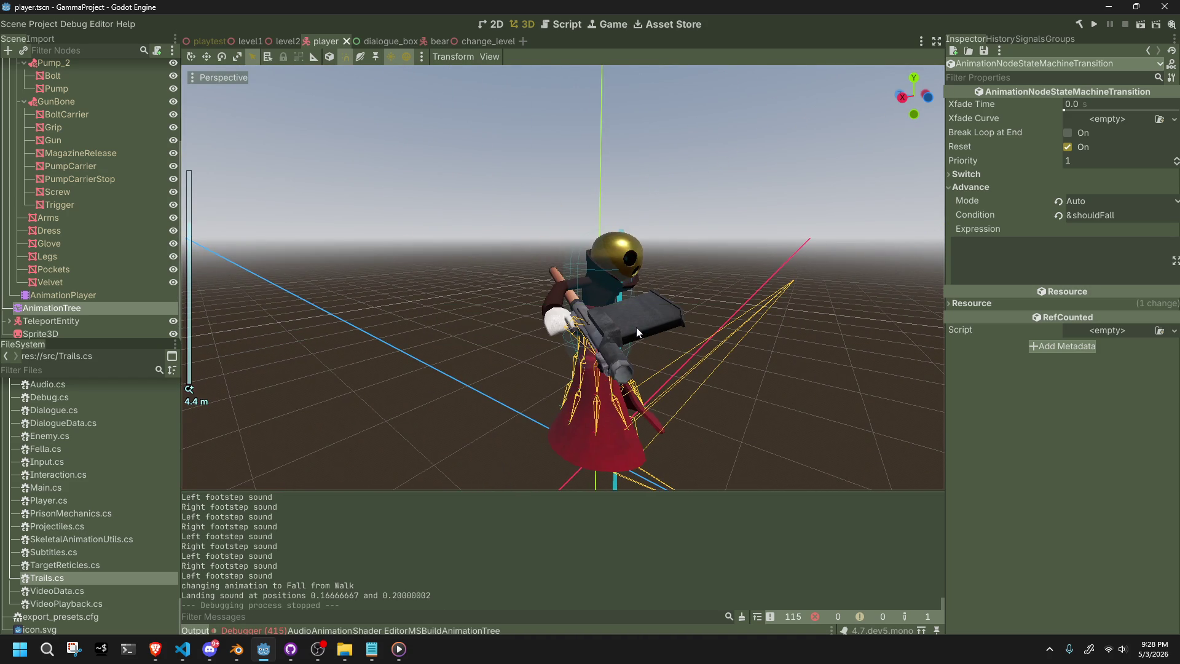
Inspect the Debugger's disposed-object errors, expanding and collapsing the 0:01:15:539 entry, then return to VS Code.
click(268, 630)
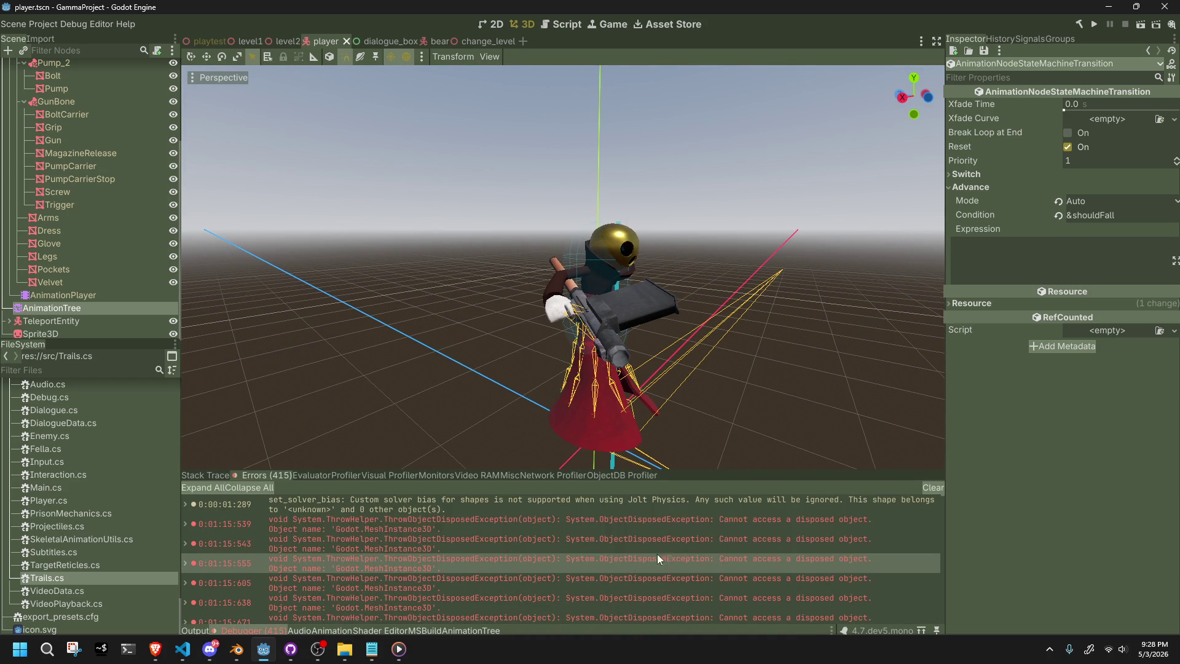
mouse_move(724, 537)
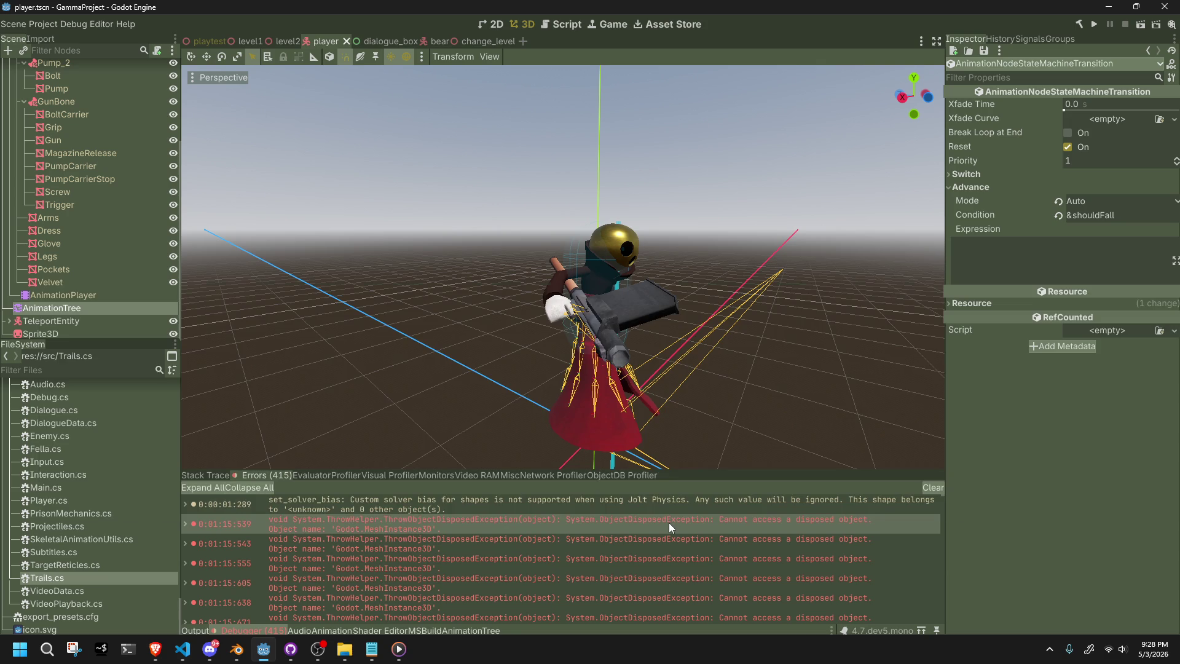
double_click(669, 523)
double_click(669, 523)
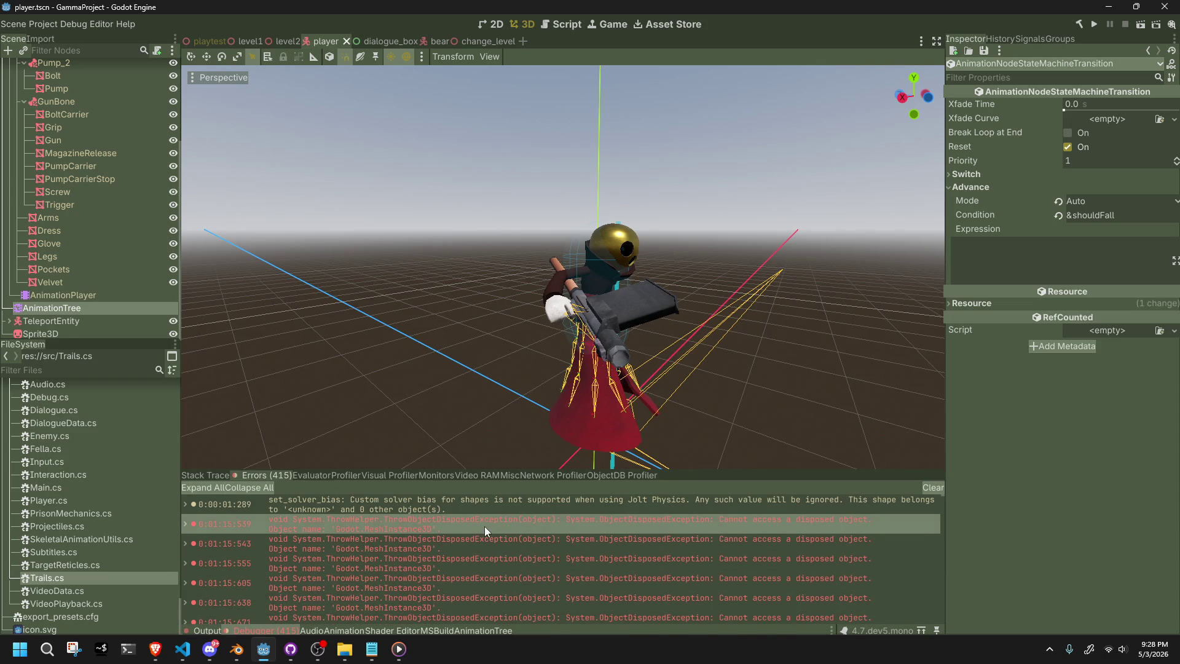
key(alt+Tab)
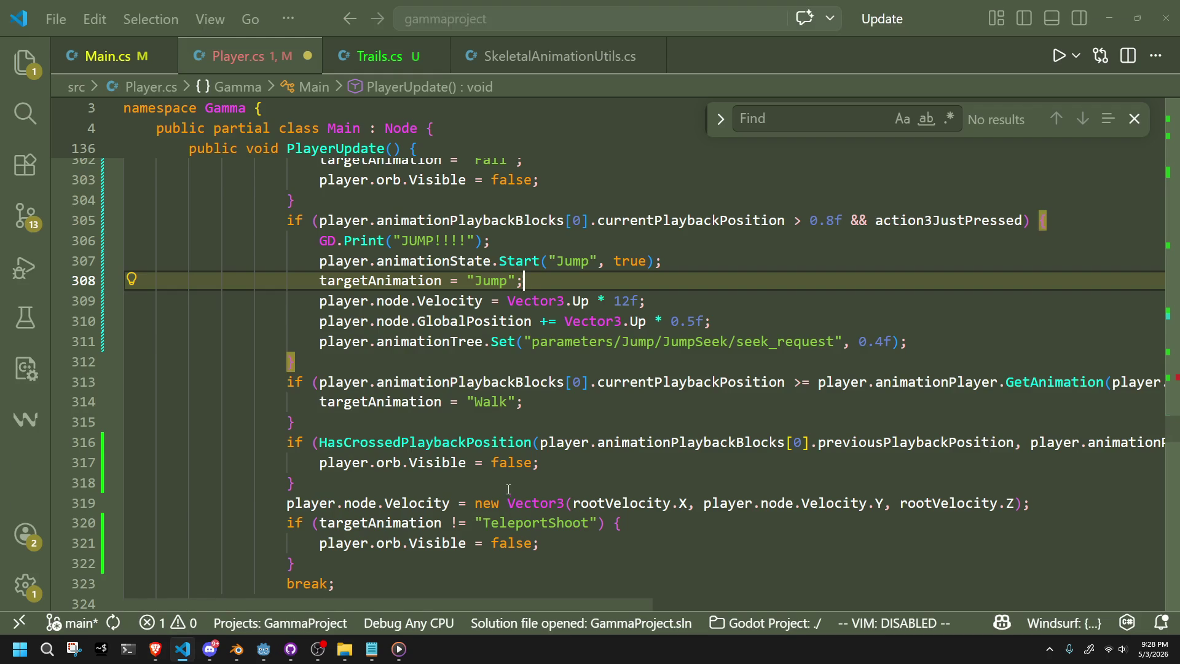
Bring the Brave window with the steampunk character status screen to the screen centre.
click(722, 357)
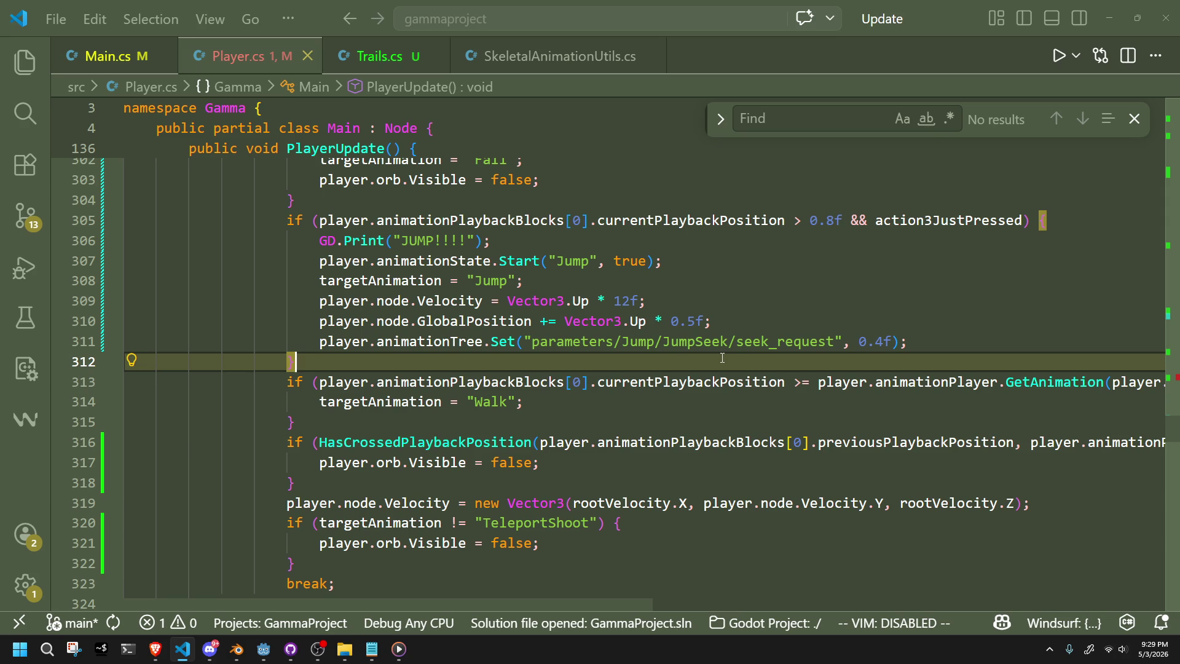
key(alt+Tab)
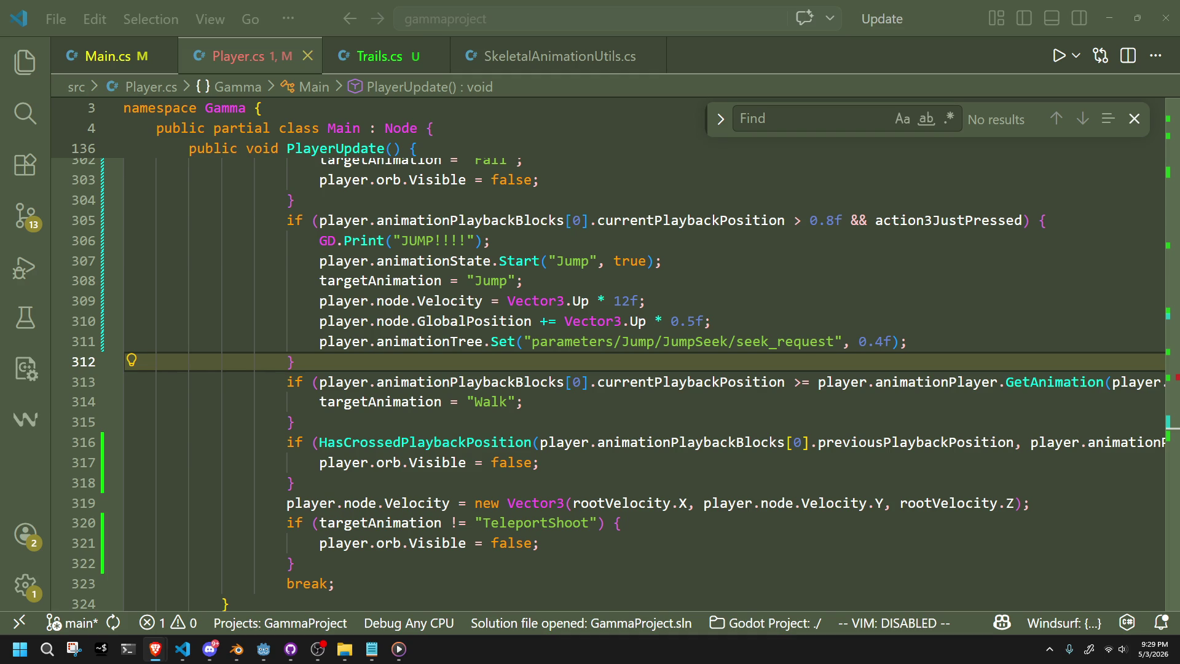
mouse_move(1179, 197)
mouse_down()
mouse_move(895, 192)
mouse_move(592, 87)
mouse_move(516, 107)
mouse_move(566, 91)
mouse_up()
Zoom the Brave page, reposition its window over the editor, then close it.
ctrl+scroll(637, 342, up, 2)
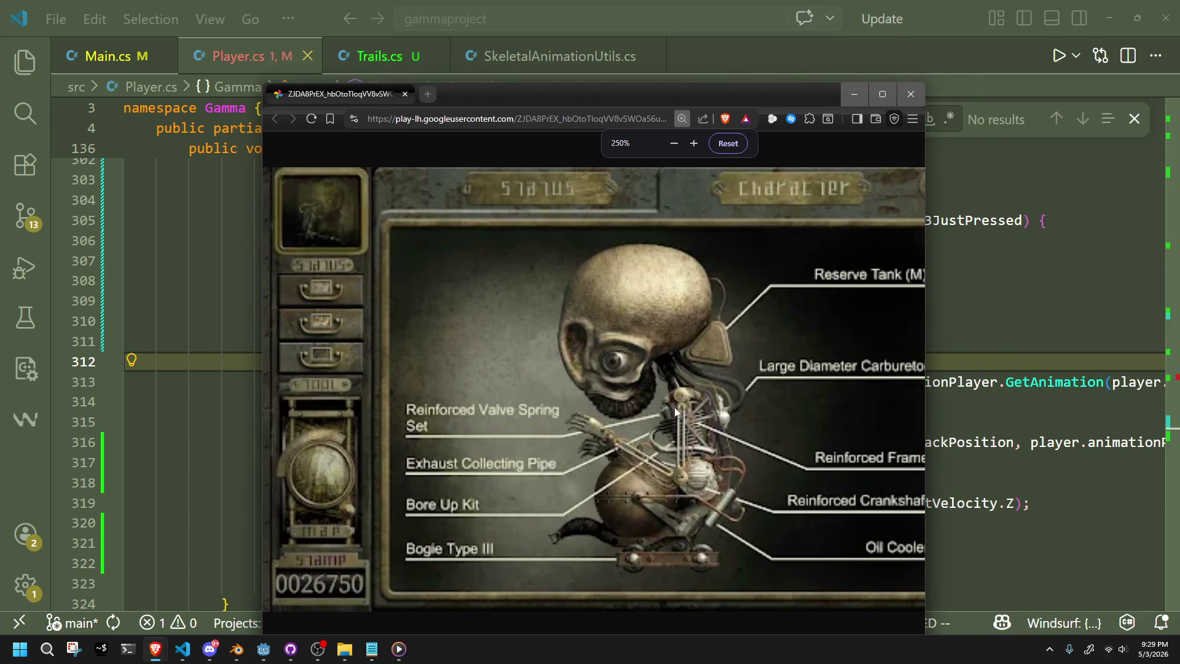
ctrl+scroll(753, 454, down, 1)
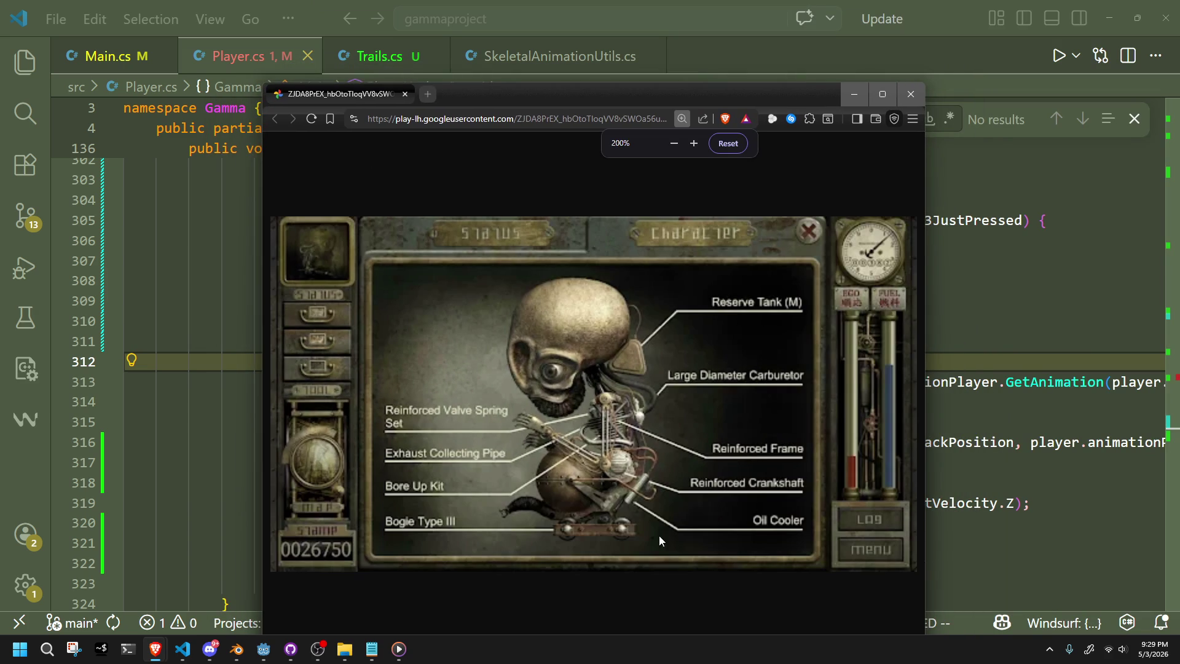
mouse_move(526, 91)
mouse_down()
mouse_move(602, 234)
mouse_move(720, 158)
mouse_move(682, 142)
mouse_move(720, 158)
mouse_up()
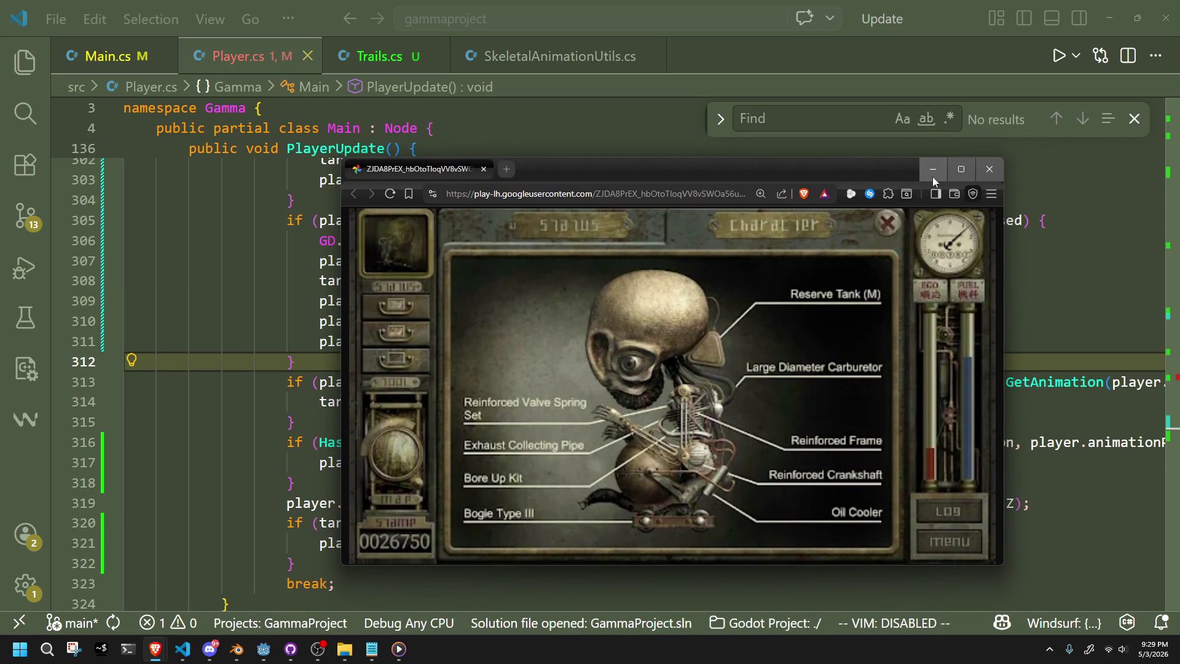
mouse_move(801, 165)
mouse_down()
mouse_move(880, 174)
mouse_move(1004, 89)
mouse_move(943, 60)
mouse_move(946, 44)
mouse_up()
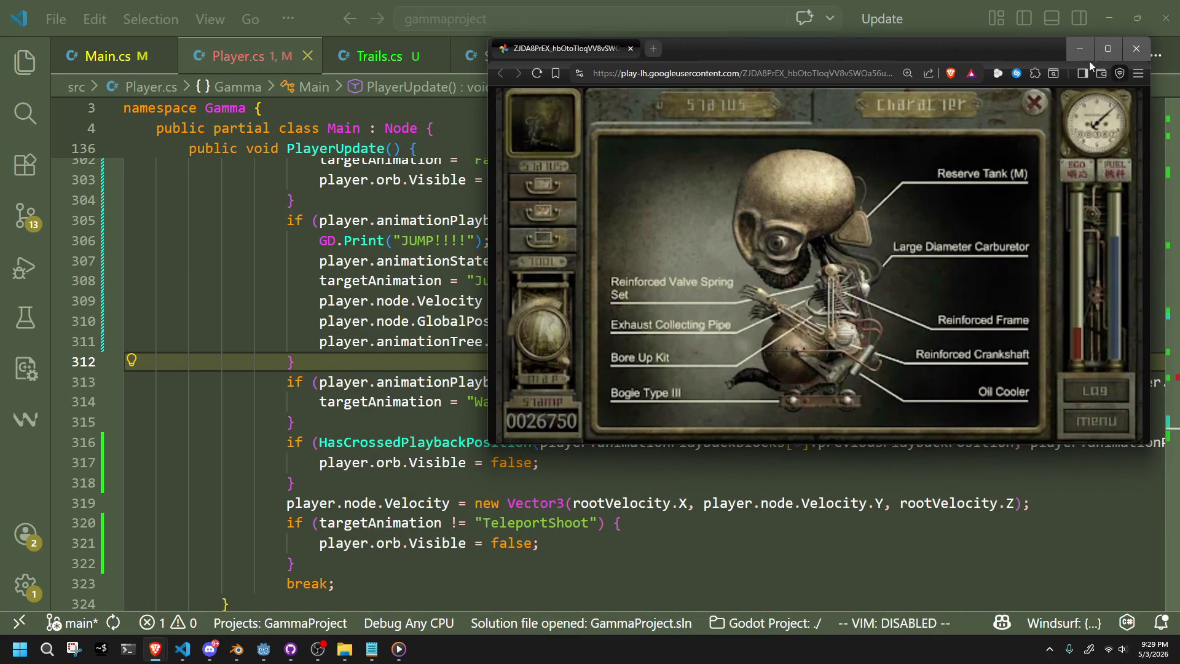
click(1138, 53)
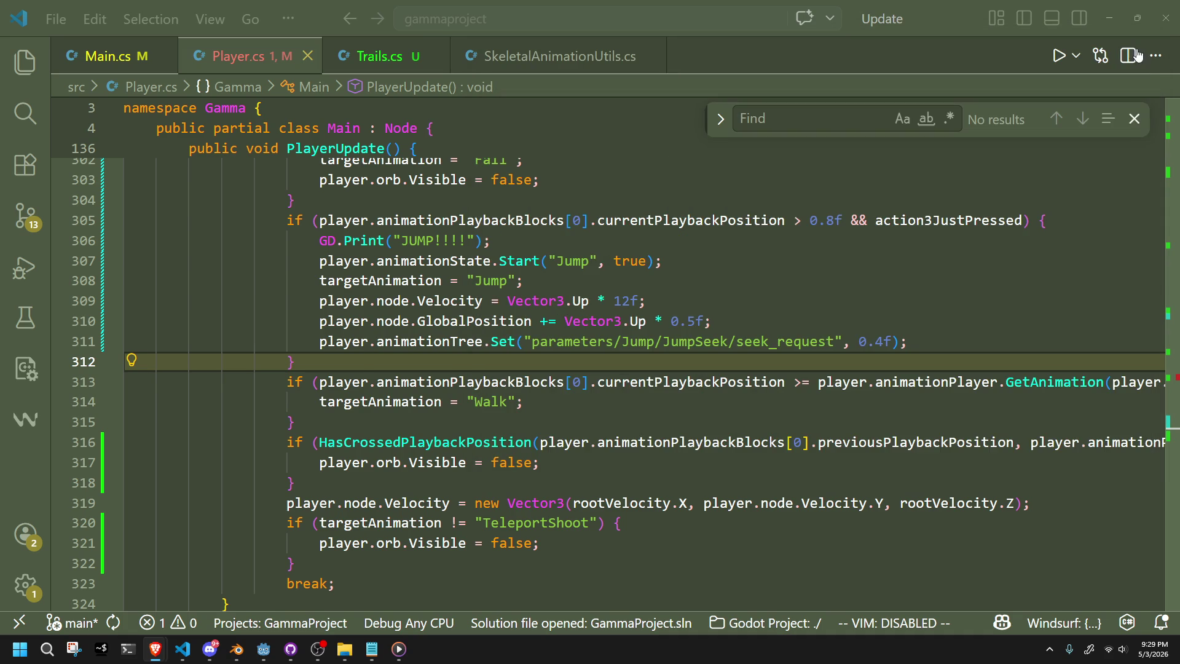
click(876, 442)
click(796, 414)
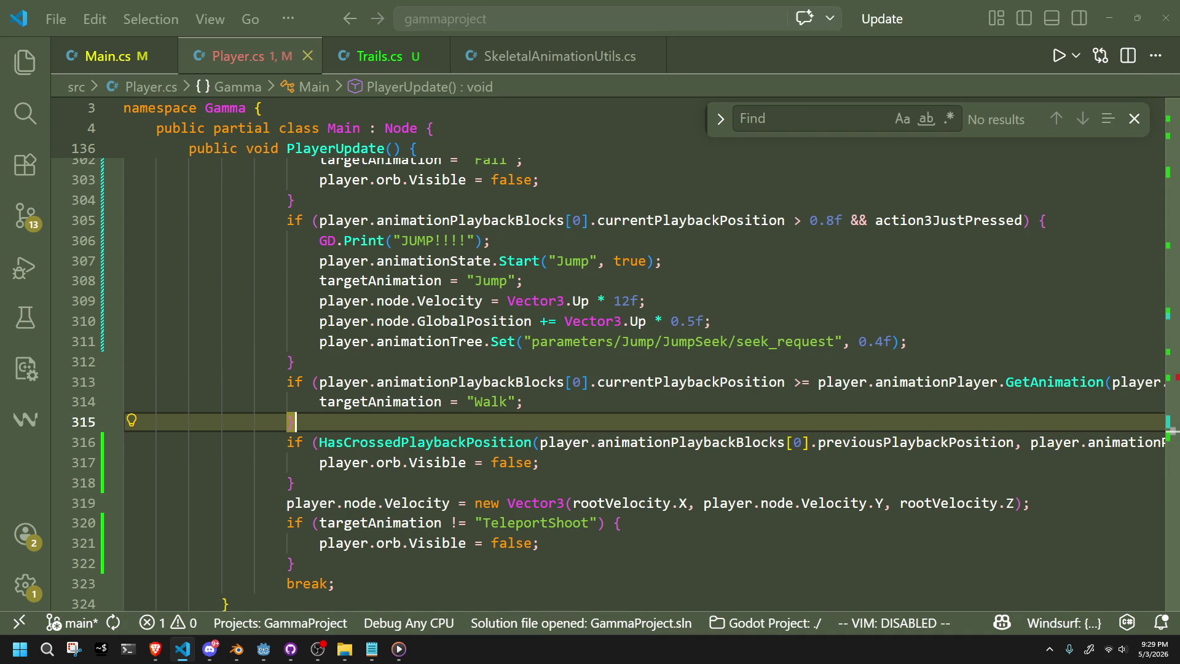
key(alt+Tab)
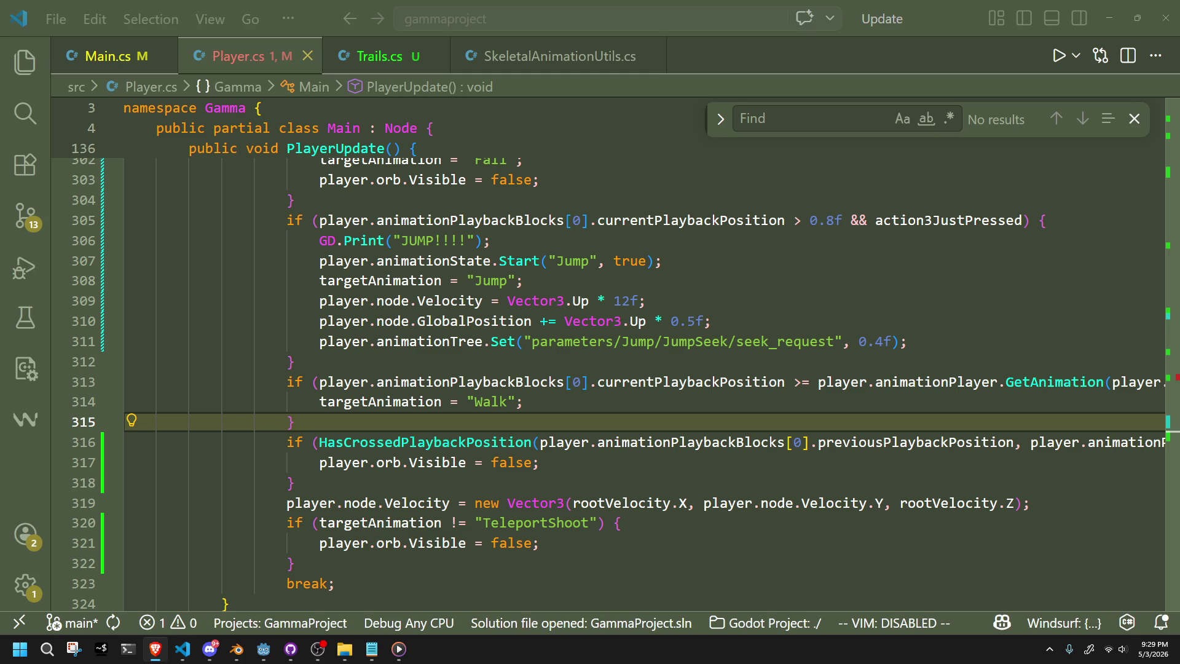
click(295, 483)
key(alt+Tab)
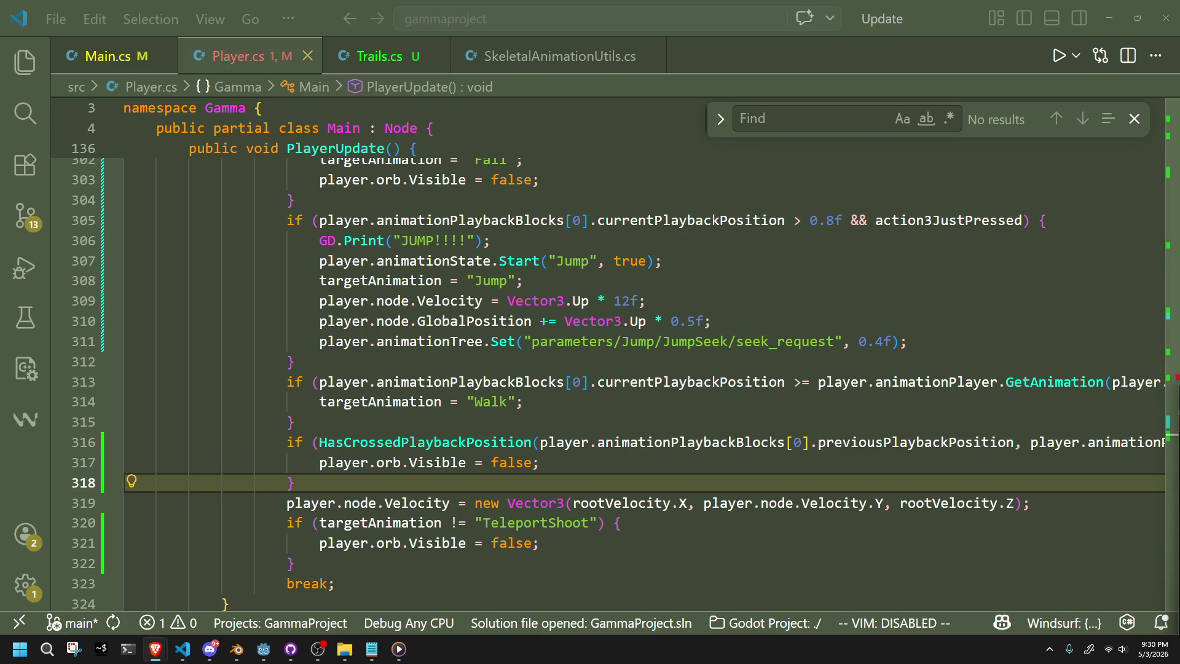
mouse_move(1179, 430)
mouse_down()
mouse_move(1019, 267)
mouse_move(688, 153)
mouse_up()
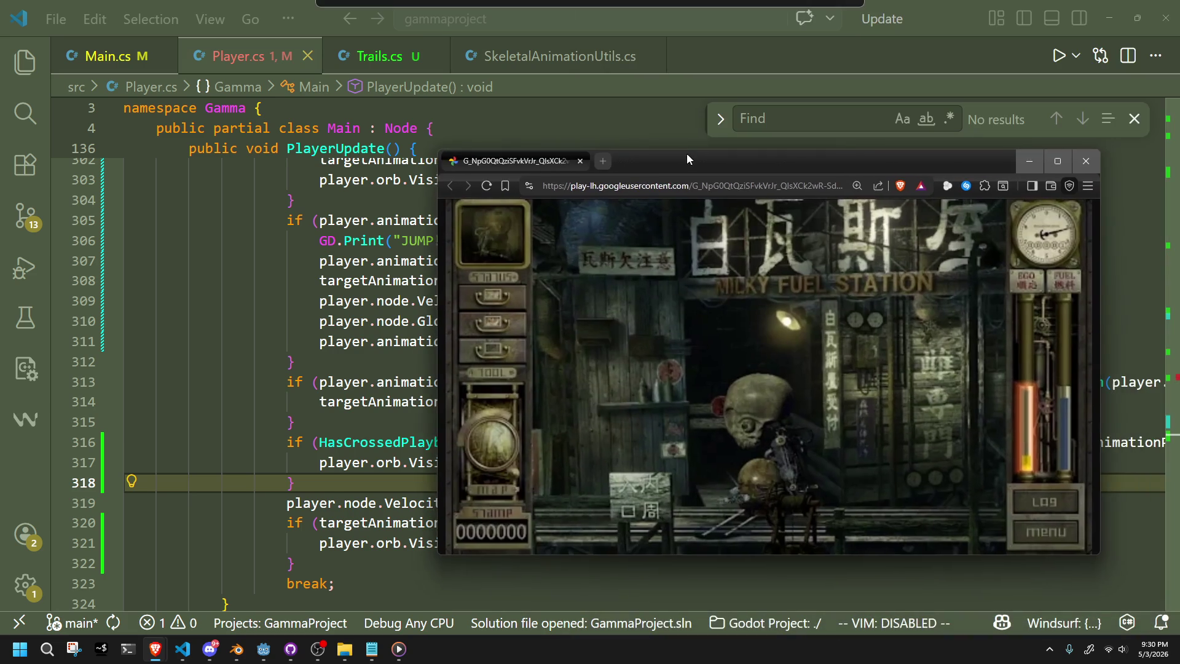
click(1085, 161)
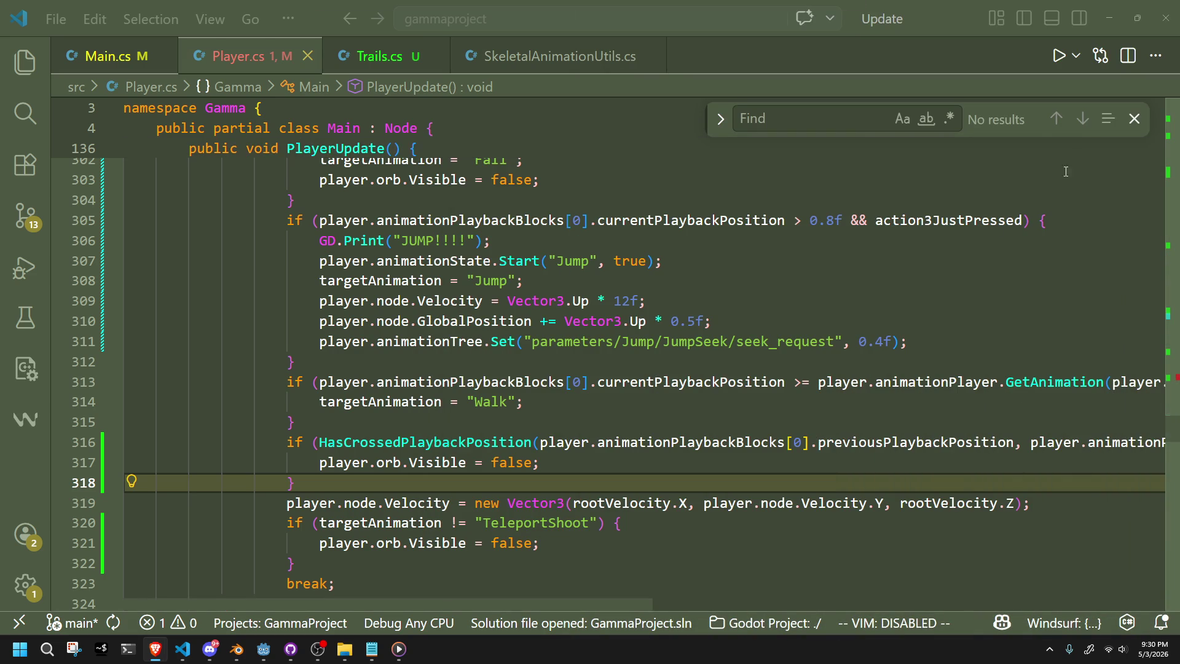
click(735, 365)
Inspect the seek_request call on line 311 and the surrounding jump lines 308–315.
click(907, 343)
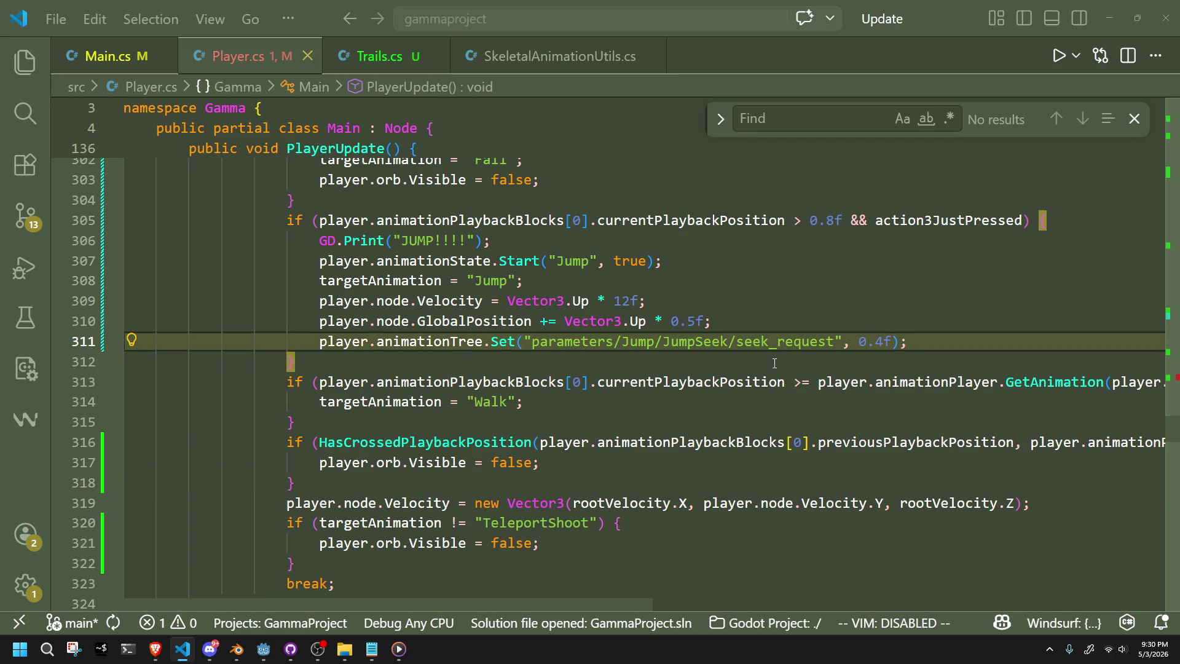
double_click(776, 343)
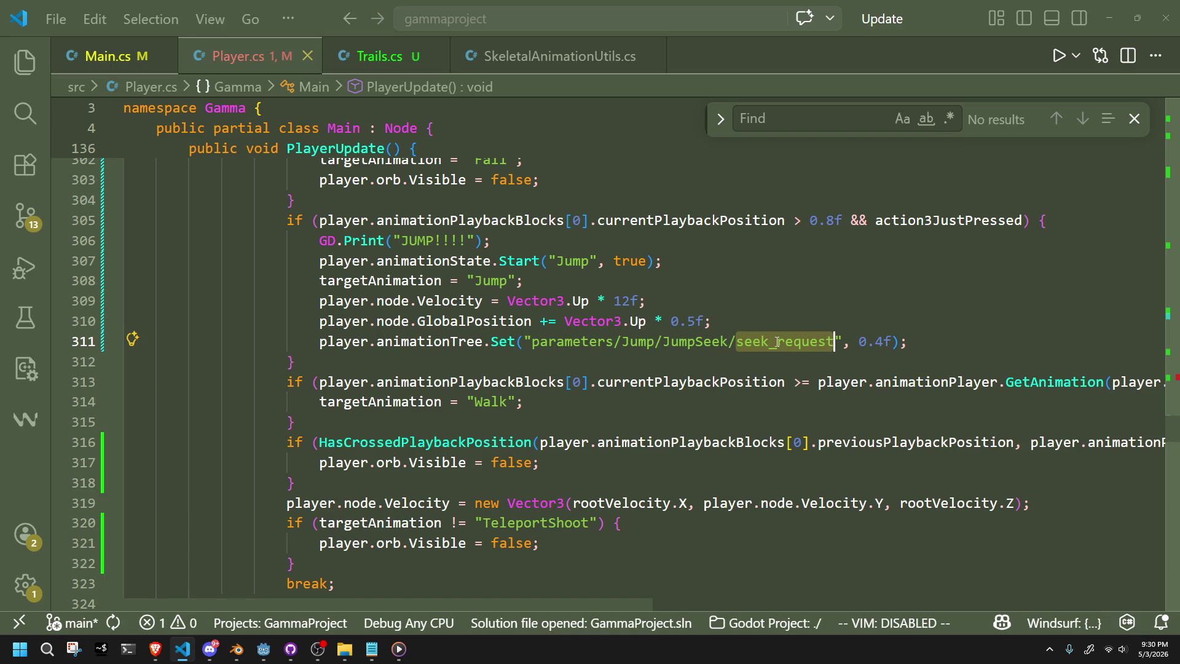
click(747, 301)
click(733, 316)
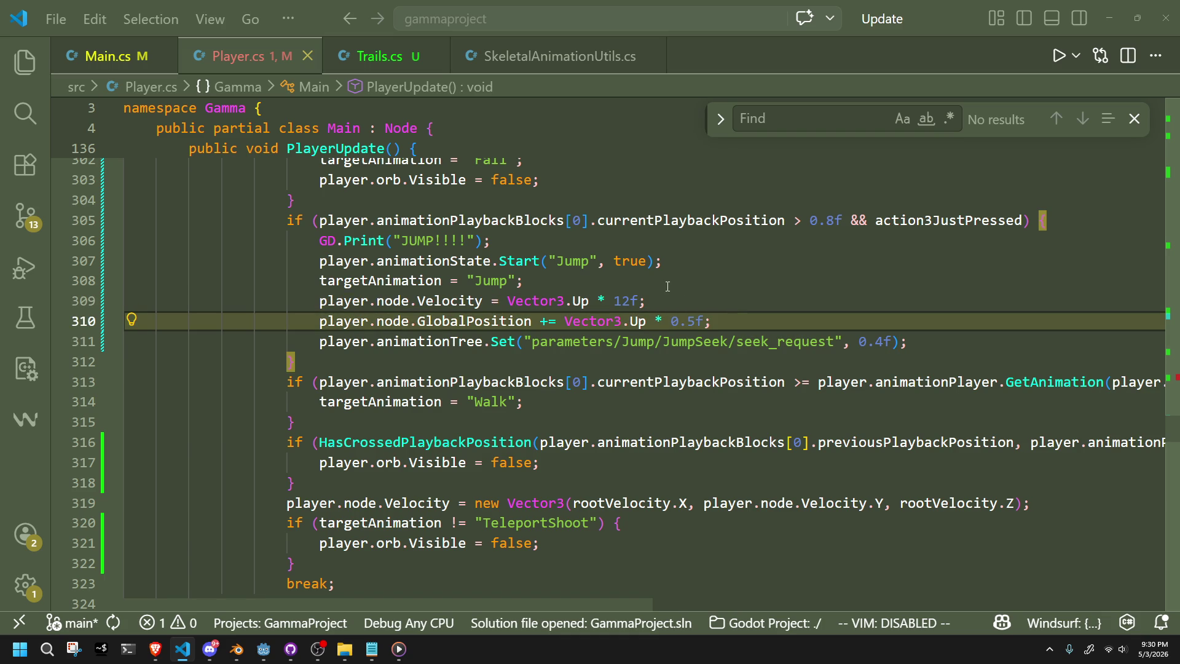
click(668, 286)
click(707, 303)
click(746, 329)
click(781, 362)
double_click(787, 342)
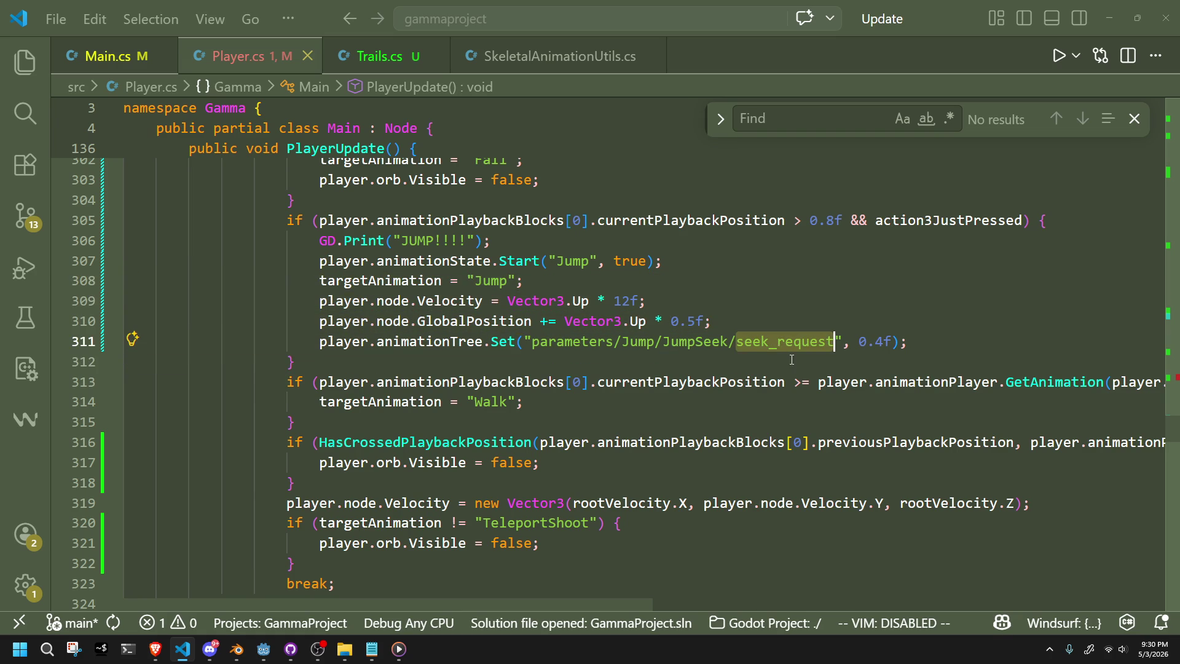
click(793, 361)
click(735, 422)
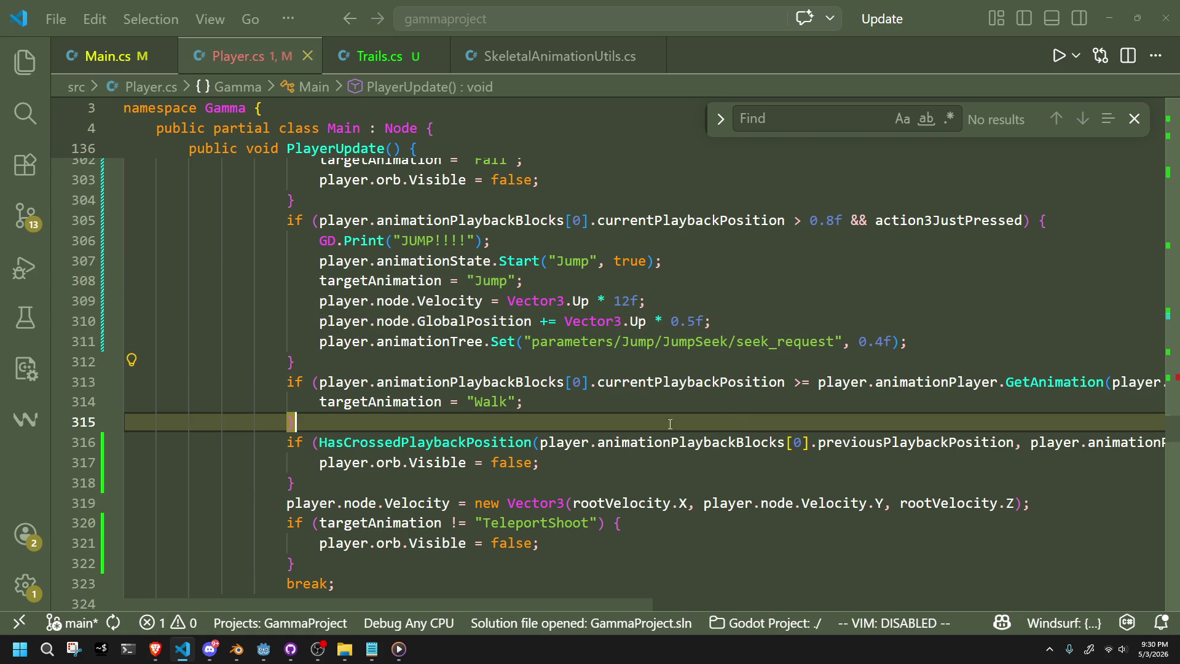
Build and run in Godot, dismiss the line 263 invalid ')' error, and return to VS Code.
click(265, 650)
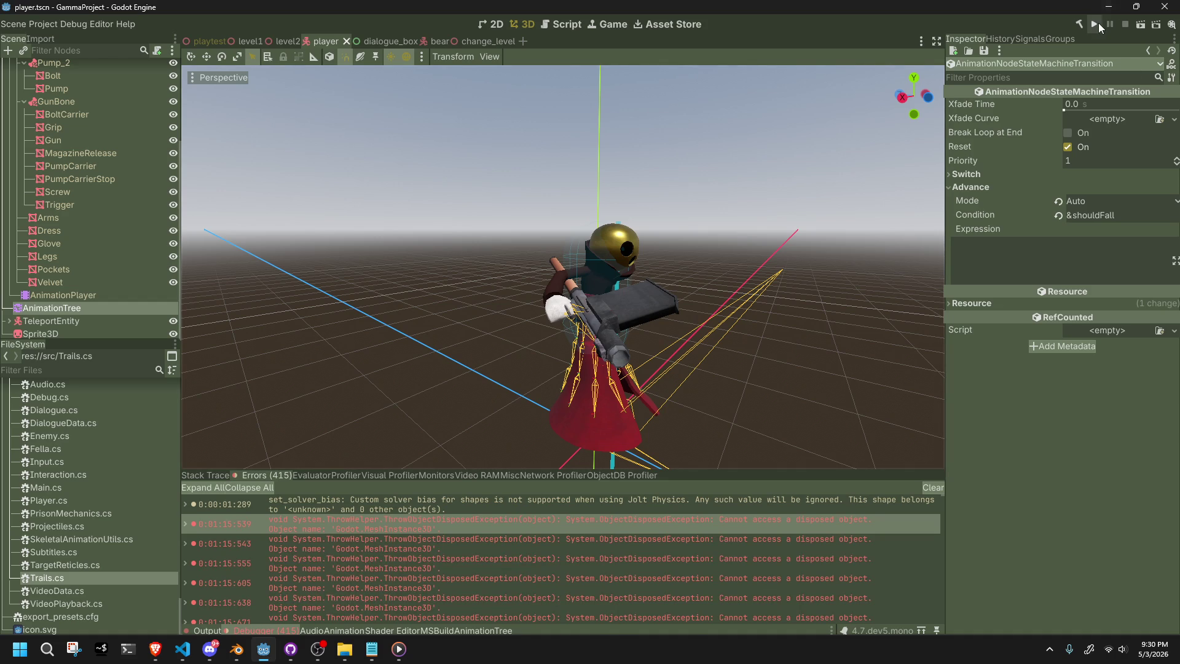
click(1098, 24)
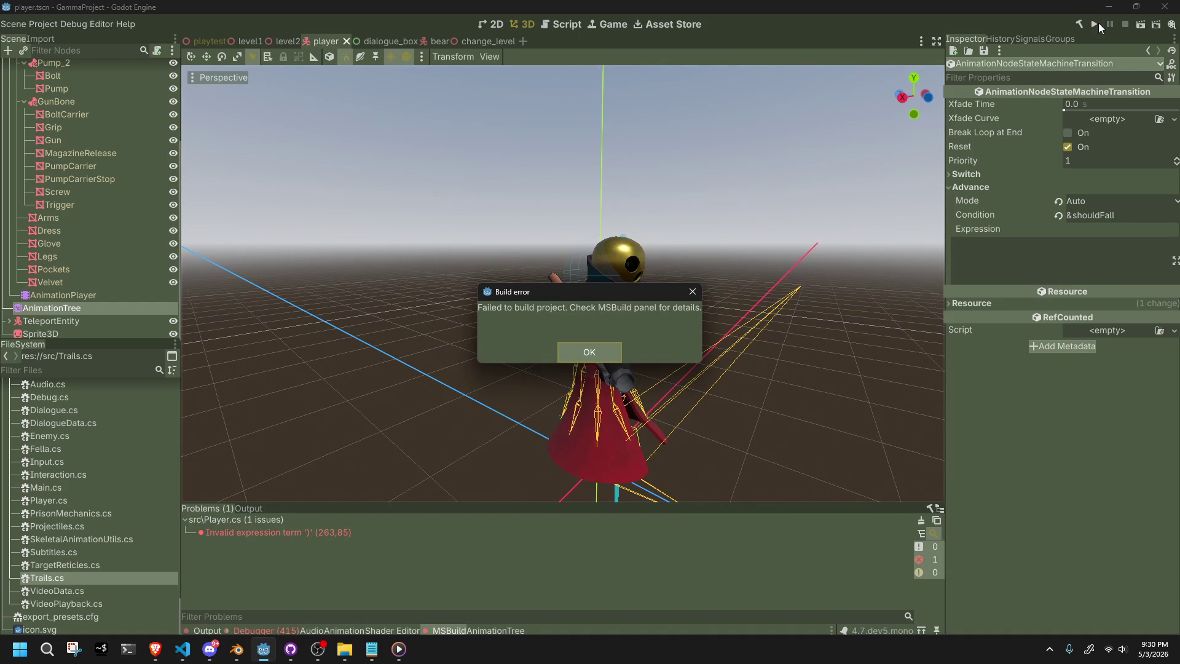
click(592, 341)
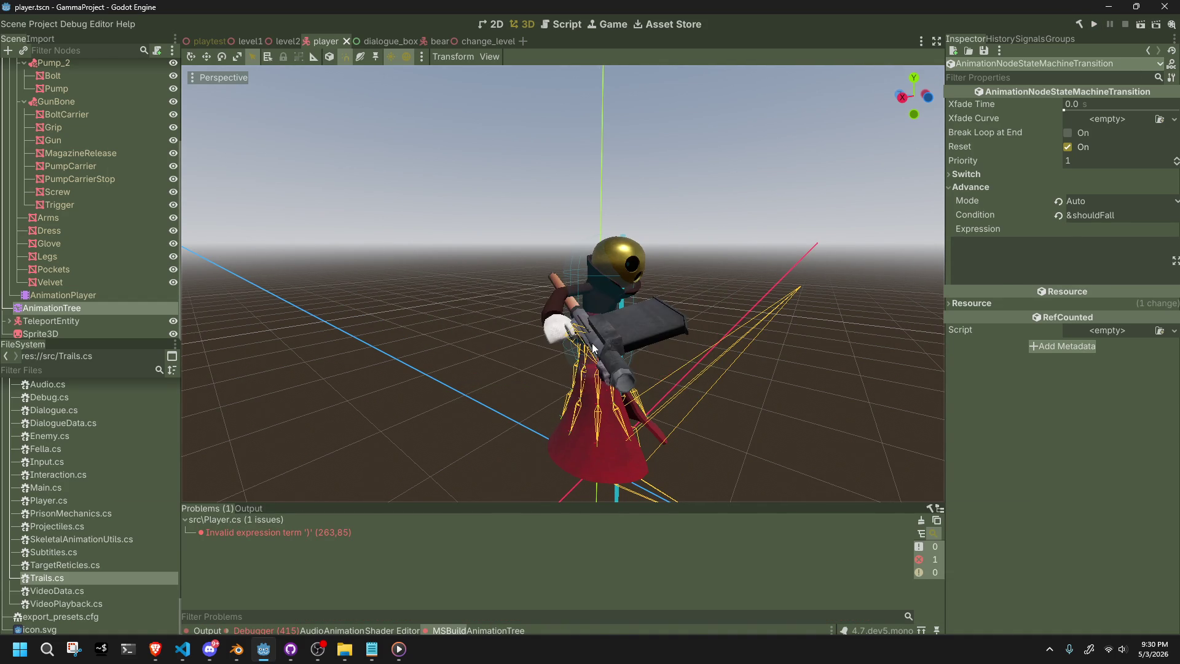
key(alt+Tab)
scroll(620, 335, down, 8)
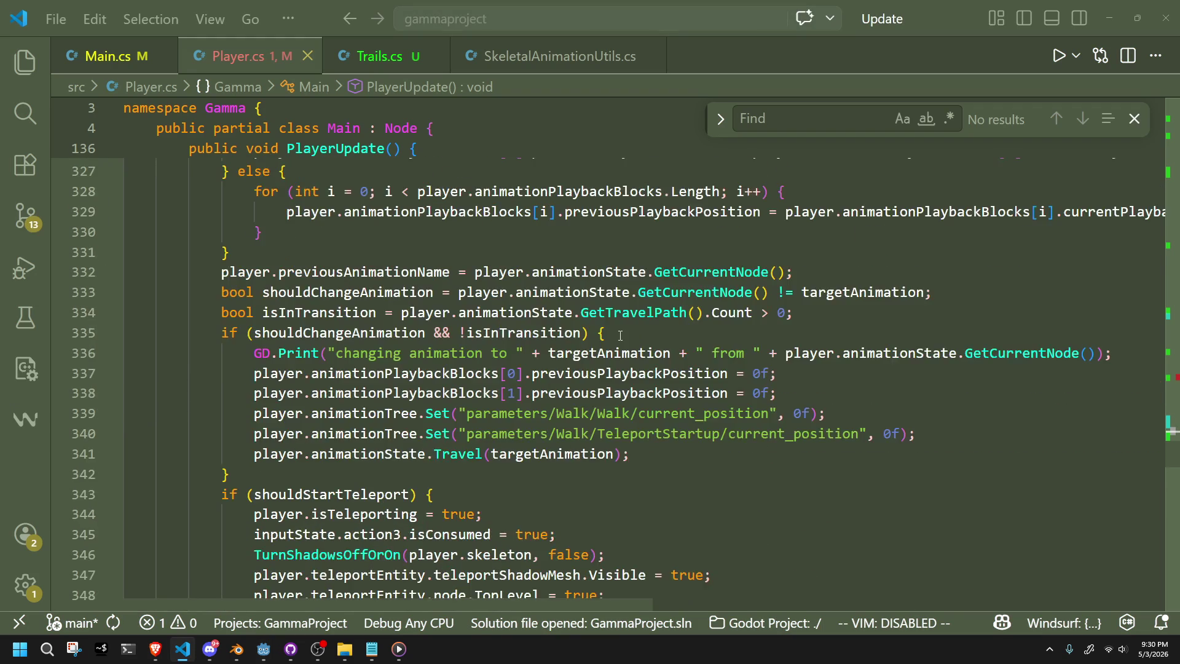
Bring the failing if statement on line 263 into view.
click(1164, 388)
scroll(1164, 384, up, 3)
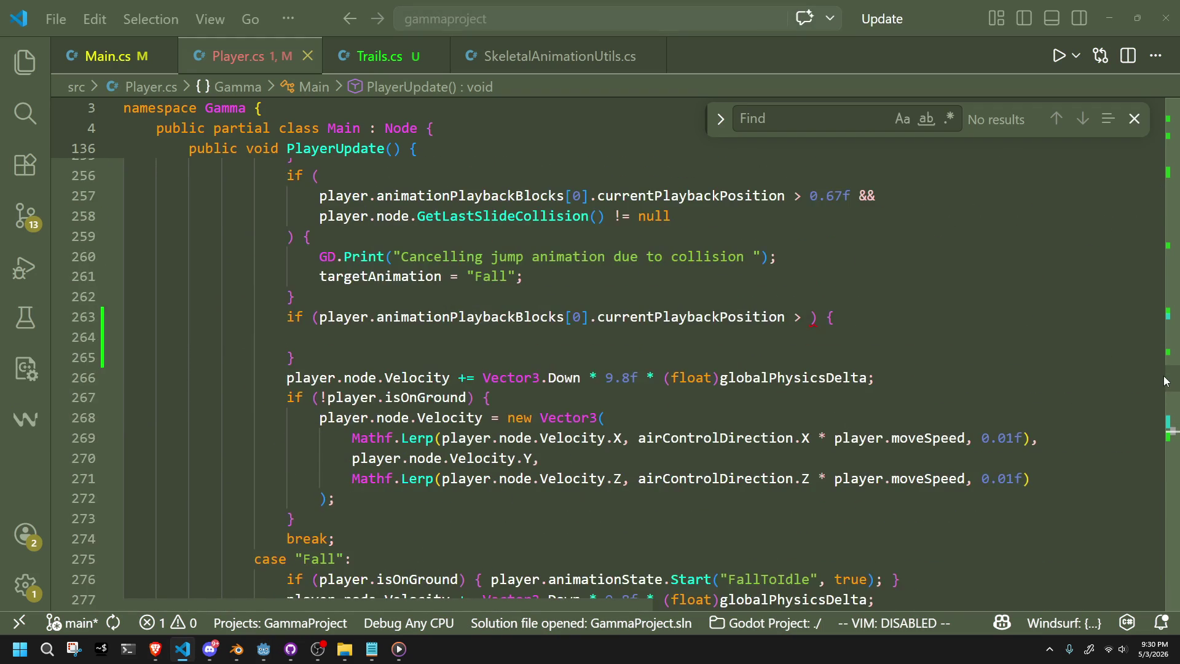
click(802, 384)
key(Up)
scroll(604, 369, up, 2)
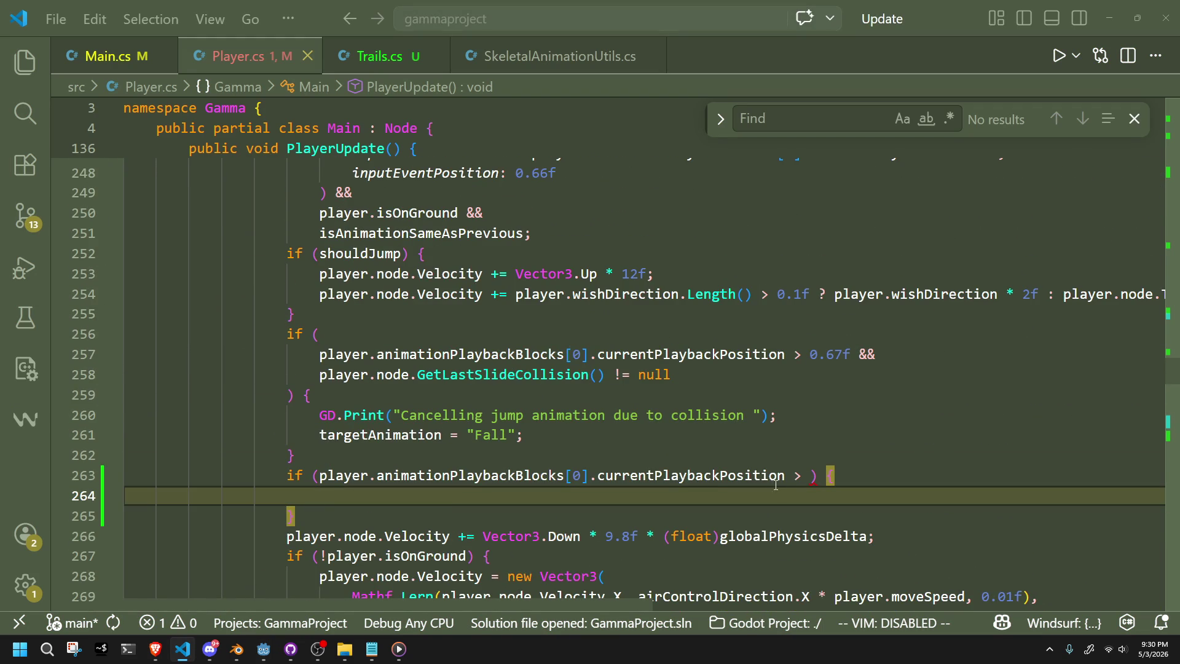
Add a >= comparison to line 263's currentPlaybackPosition condition, undoing the stray typed words.
click(811, 476)
text(0)
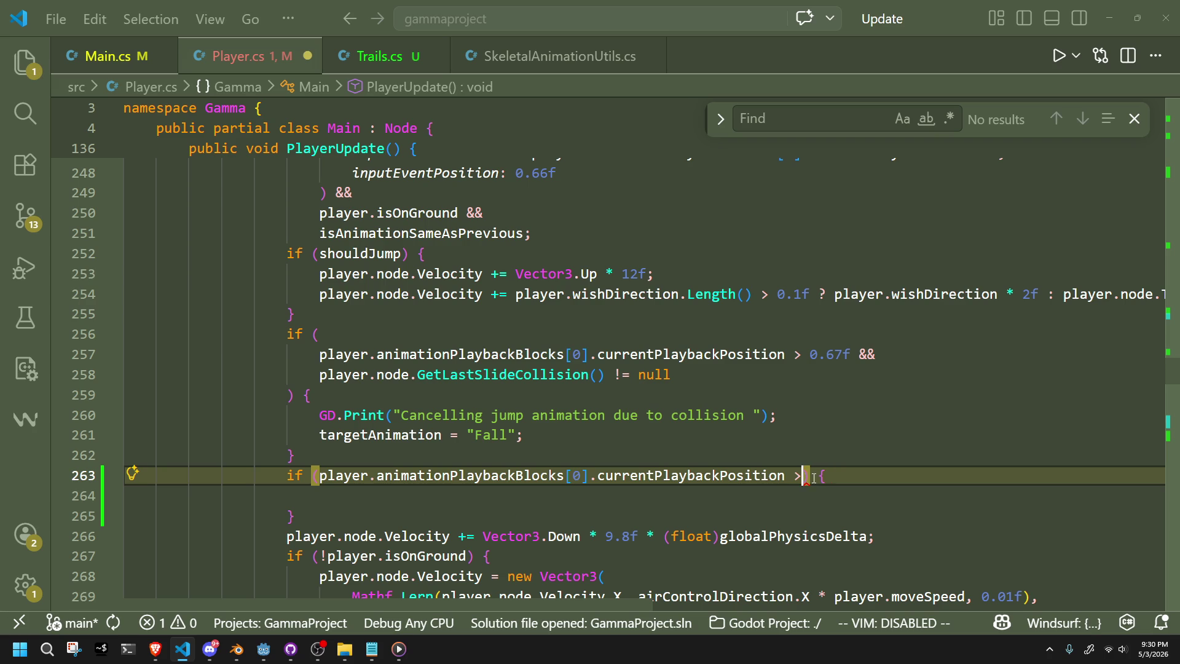
text(>=)
text(garage bad dream adventure)
key(ctrl+z)
key(Tab)
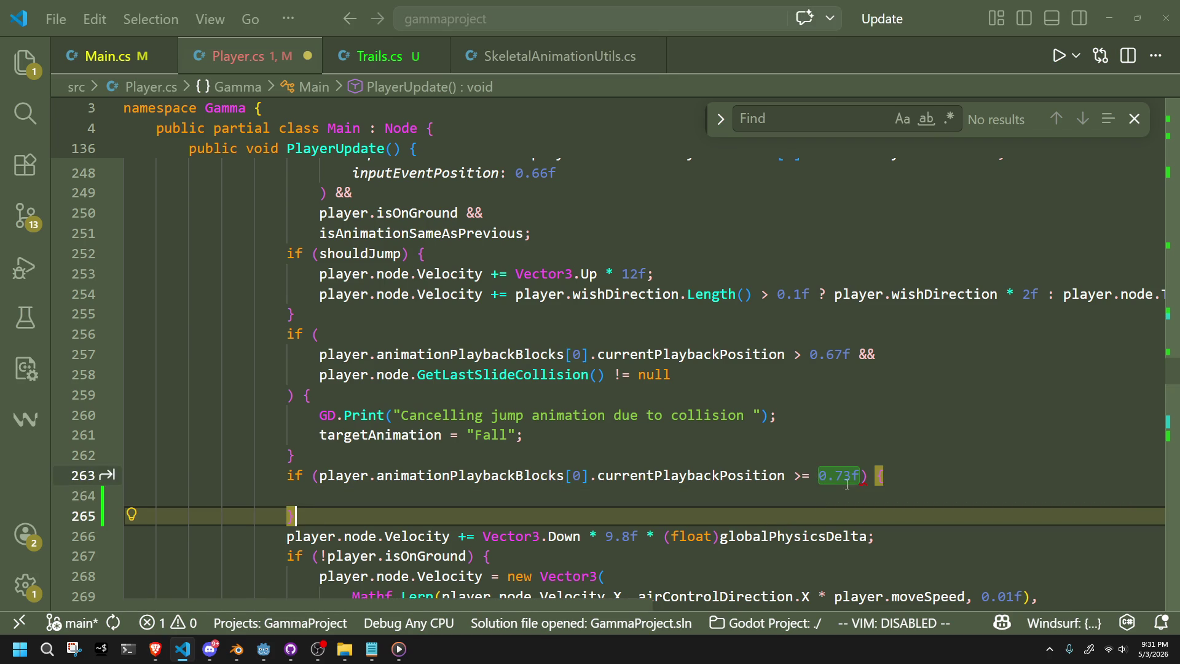
scroll(849, 474, up, 5)
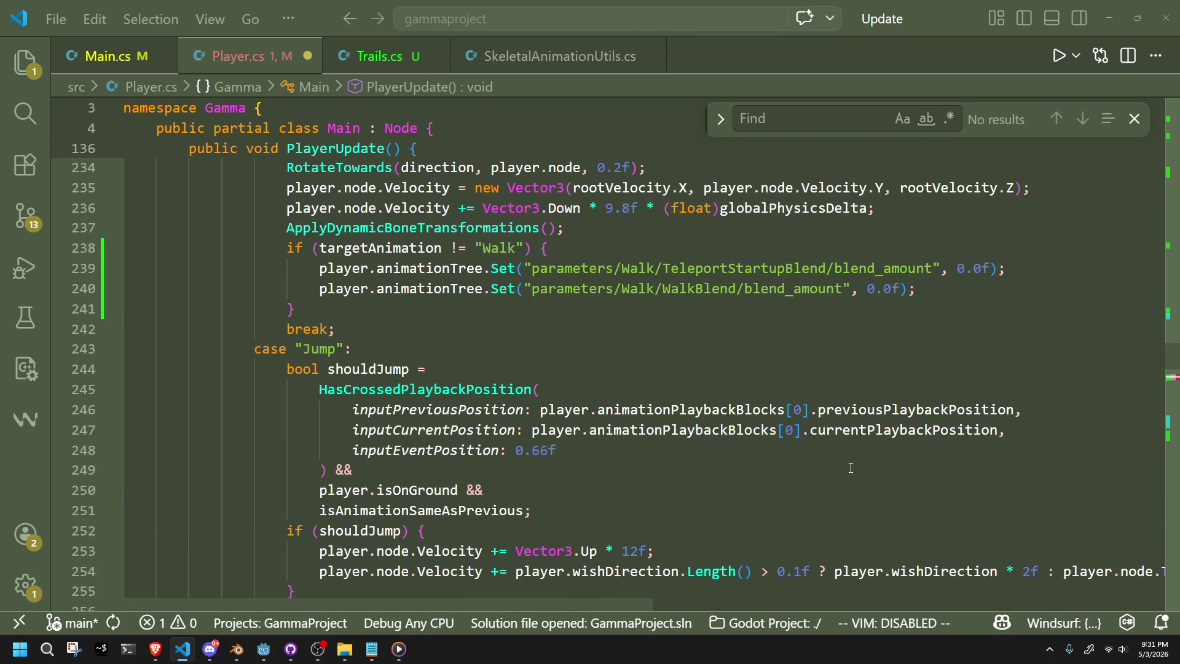
scroll(723, 367, down, 7)
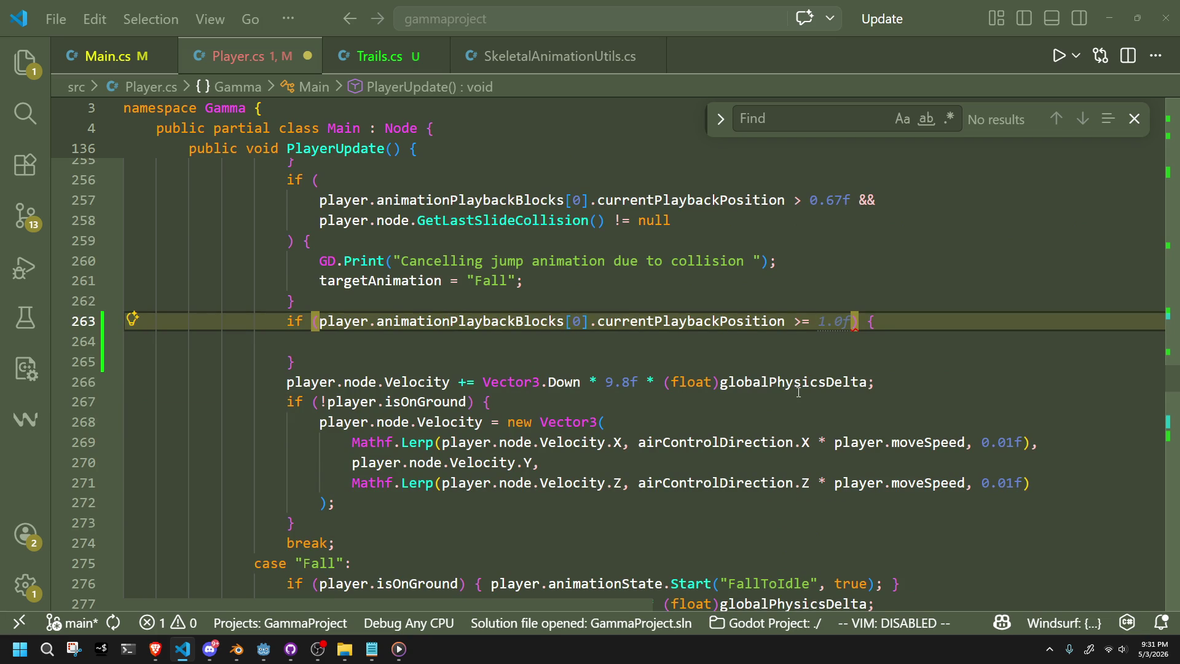
scroll(799, 393, up, 7)
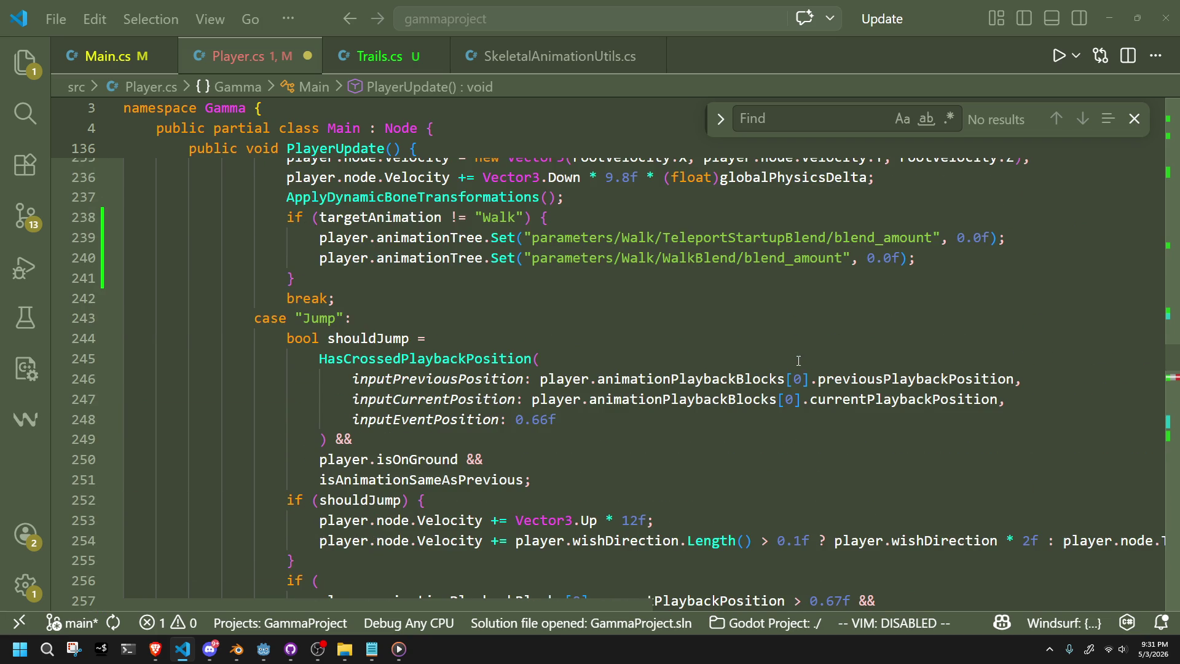
scroll(470, 266, up, 2)
Complete line 263's comparison with animationTree.Get("parameters/Jump/JumpSeek/seek_request") and closing parentheses.
drag(314, 351, 524, 350)
key(ctrl+c)
scroll(732, 385, down, 5)
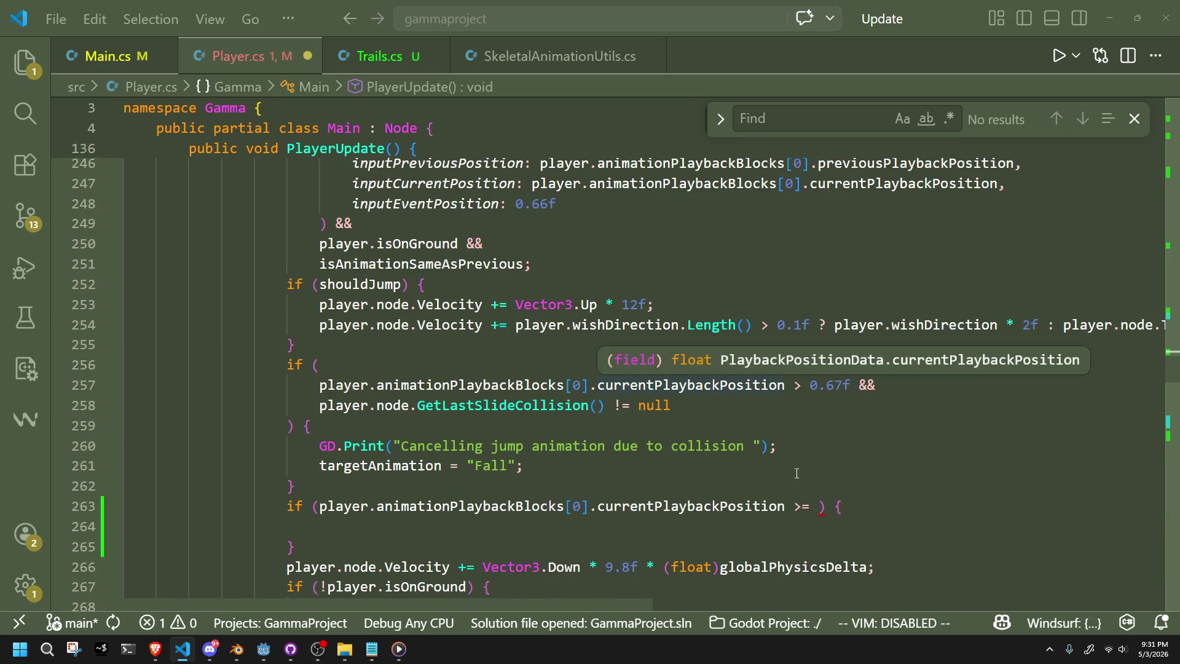
click(813, 506)
key(ctrl+v)
key(BackSpace)
key(BackSpace)
key(BackSpace)
text(Get)
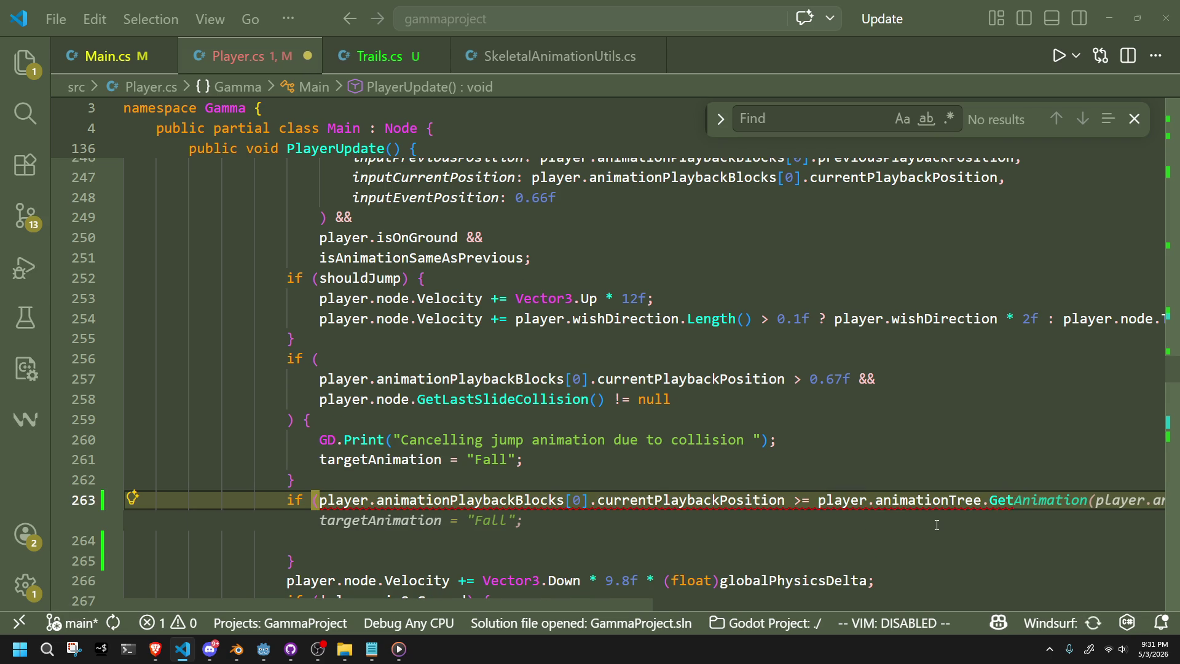
text(("parameters/Jump/)
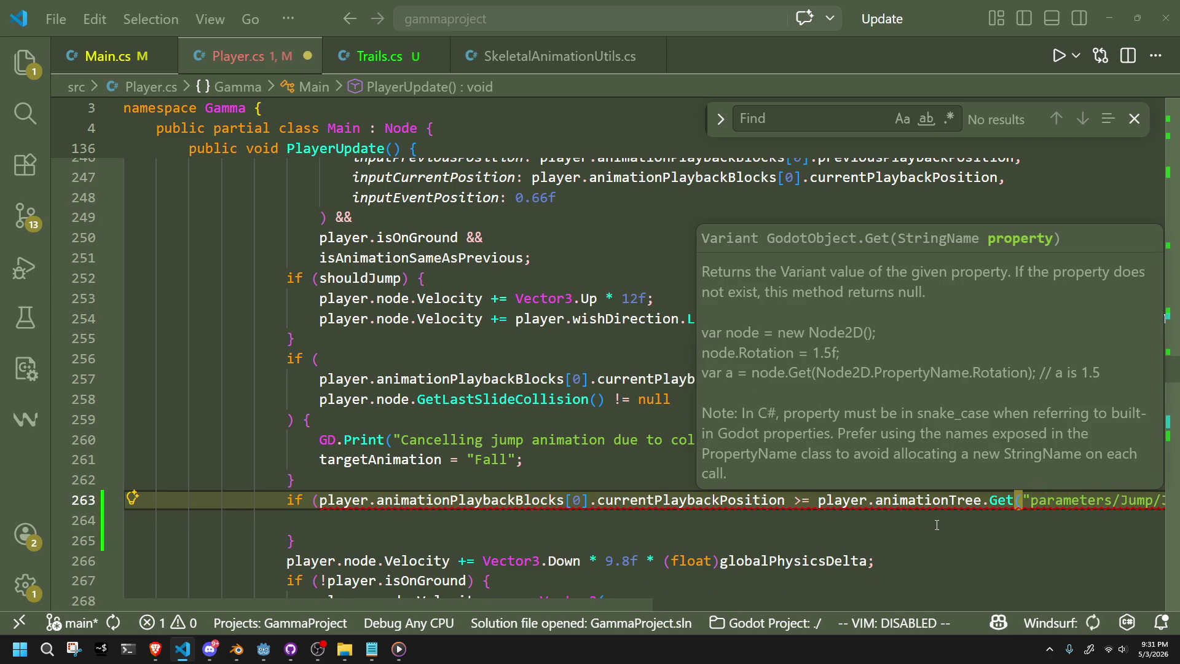
key(Tab)
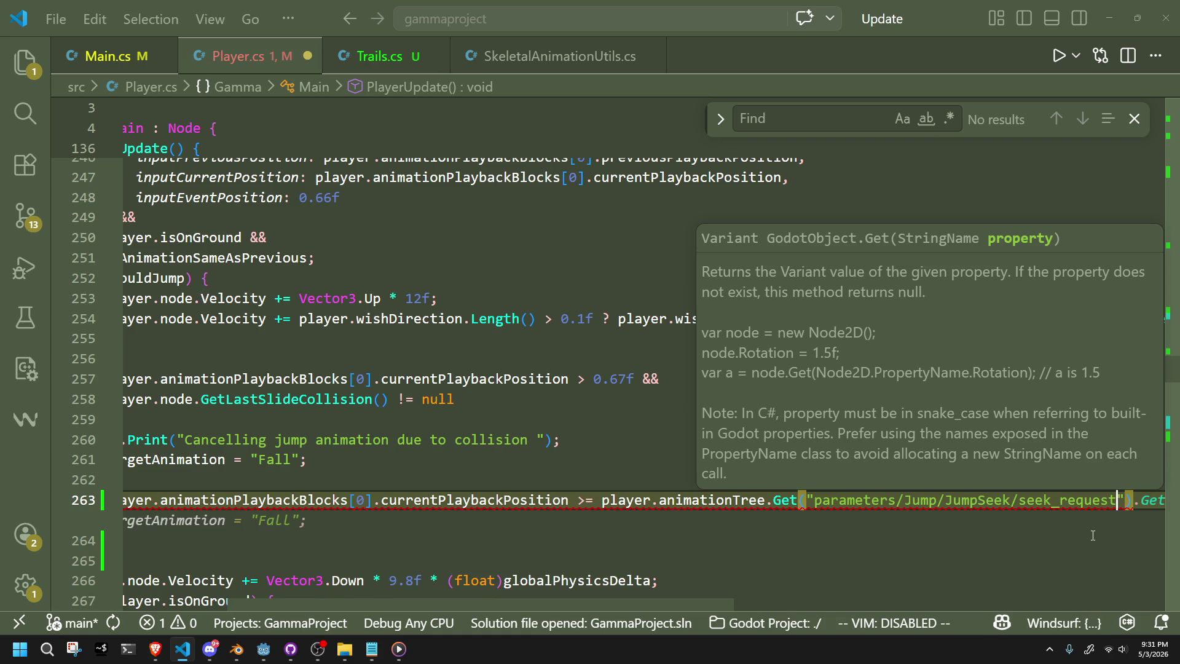
text(")))
Select the new condition line and move the caret to the empty body line 264.
key(Down)
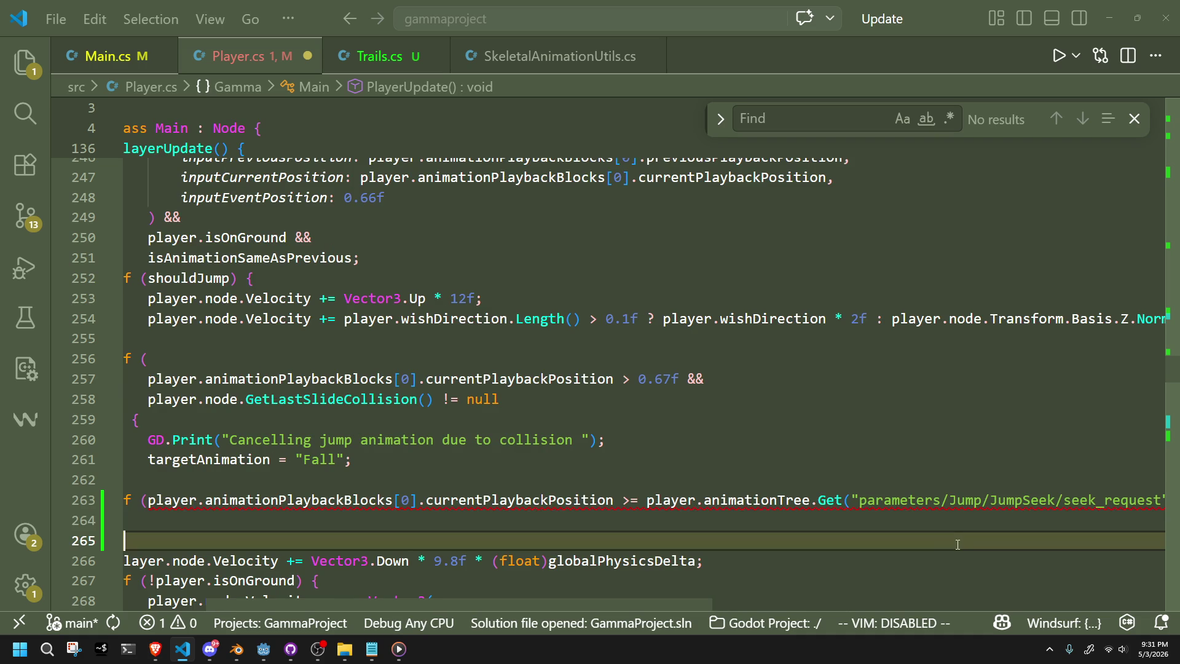
drag(319, 521, 2, 510)
key(Down)
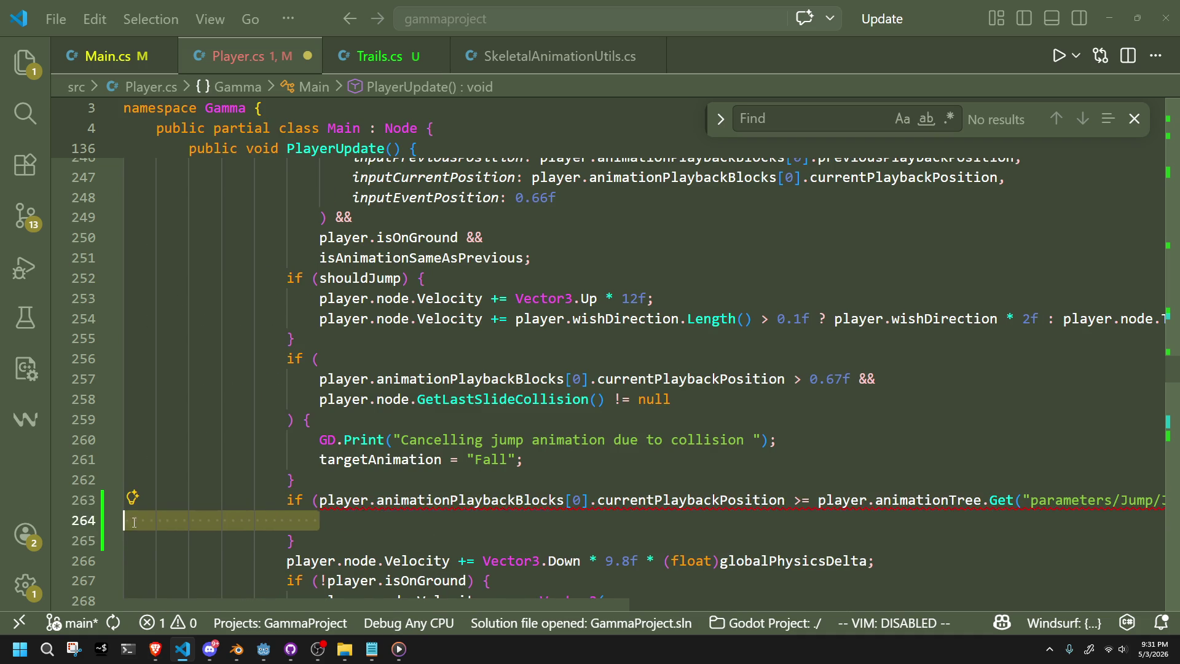
key(Down)
scroll(615, 503, right, 5)
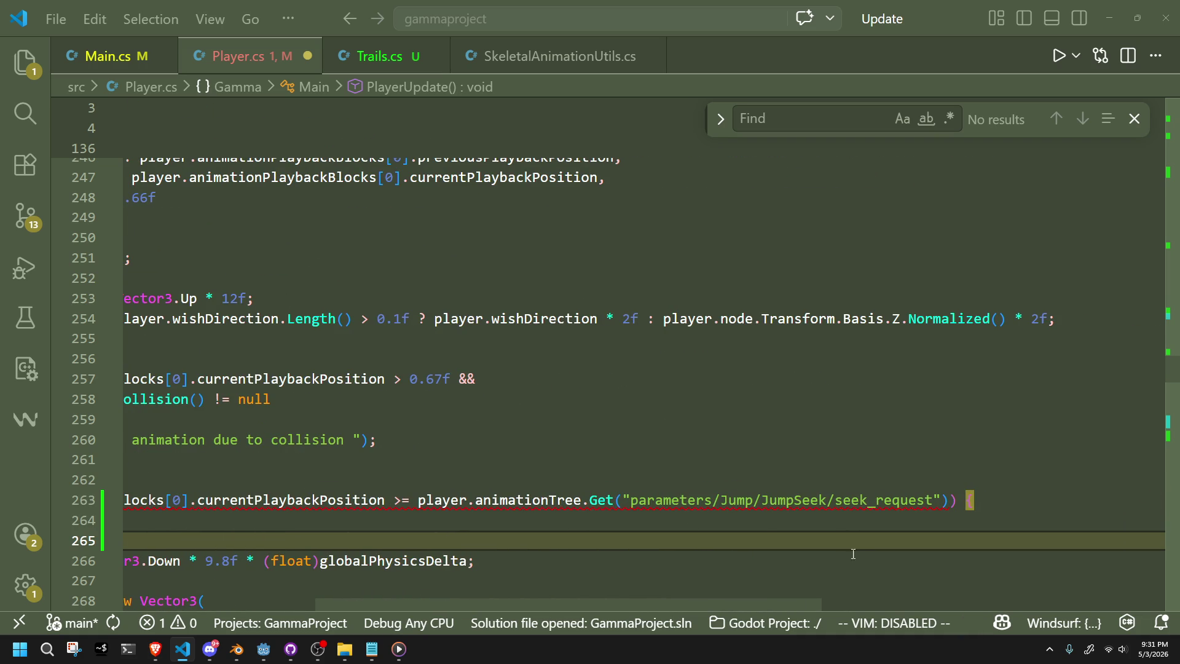
click(1001, 520)
scroll(1001, 517, right, 2)
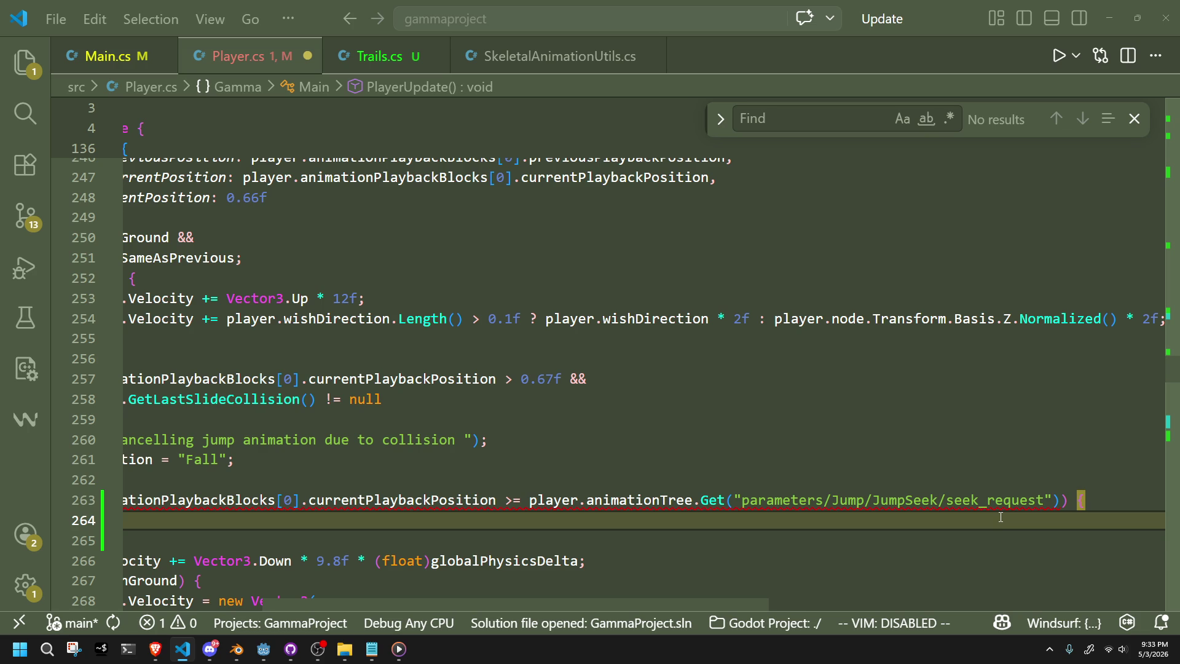
key(Up)
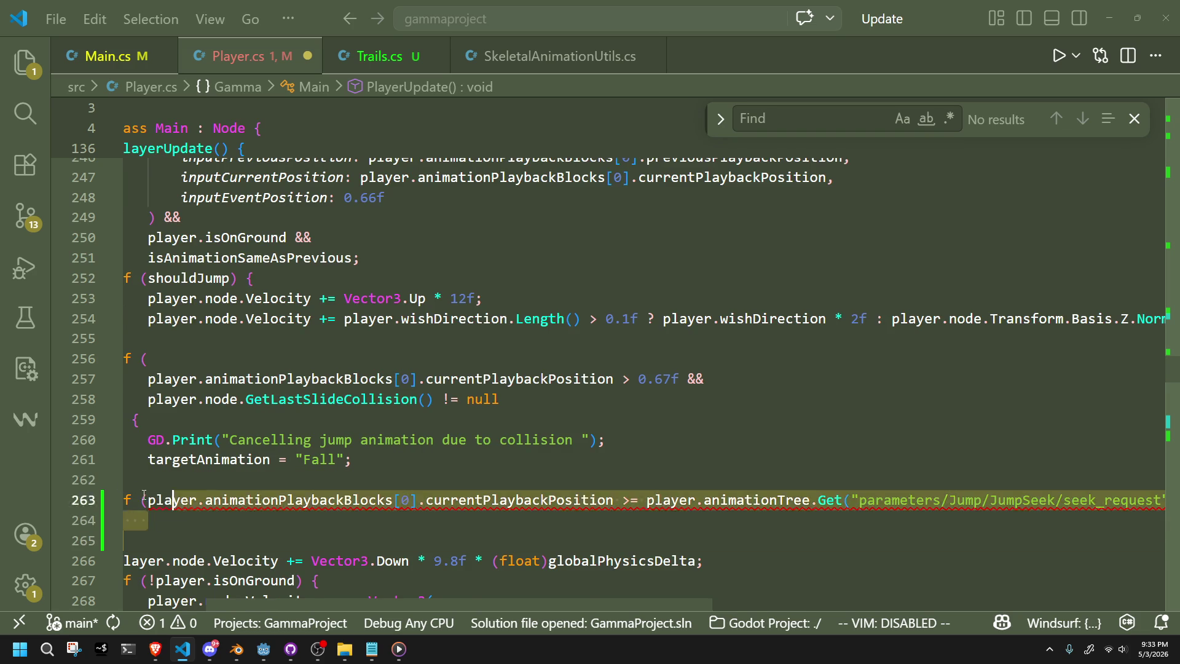
Replace JumpSeek/seek_request in line 263's parameter path with Jump/current_length.
key(Down)
key(Down)
mouse_move(752, 500)
mouse_down()
mouse_move(1125, 499)
mouse_move(999, 503)
mouse_up()
click(1092, 527)
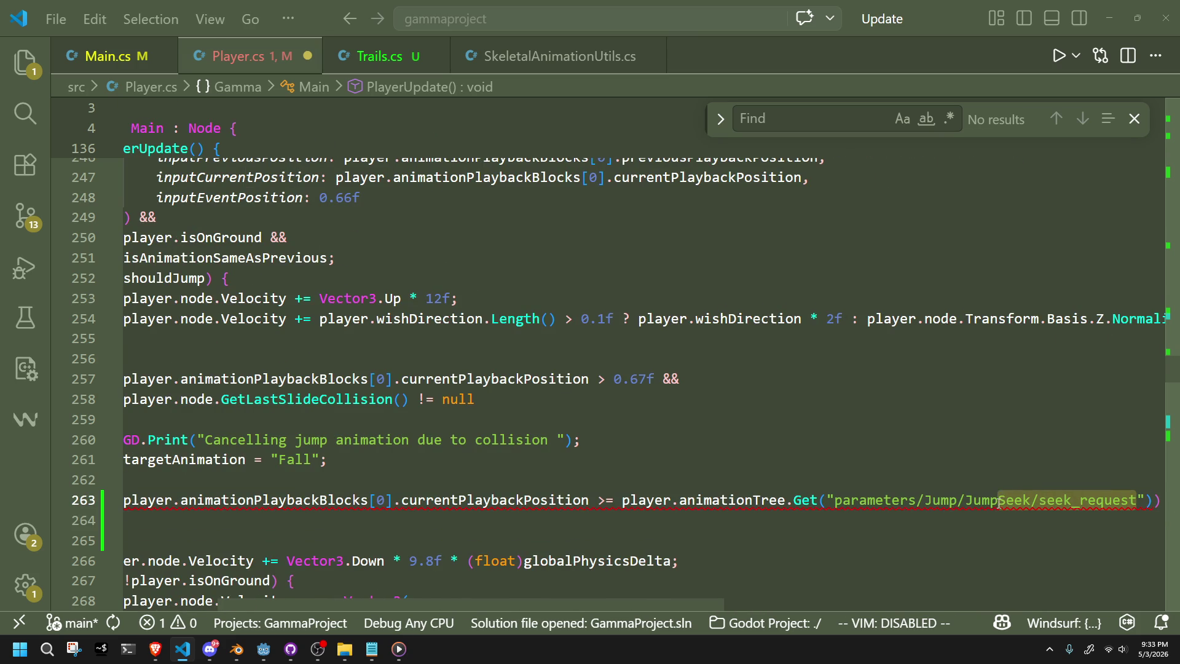
key(BackSpace)
key(BackSpace)
key(BackSpace)
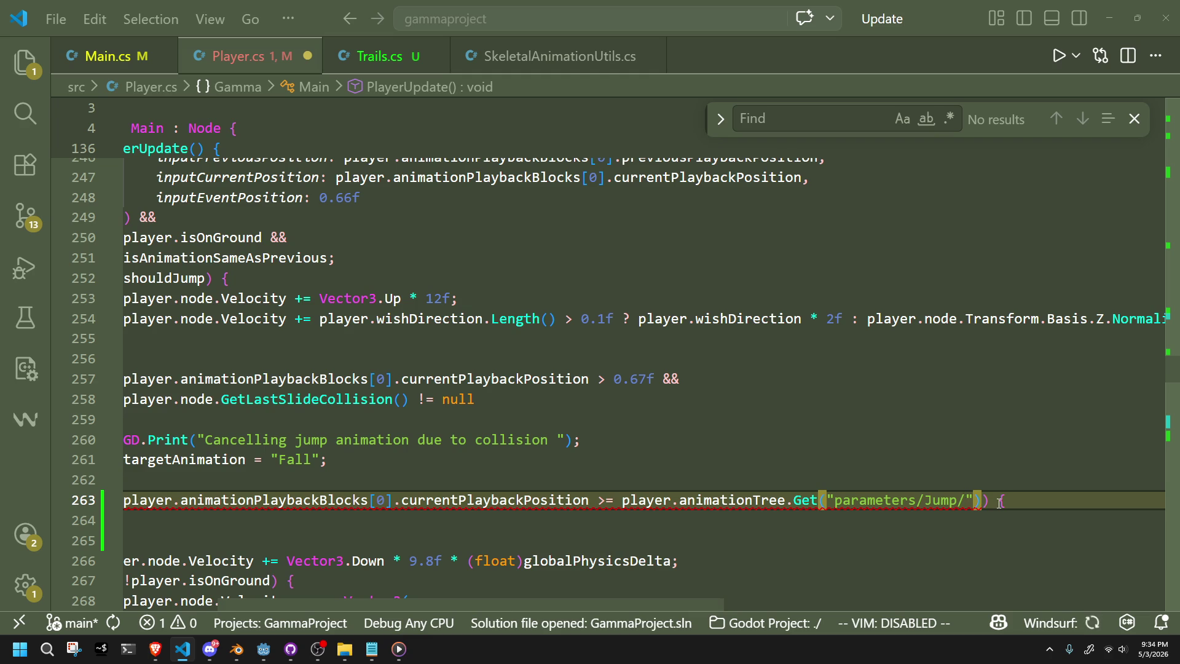
key(Down)
key(Up)
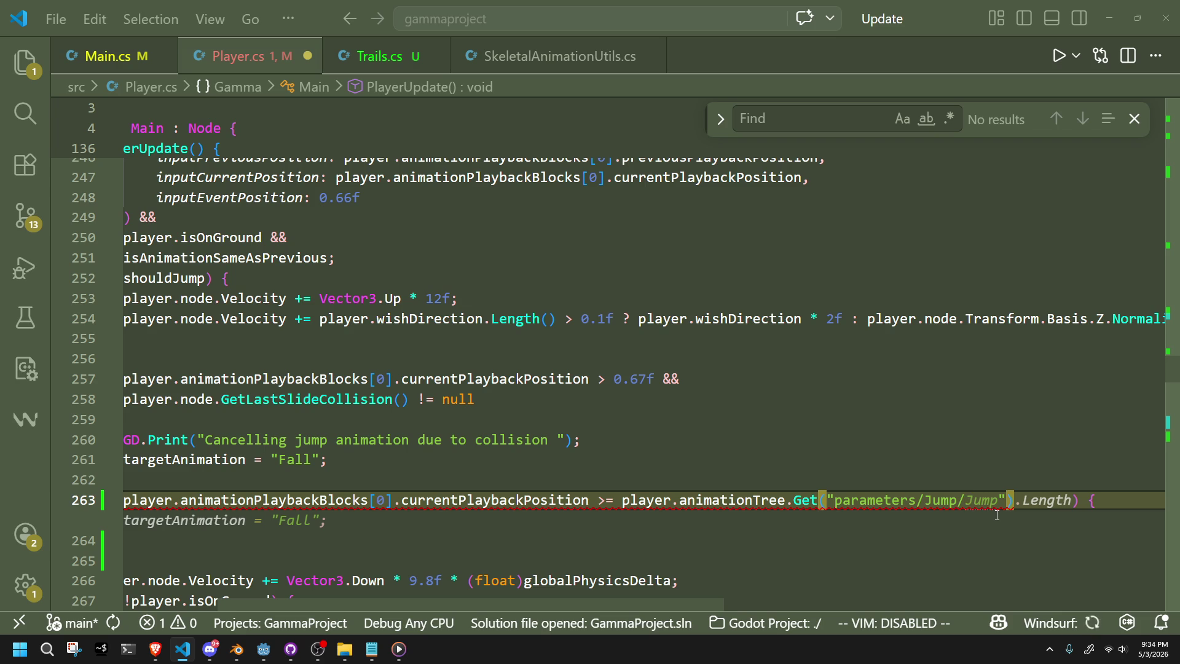
text(Jump/)
key(ctrl+v)
key(ctrl+z)
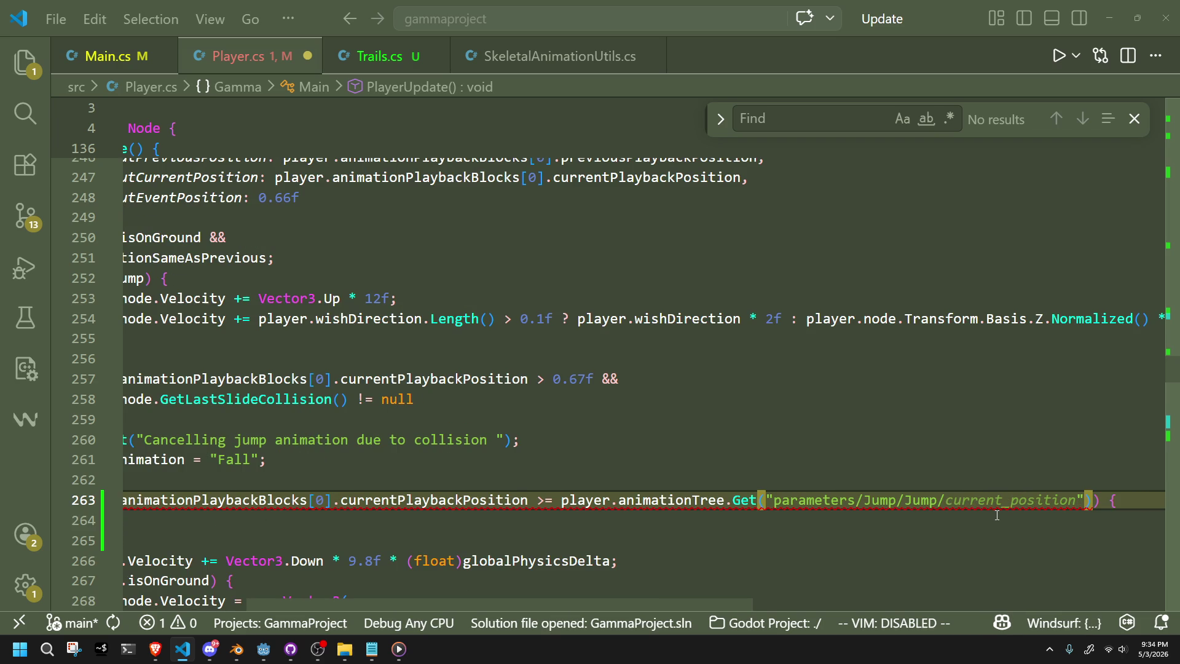
text(current_length)
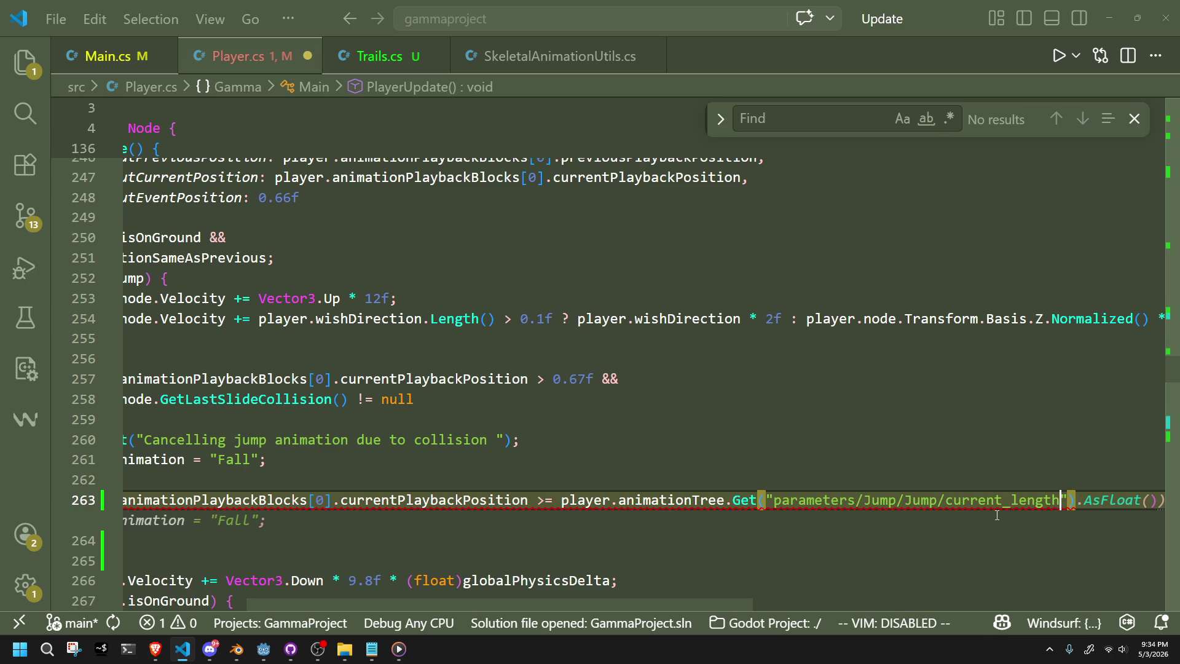
key(Escape)
Cast the Get result to (float) and save Player.cs.
key(Left)
key(Left)
key(Left)
key(Left)
key(Left)
key(Left)
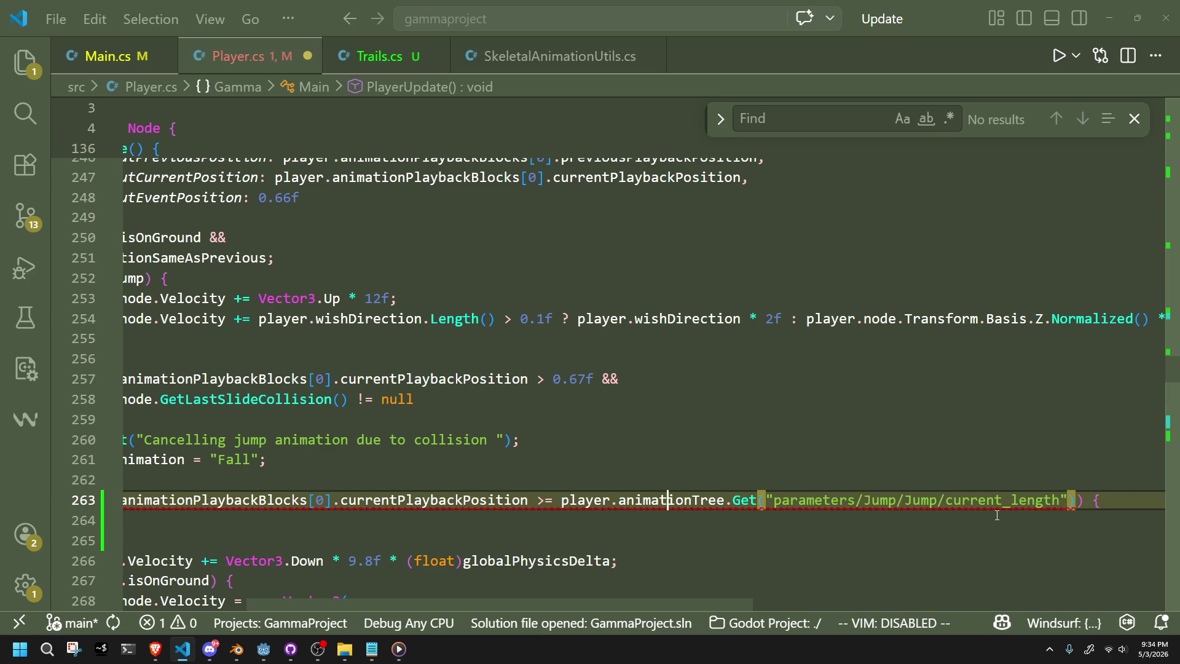
text((float))
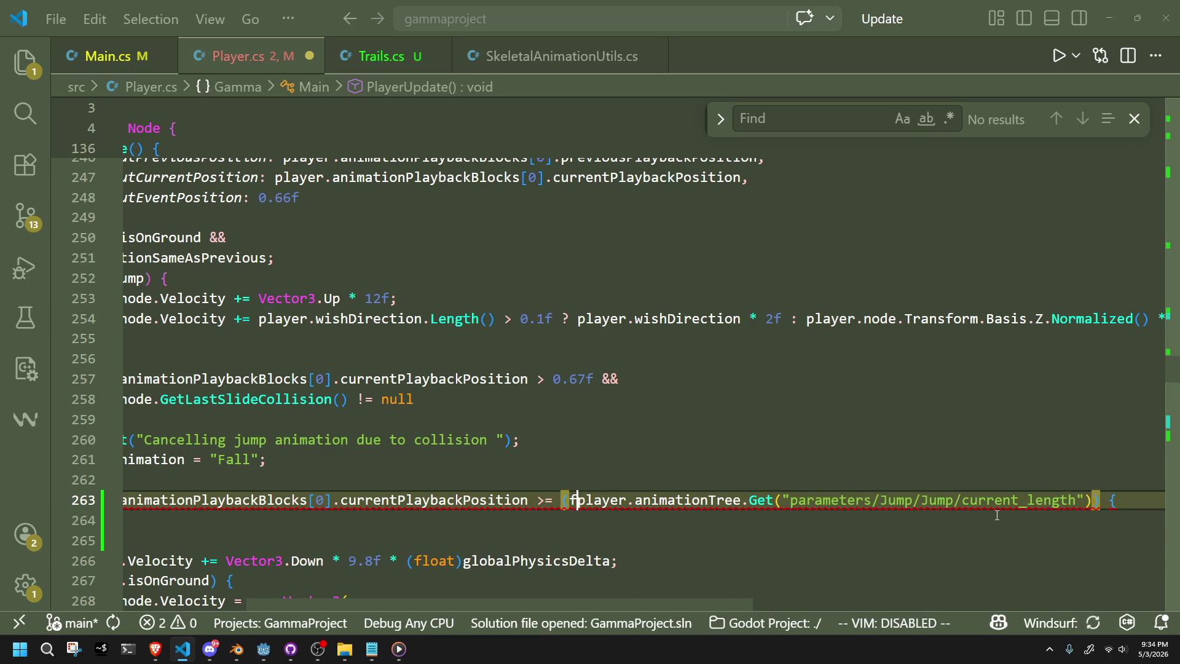
key(ctrl+s)
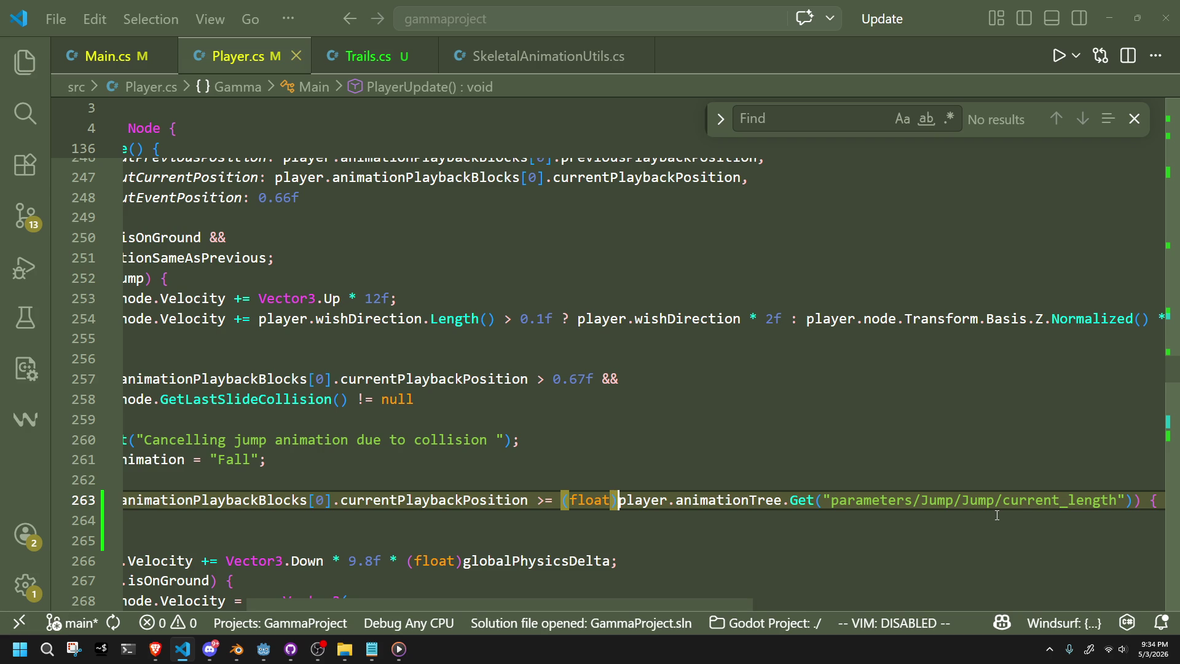
click(997, 516)
click(368, 500)
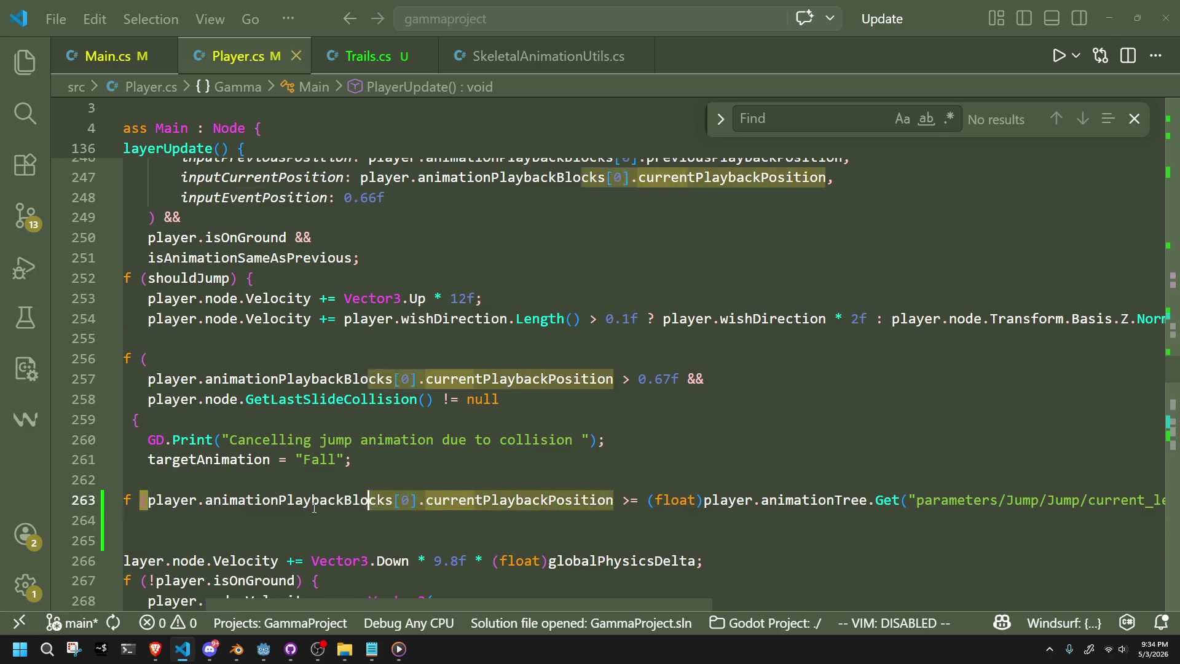
scroll(314, 507, left, 3)
click(421, 529)
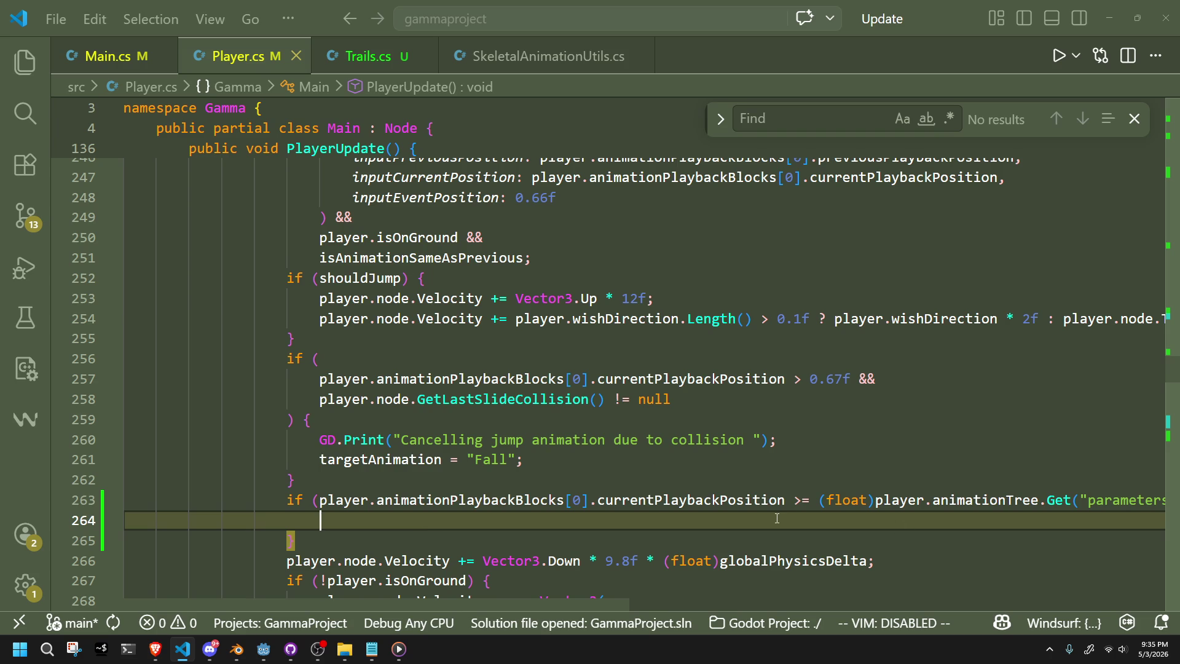
Accept targetAnimation = "Fall" as line 264's if body and return to Godot.
scroll(777, 518, down, 1)
key(Tab)
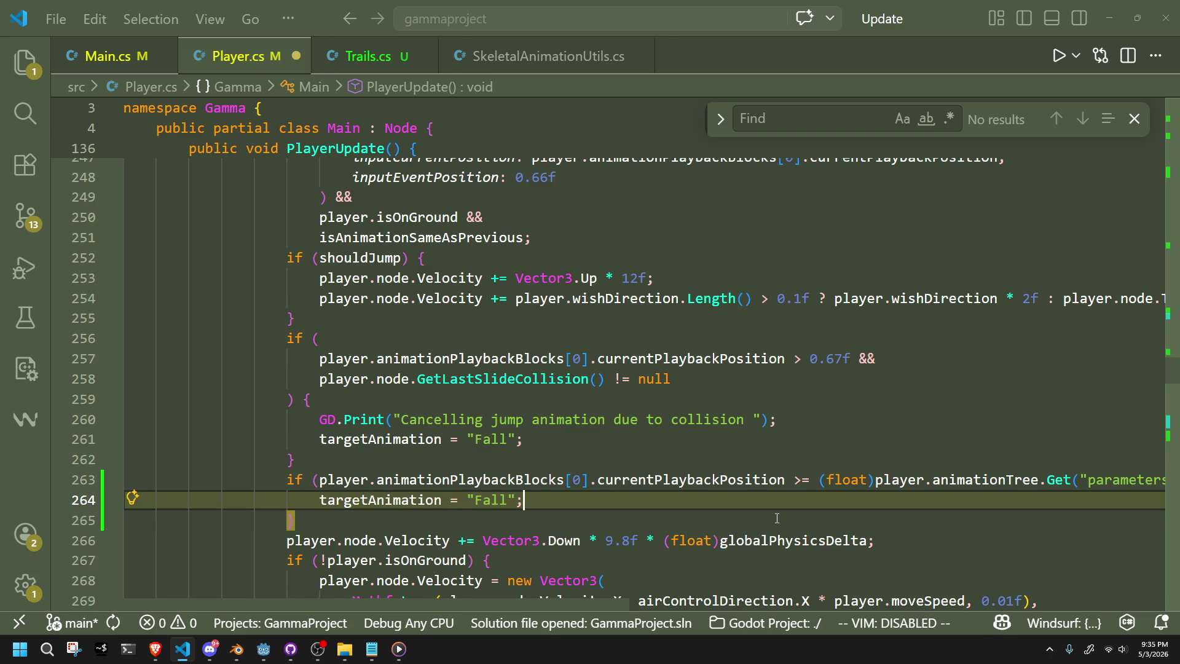
key(alt+Tab)
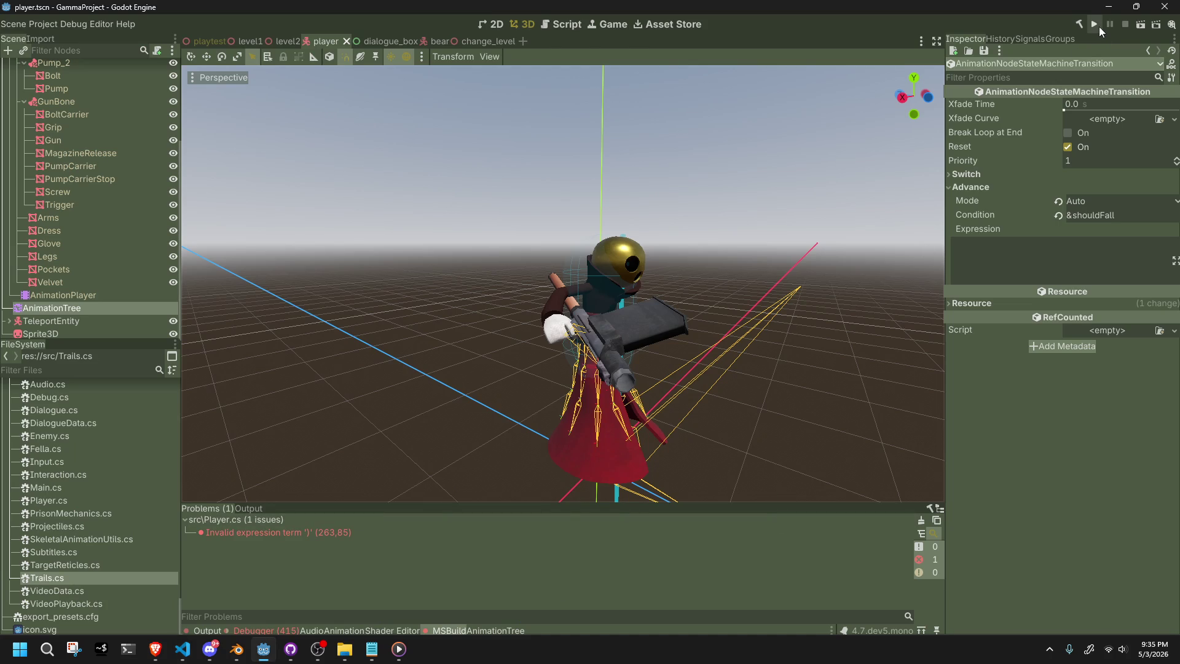
Build and run the game with the new code, stop it, and review the Output log.
click(1100, 27)
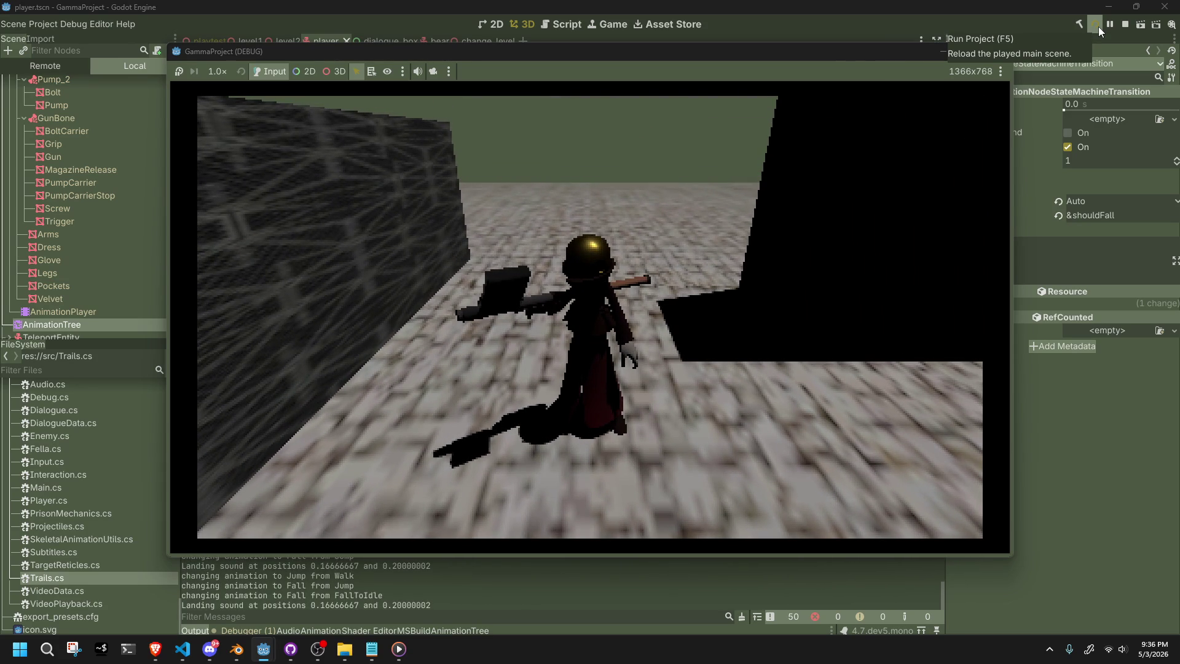
key(F8)
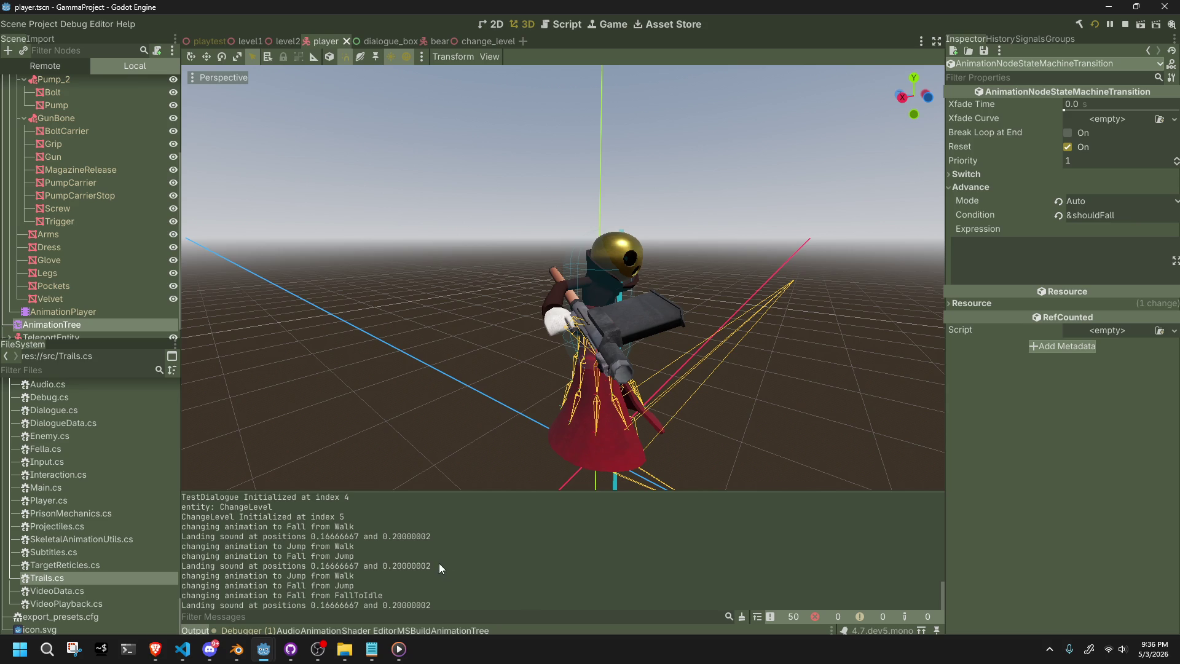
scroll(433, 563, up, 2)
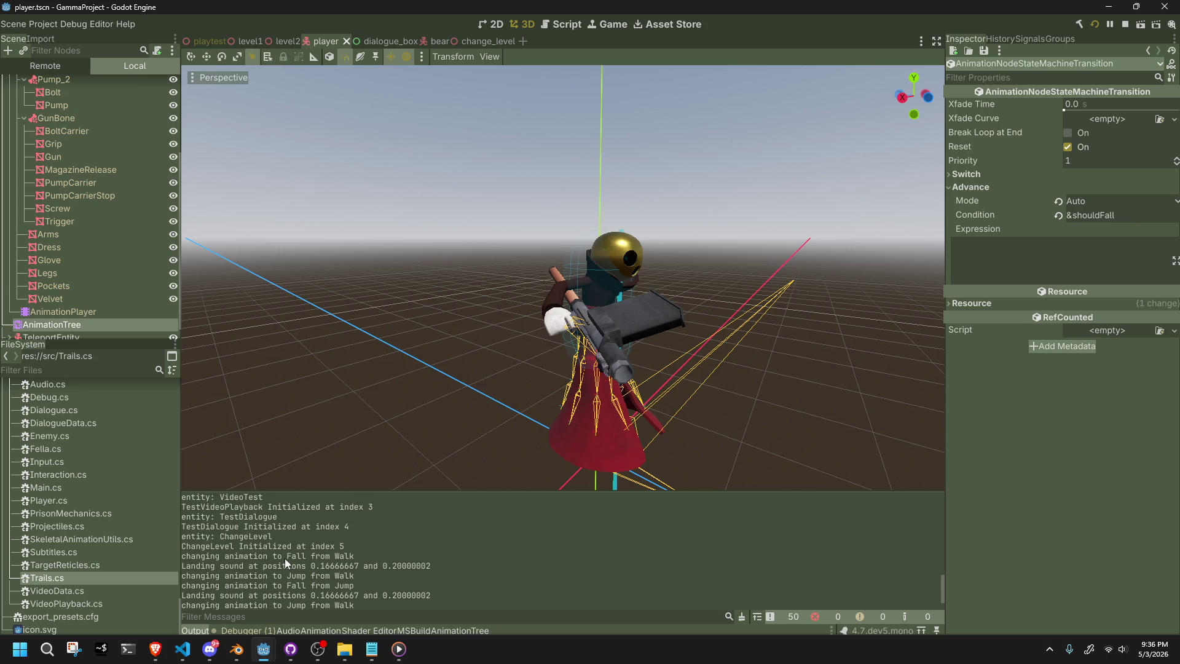
scroll(285, 558, up, 1)
scroll(285, 558, down, 1)
click(380, 574)
Run the game again, make the character jump once, and end the run.
key(alt+Tab)
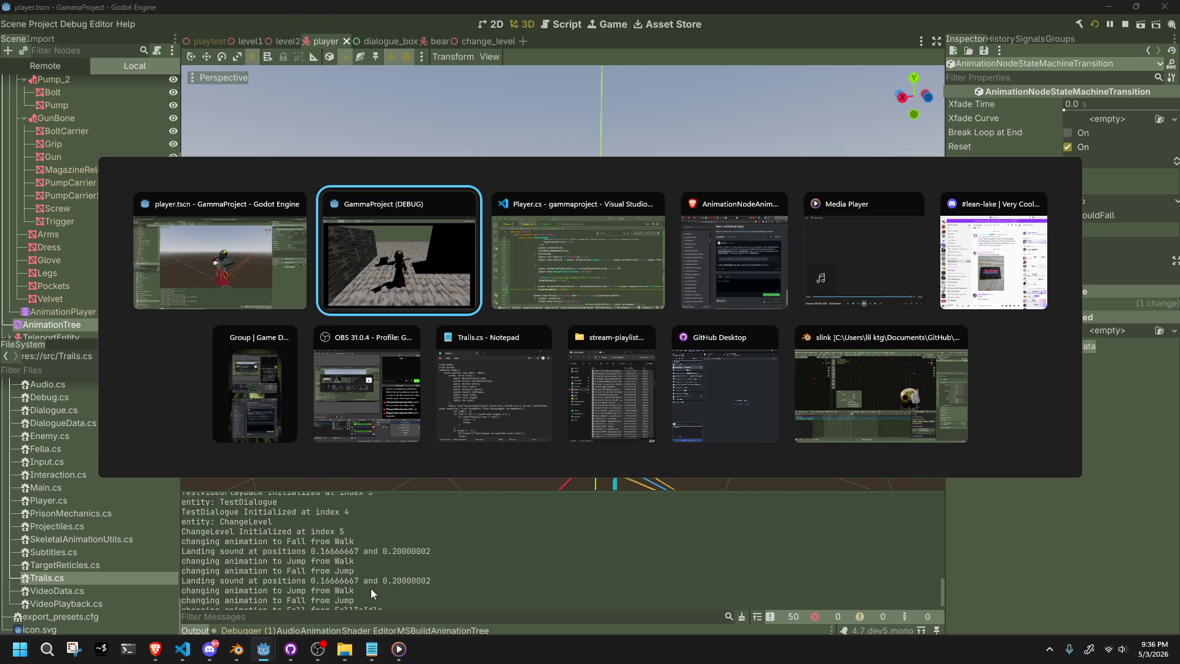
key(F8)
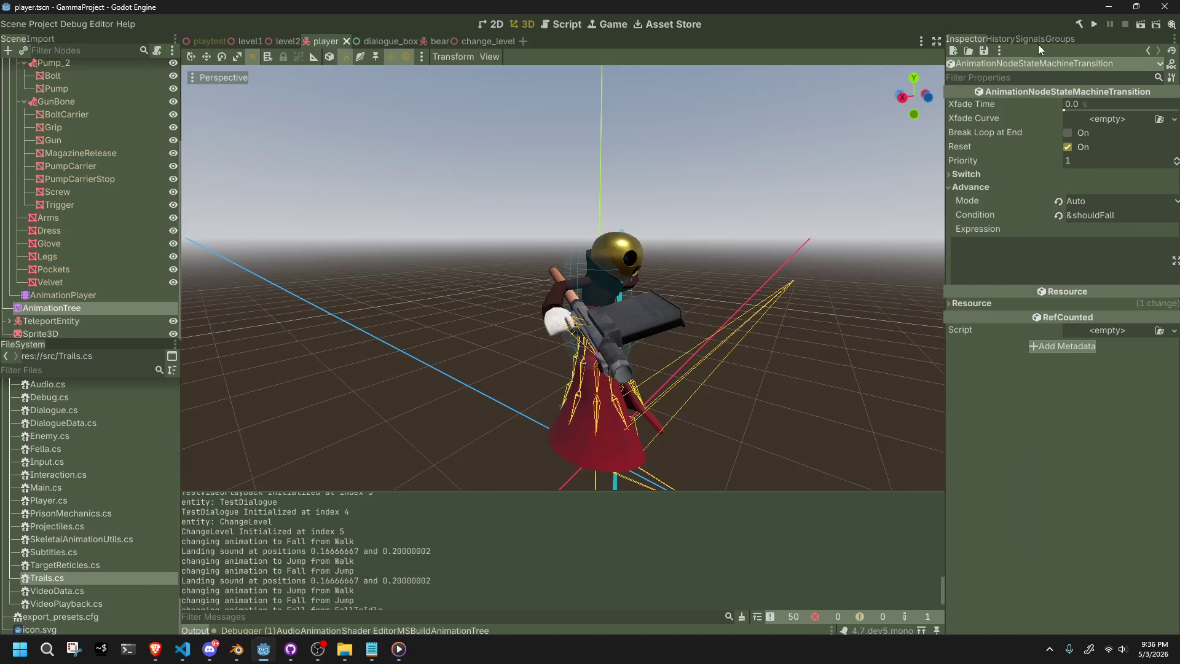
click(1093, 27)
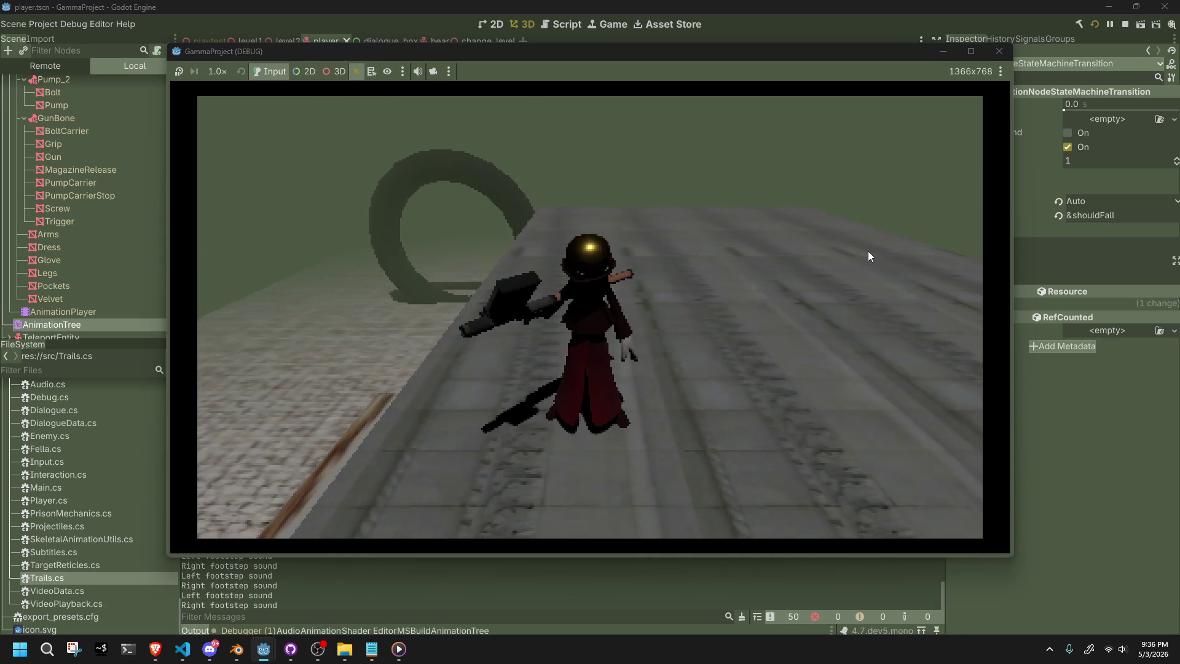
key(space)
key(Escape)
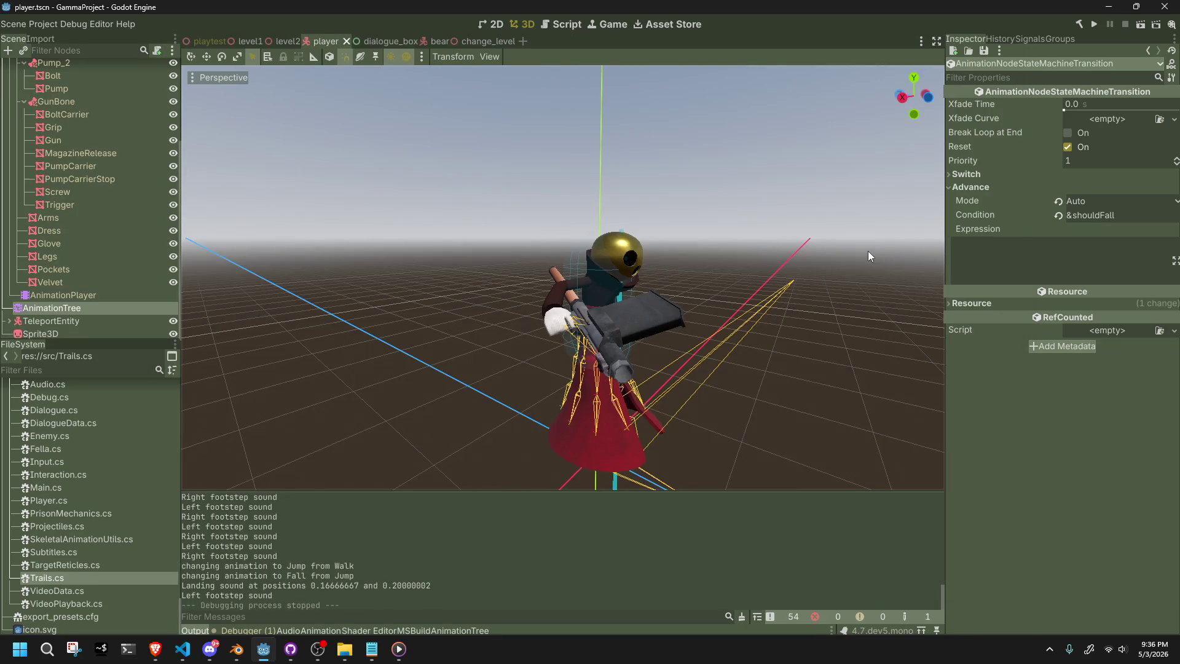
Open the AnimationTree's state machine and enter the Jump state's blend tree.
double_click(294, 568)
right_click(68, 356)
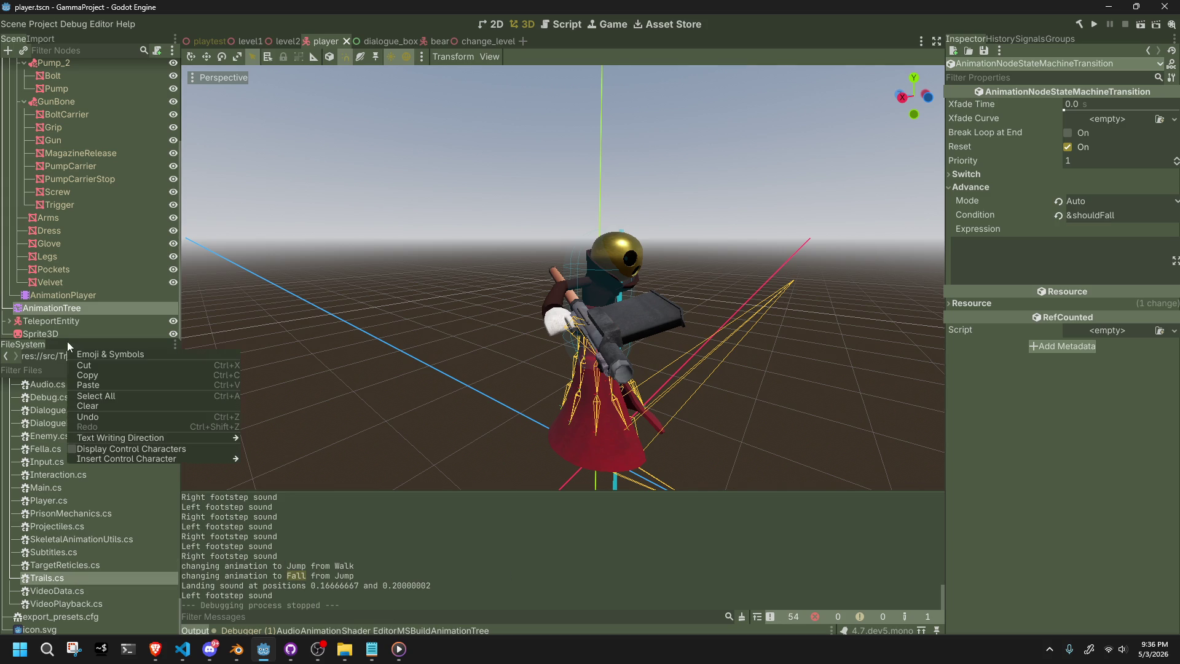
click(69, 294)
click(76, 309)
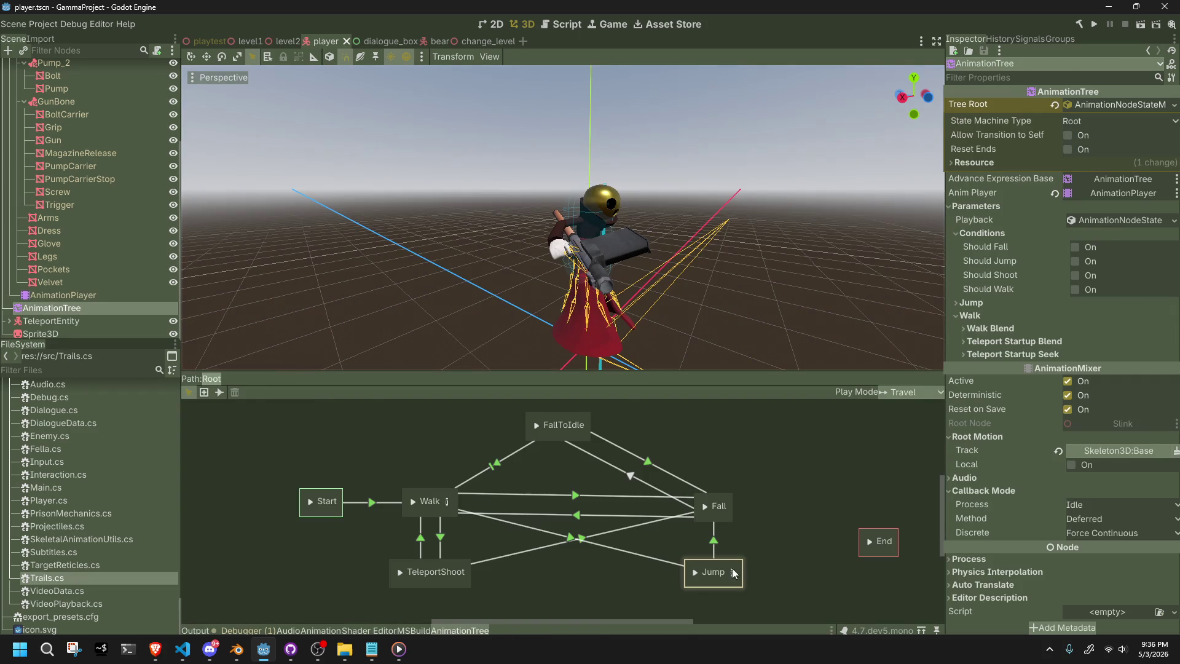
click(734, 572)
Replace the old Animation node with a new one playing Jump, placed beside TimeSeek.
click(354, 530)
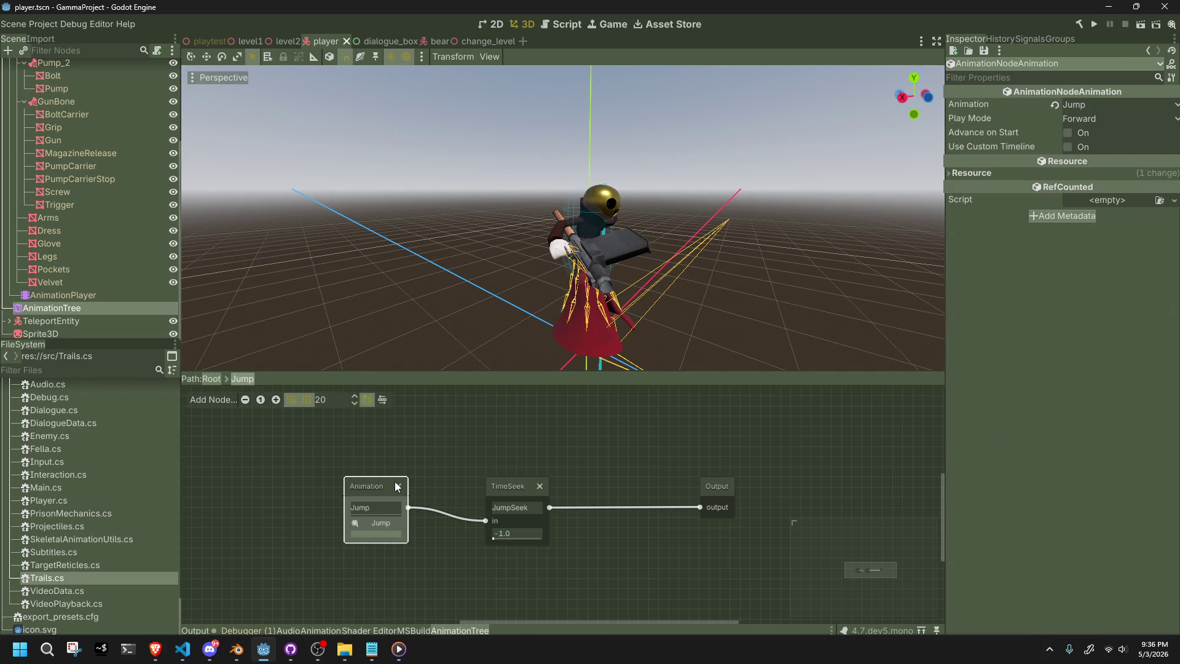
click(398, 486)
right_click(367, 485)
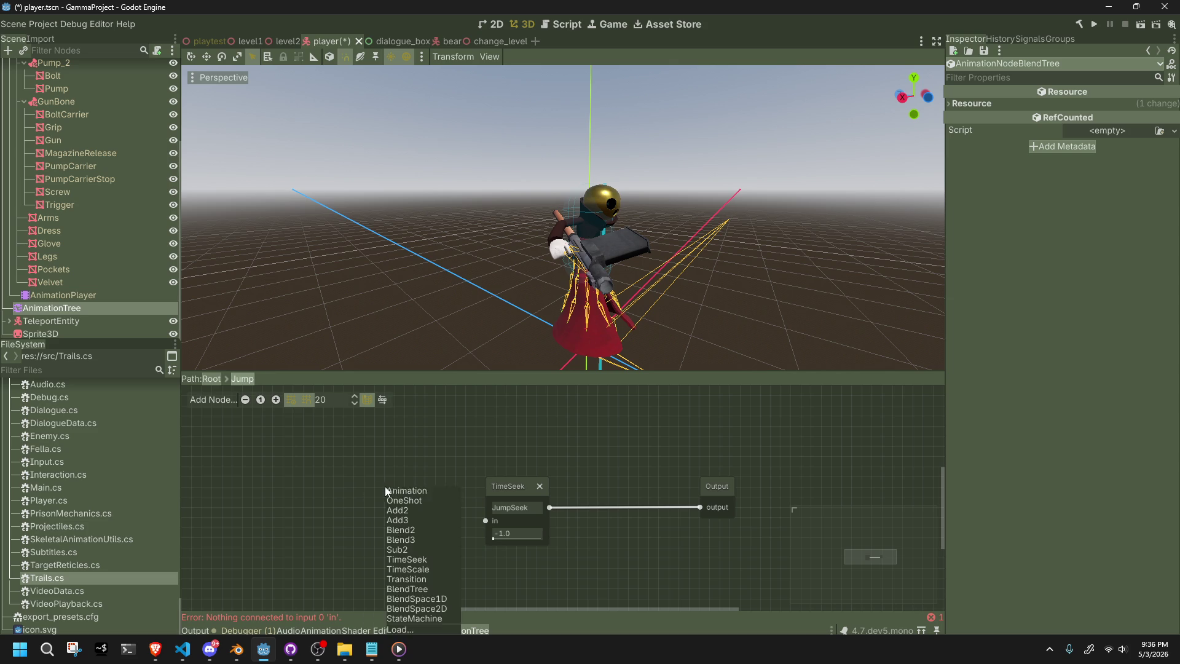
click(386, 490)
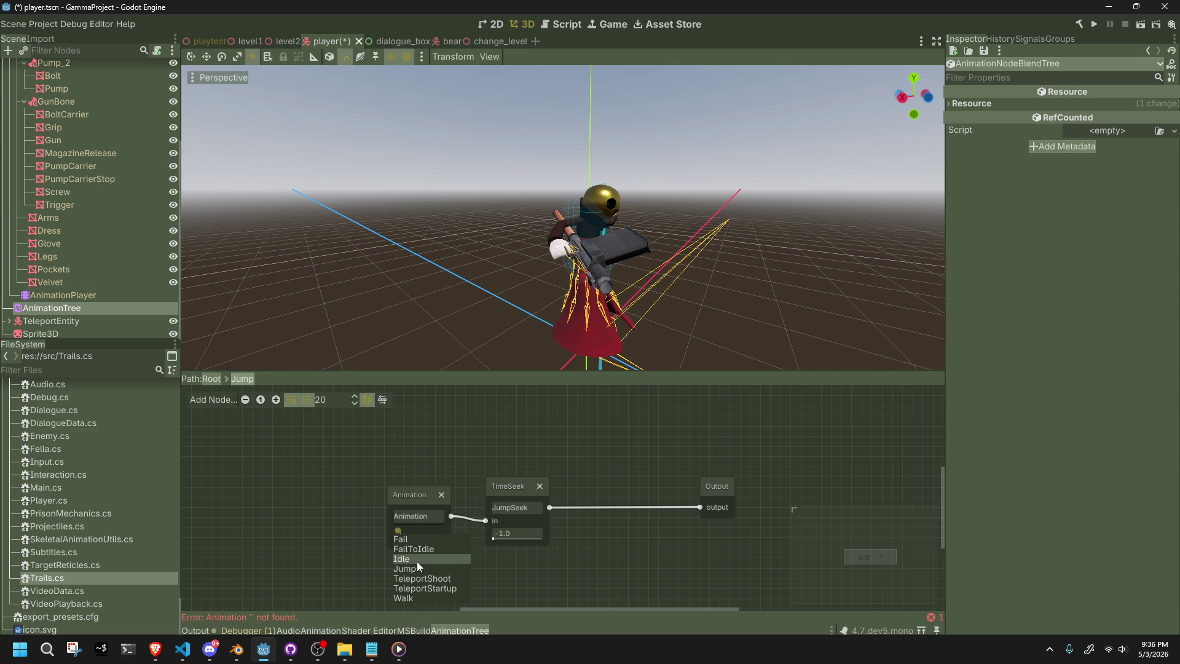
click(421, 572)
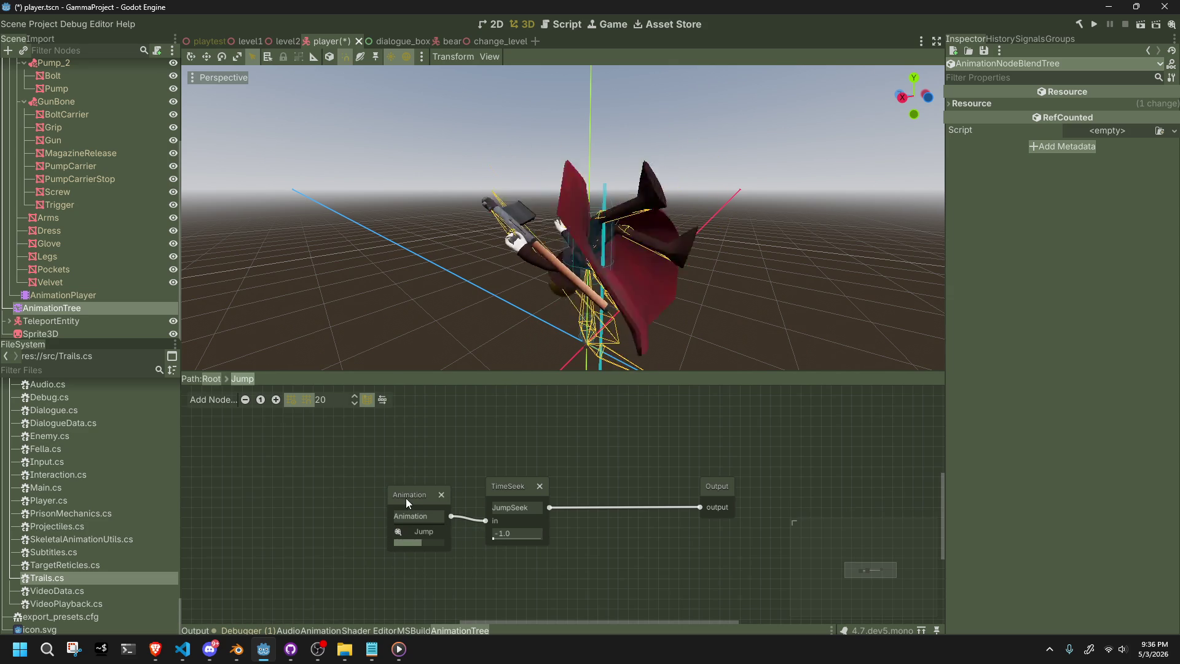
drag(405, 498, 376, 488)
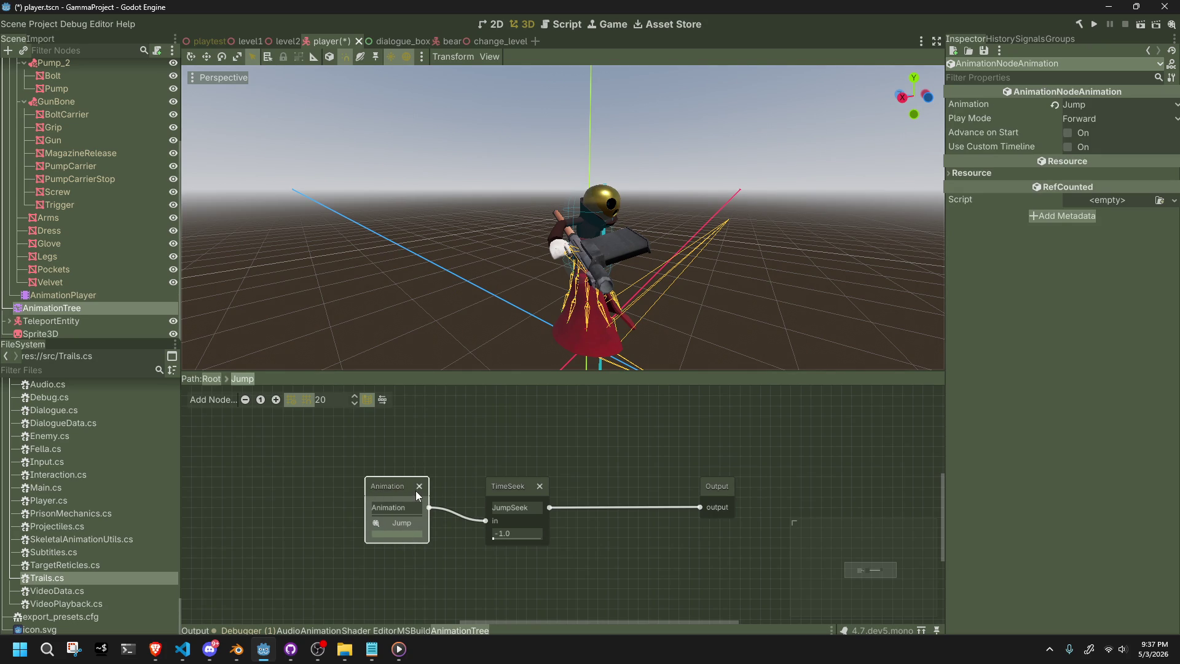
Rename the node Jump, save the scene, and return to the Root state machine.
click(414, 507)
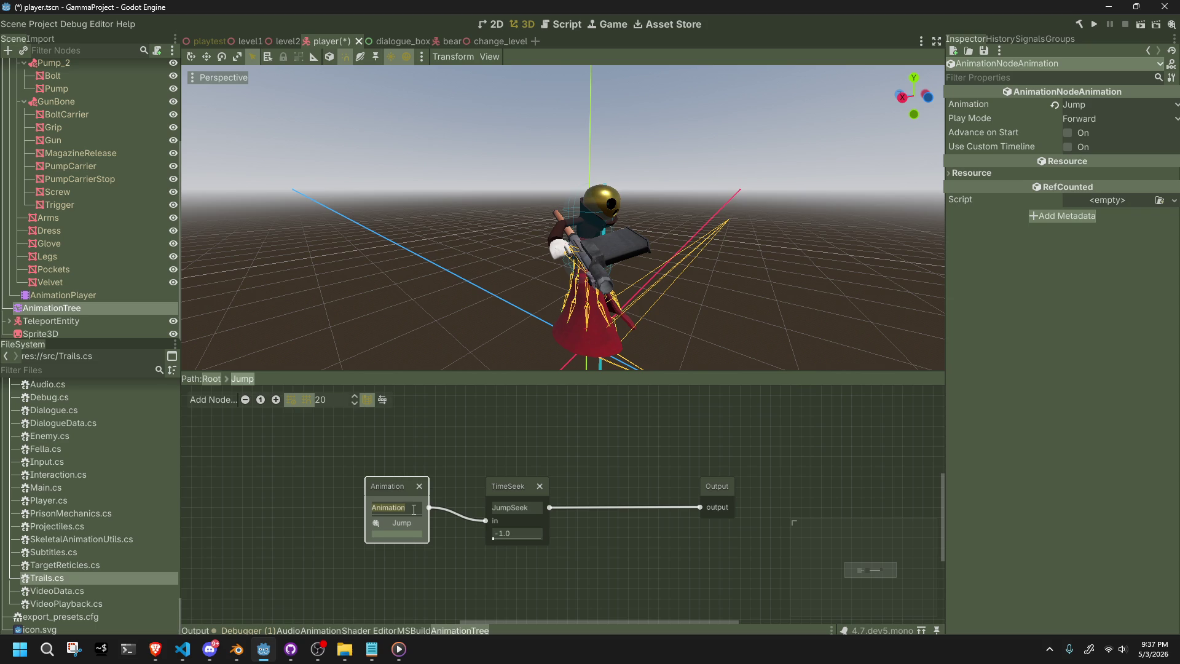
text(Jump)
key(ctrl+s)
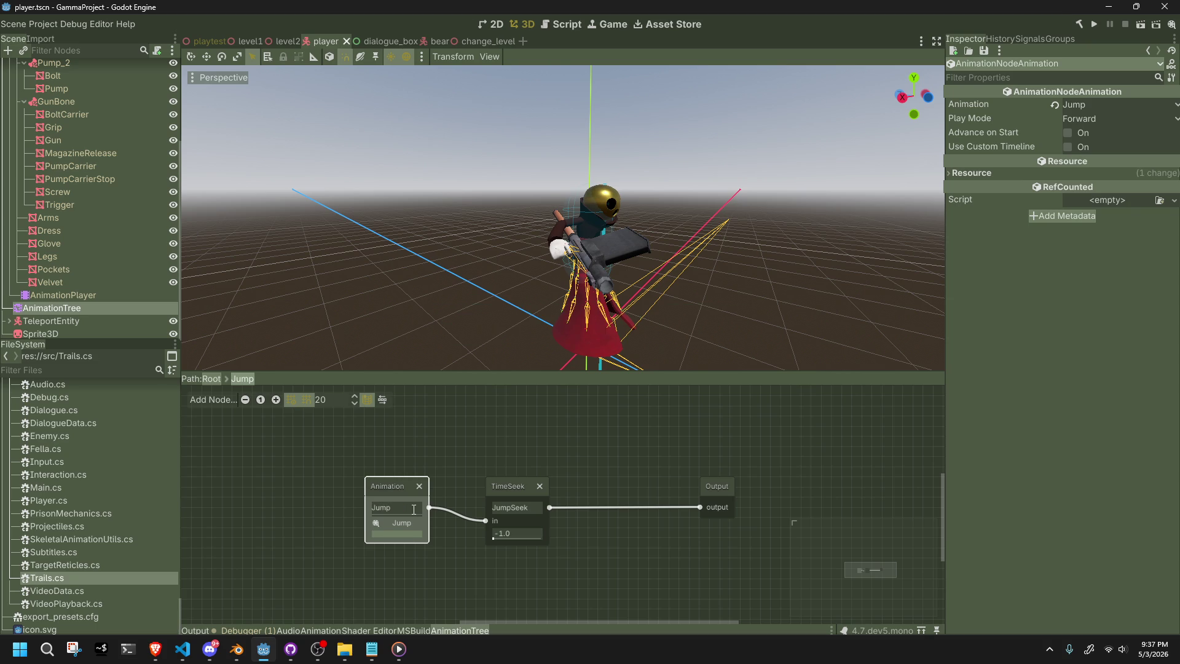
key(Return)
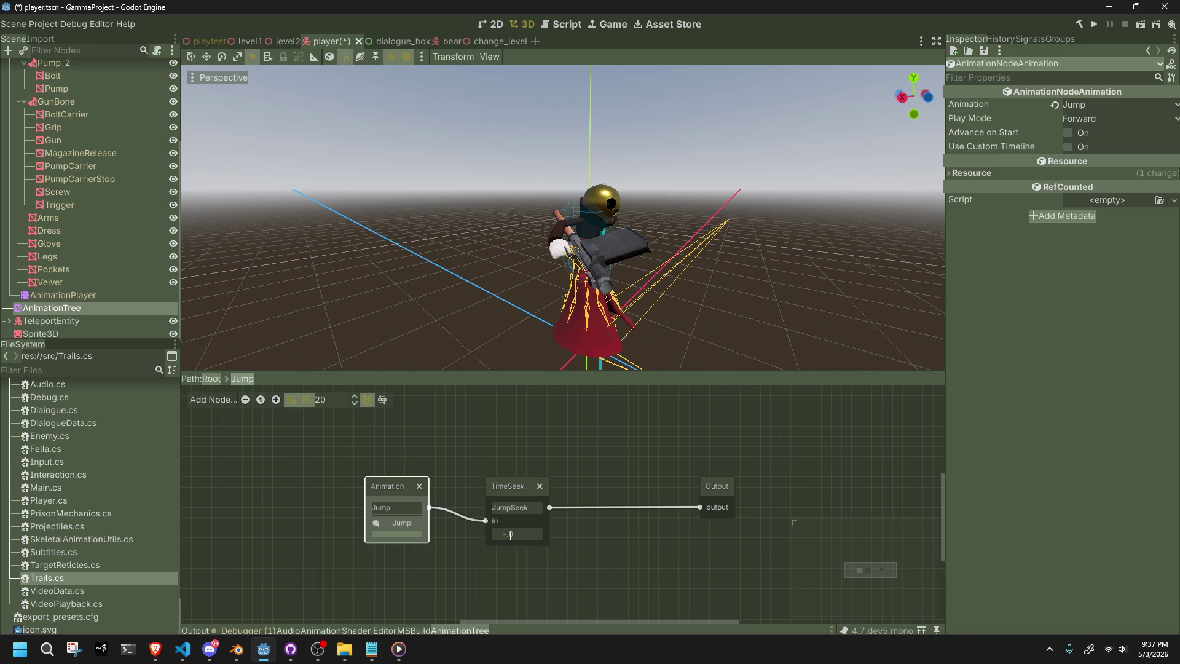
click(511, 535)
click(212, 382)
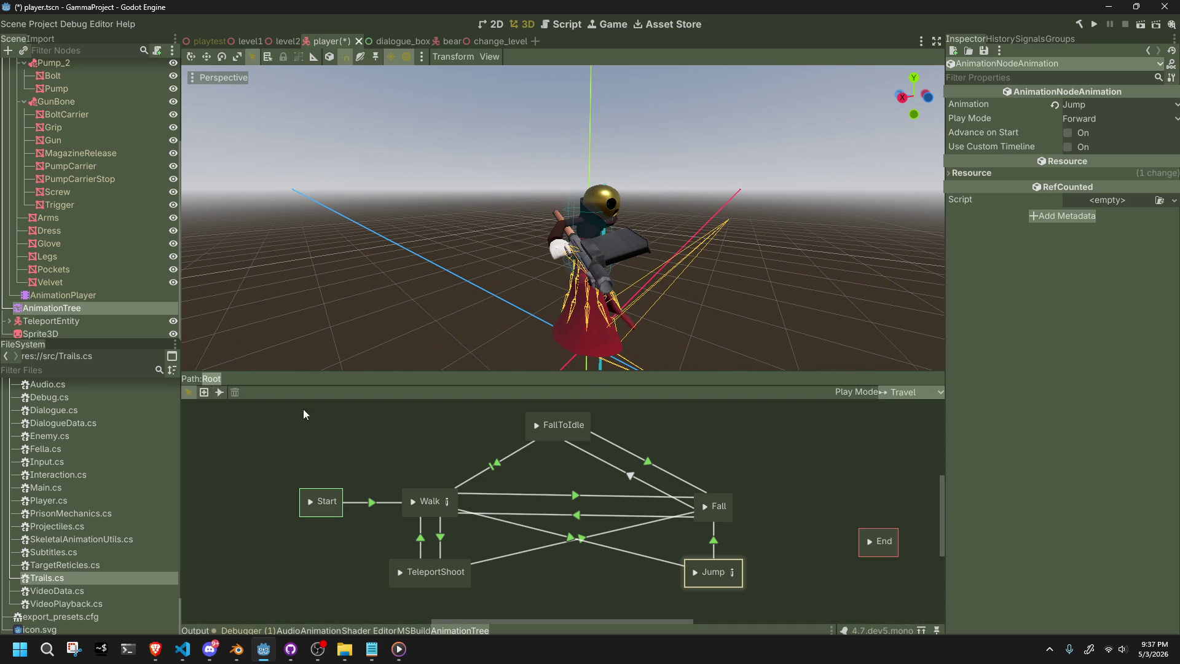
Re-enter the Jump blend tree and swap in a fresh empty Animation node.
click(536, 425)
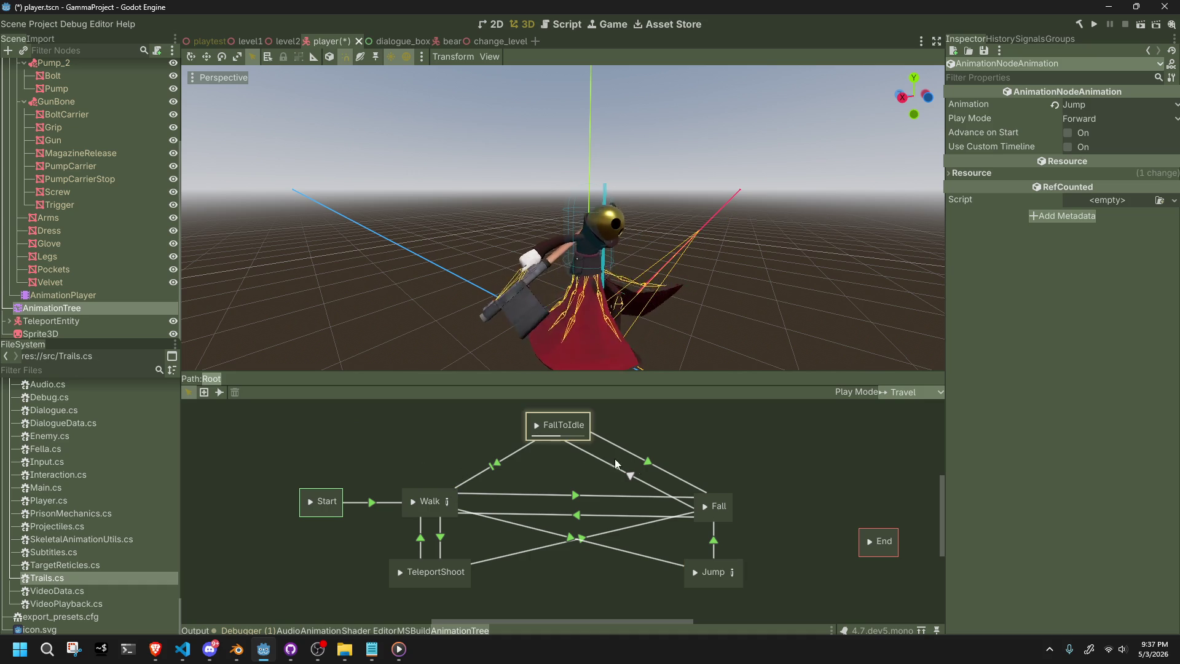
click(732, 571)
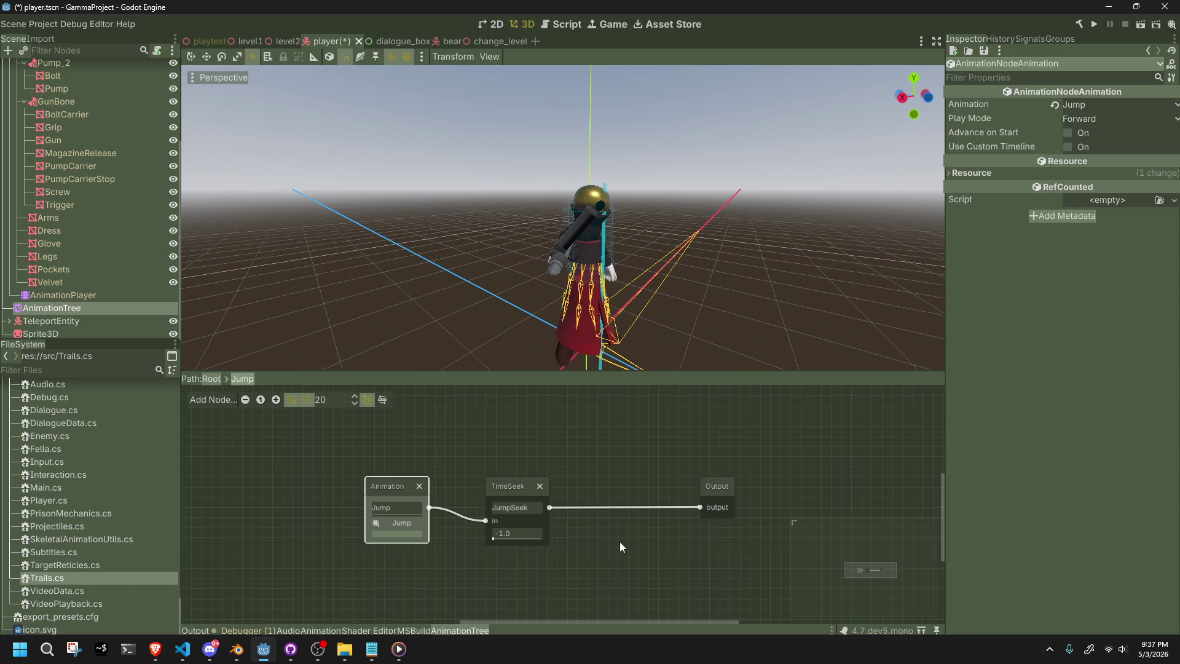
click(418, 487)
right_click(401, 483)
click(413, 490)
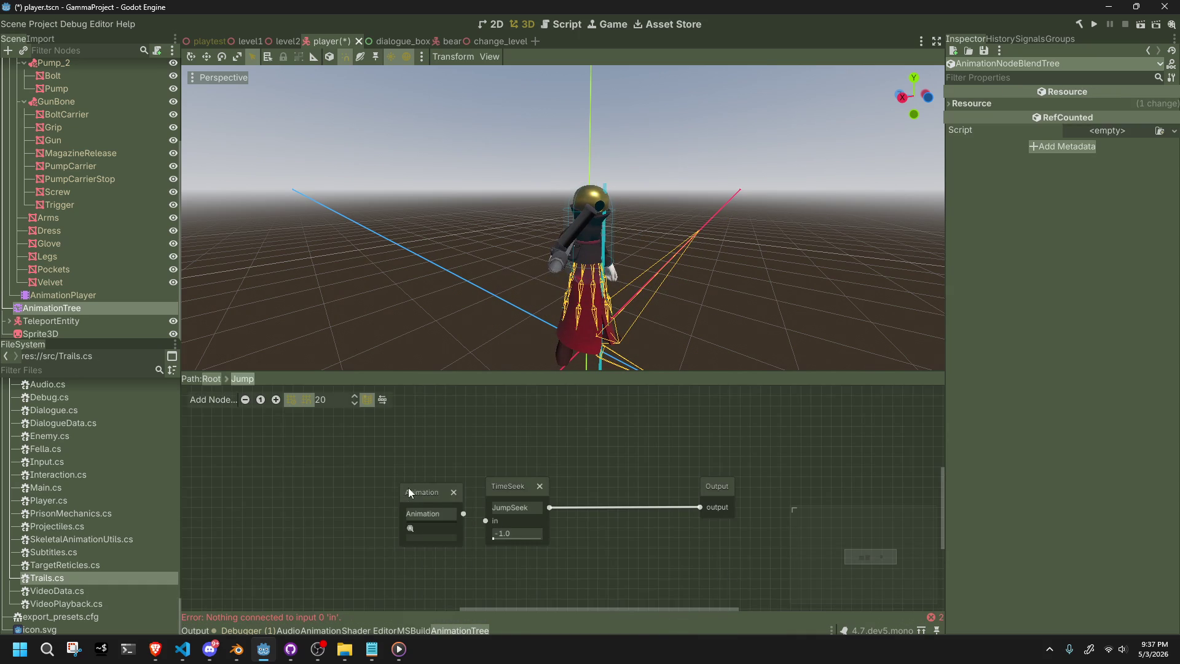
Set the node to play Jump and wire it into TimeSeek's in port.
click(434, 514)
click(411, 528)
click(418, 566)
drag(464, 514, 482, 522)
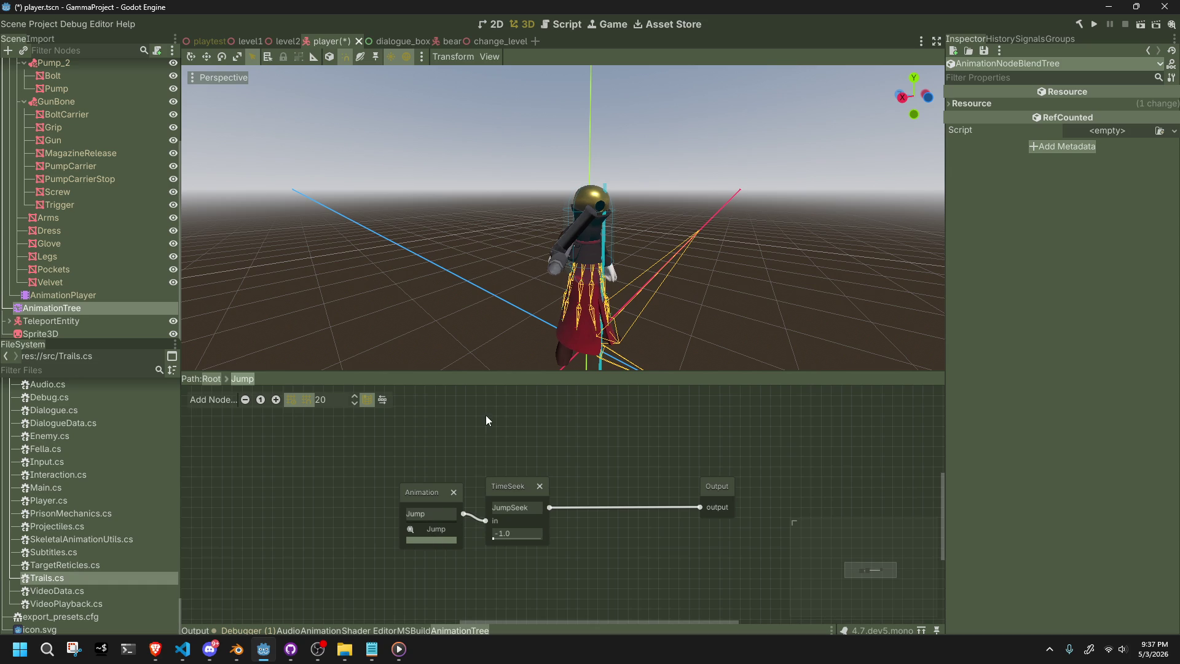
click(422, 529)
click(980, 98)
click(976, 104)
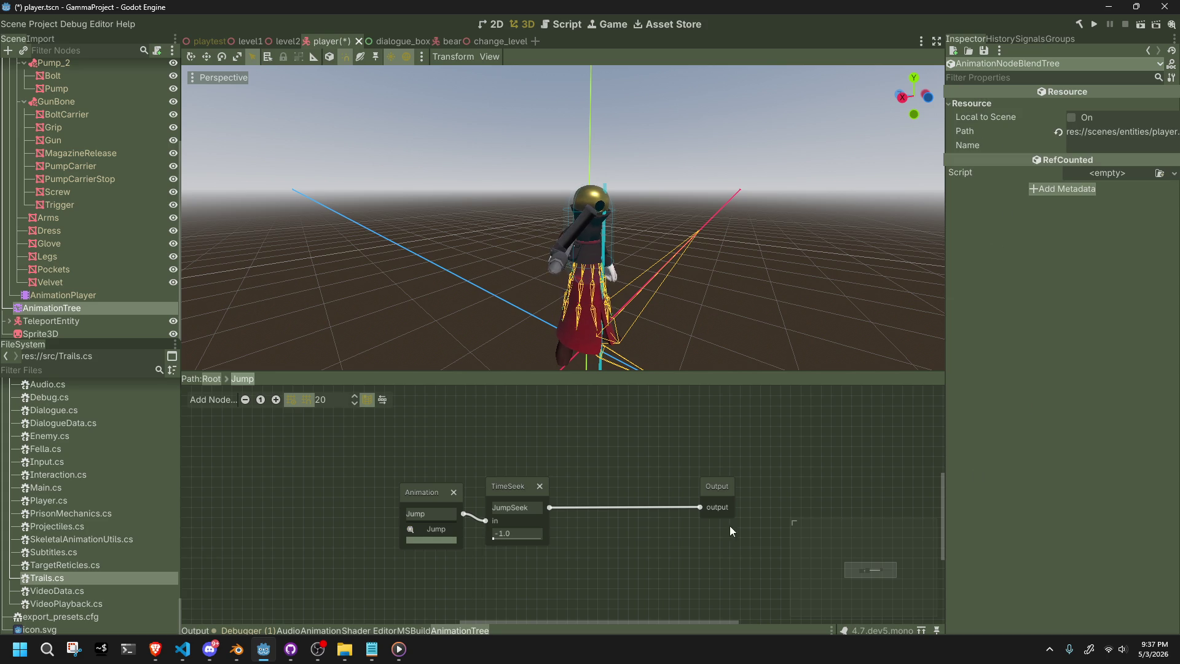
drag(414, 492, 409, 485)
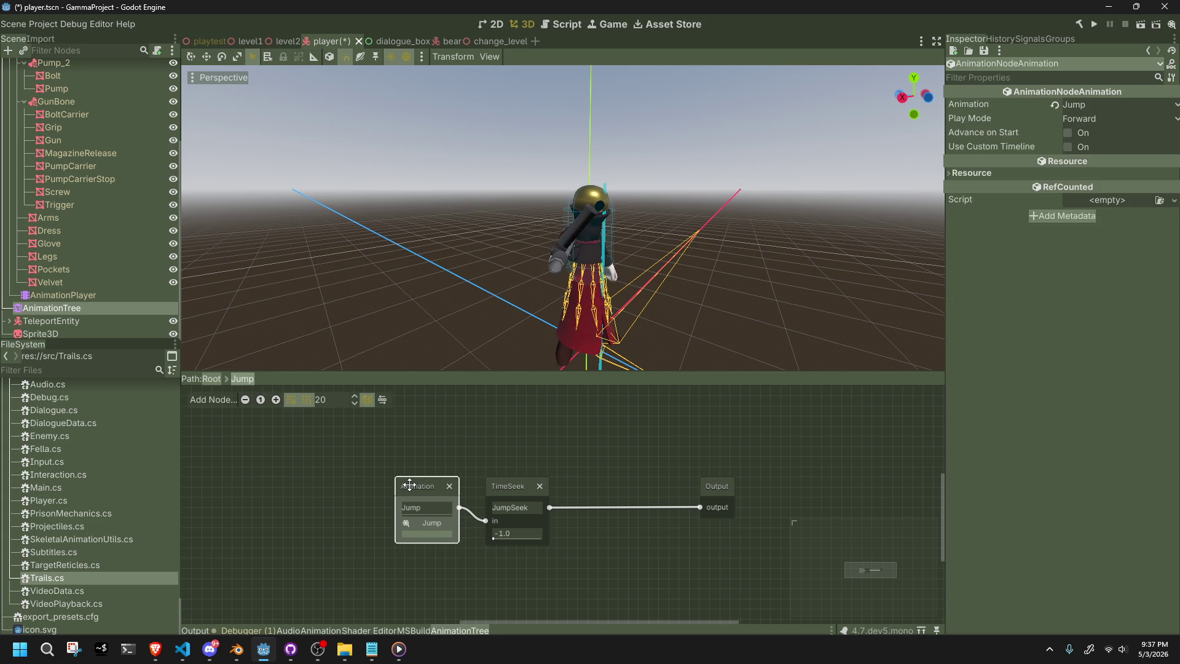
click(628, 534)
key(alt+Tab)
key(alt+Tab)
key(alt+Tab)
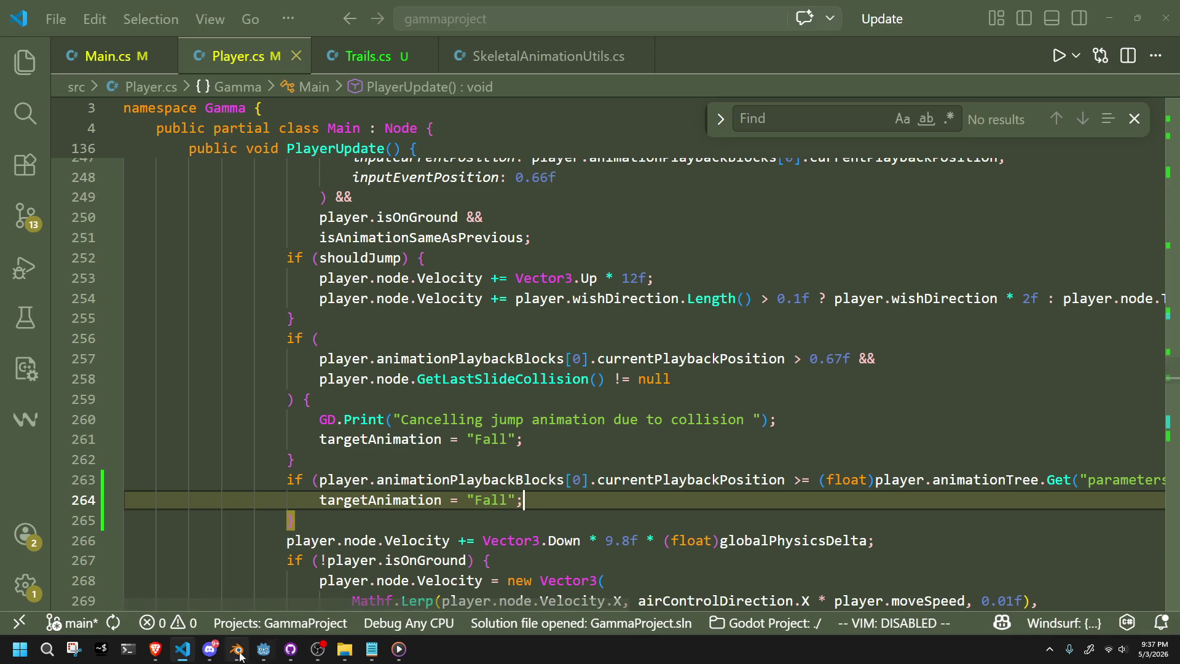
Return to Godot and launch Run Project to rebuild the game.
key(alt+Tab)
click(1098, 22)
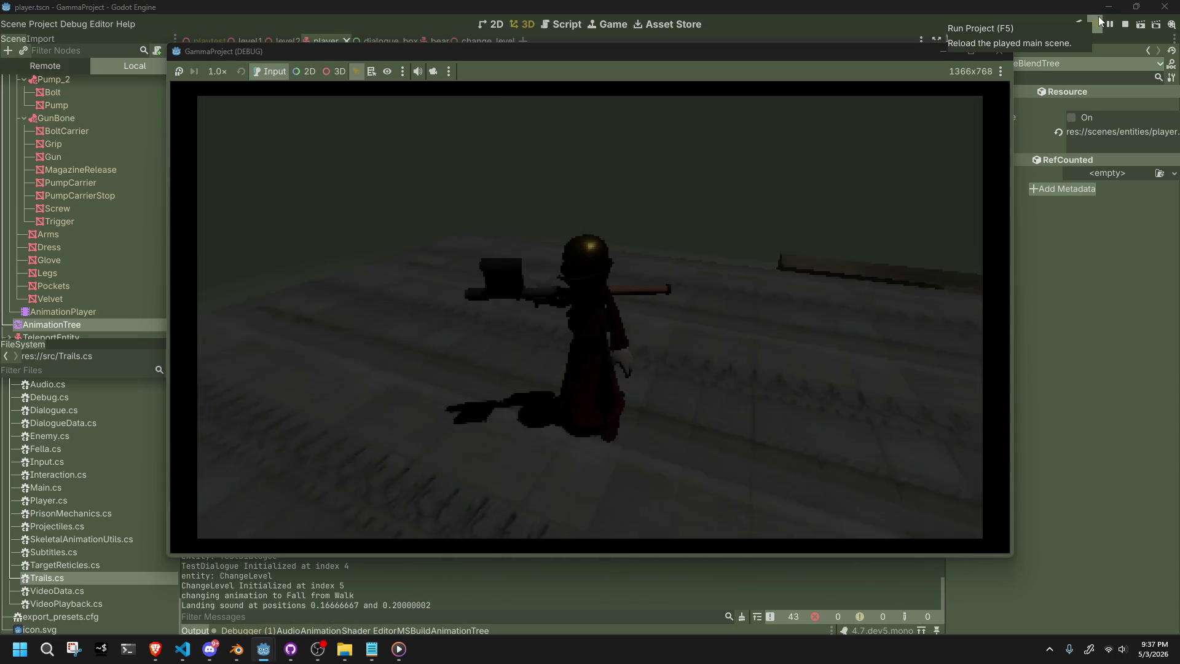
Jump and walk the character across the stone ledges, then stop the debug run.
key(space)
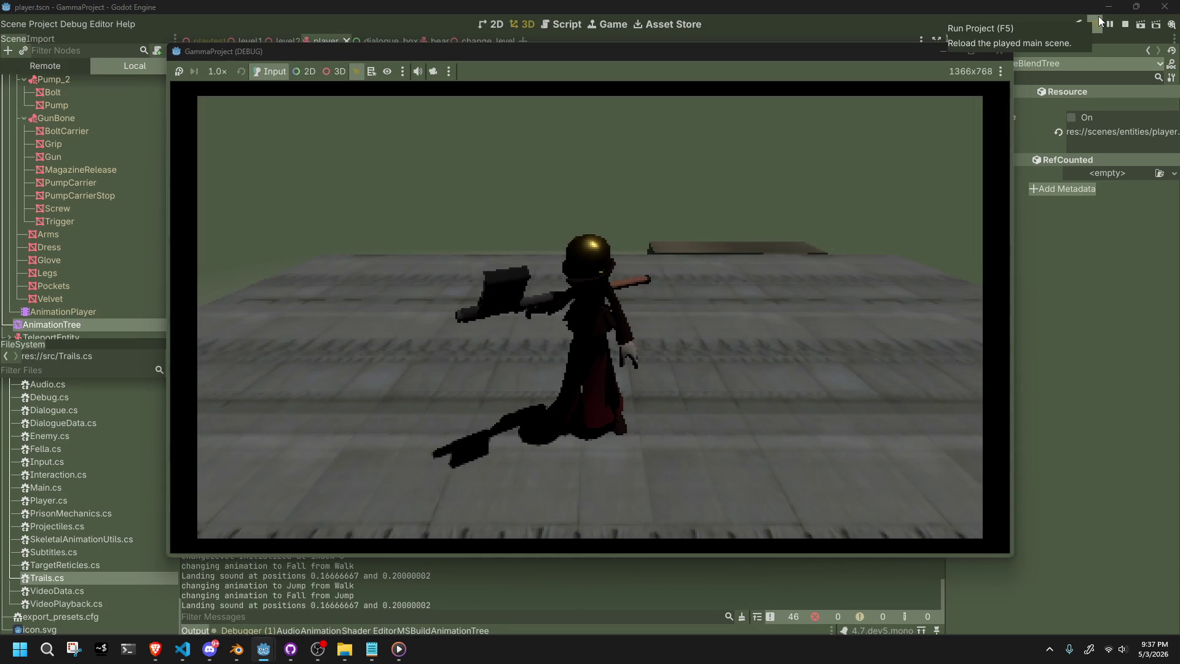
key(space)
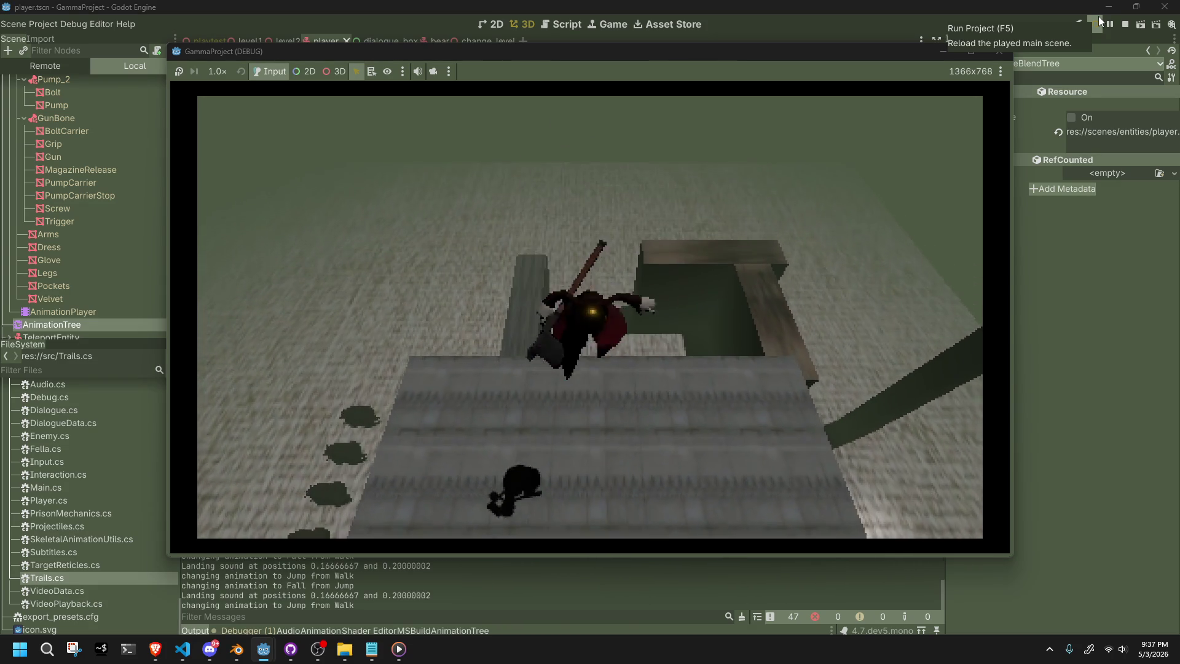
key(w)
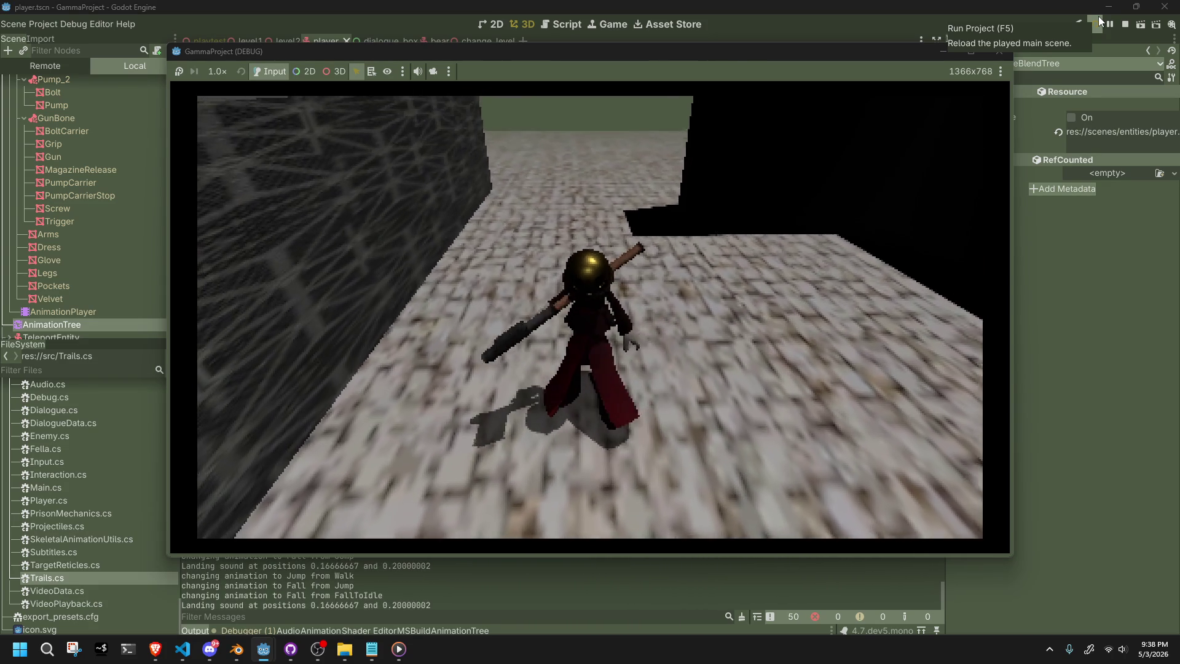
key(space)
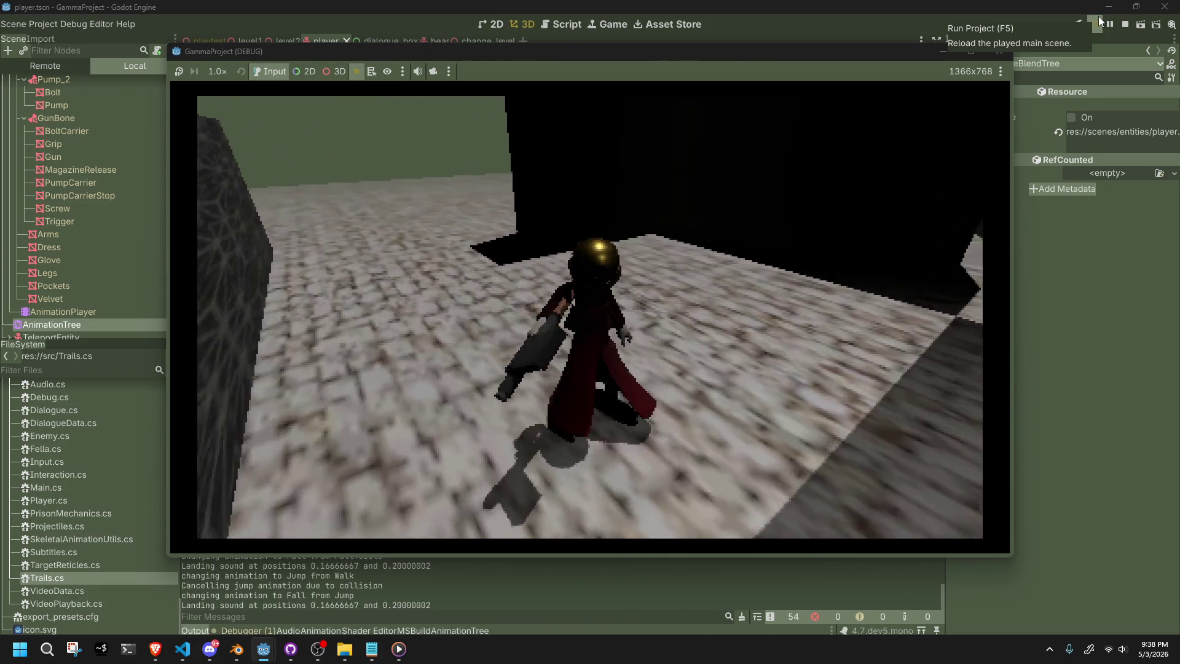
key(w)
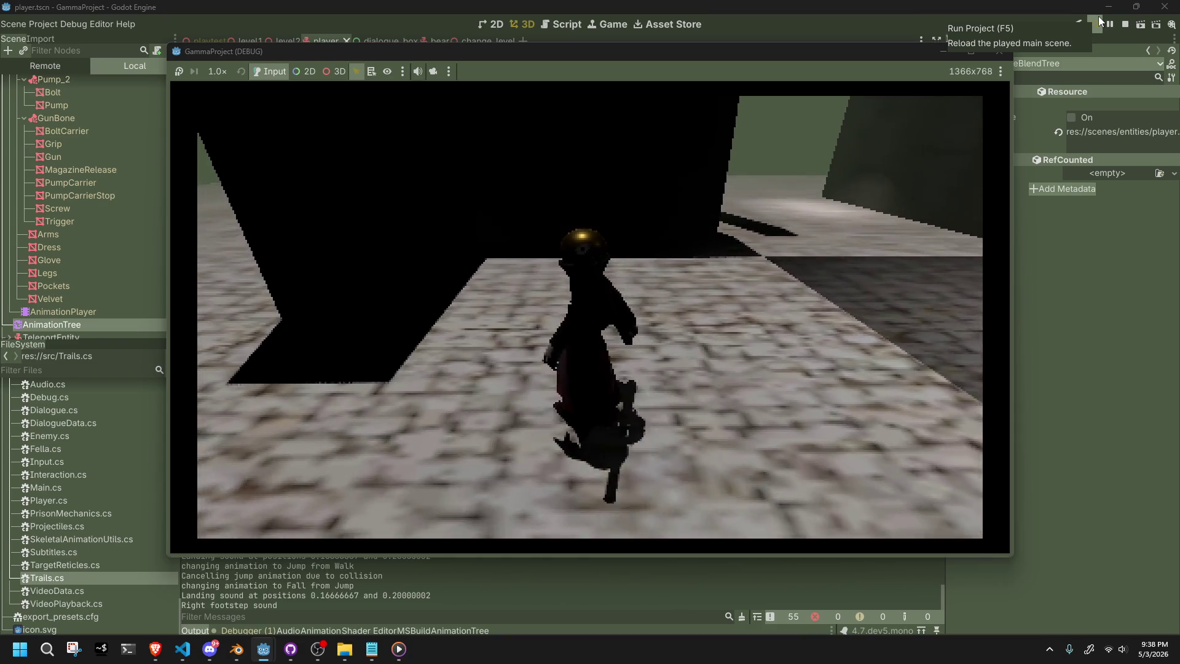
key(space)
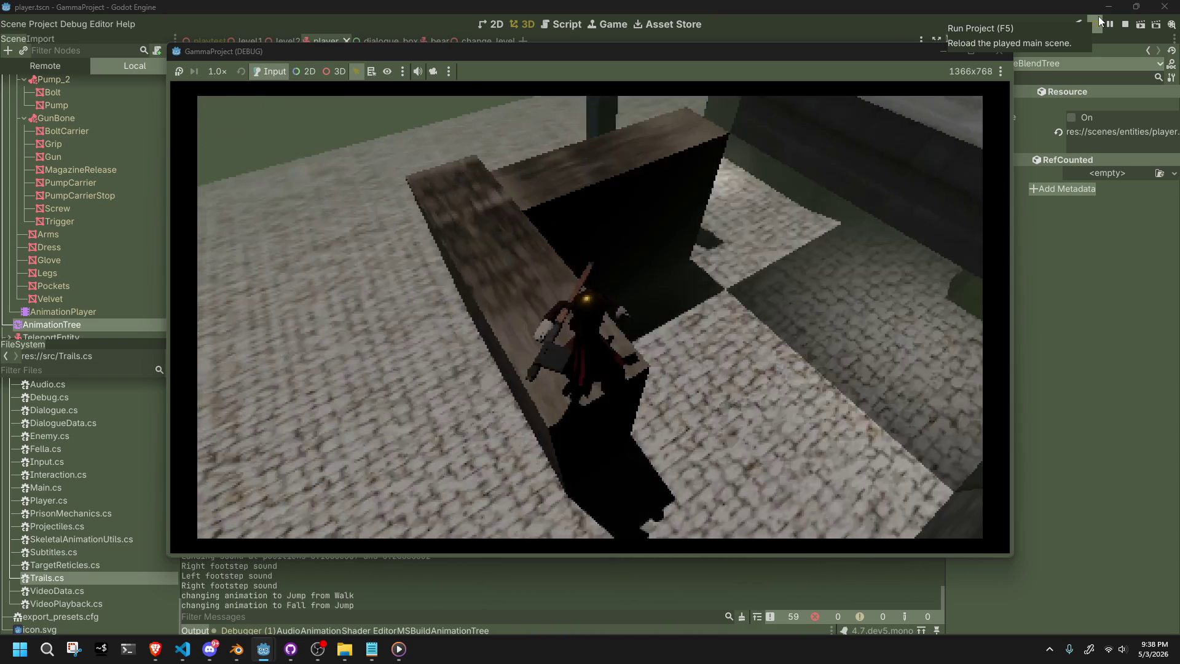
key(w)
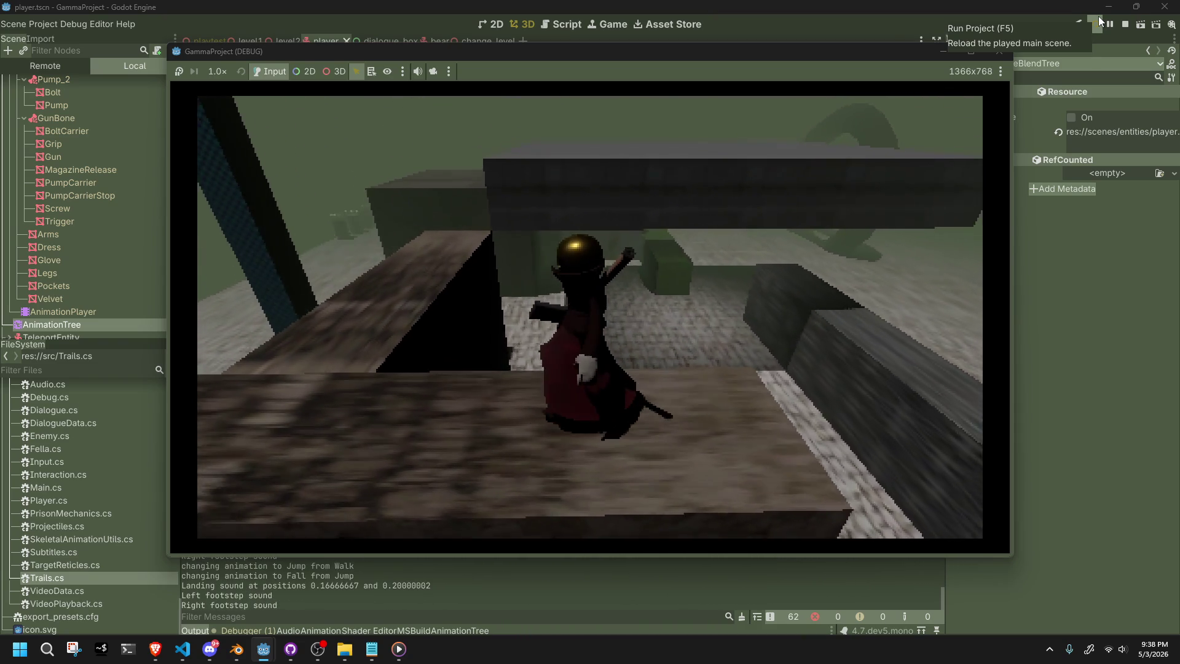
key(w)
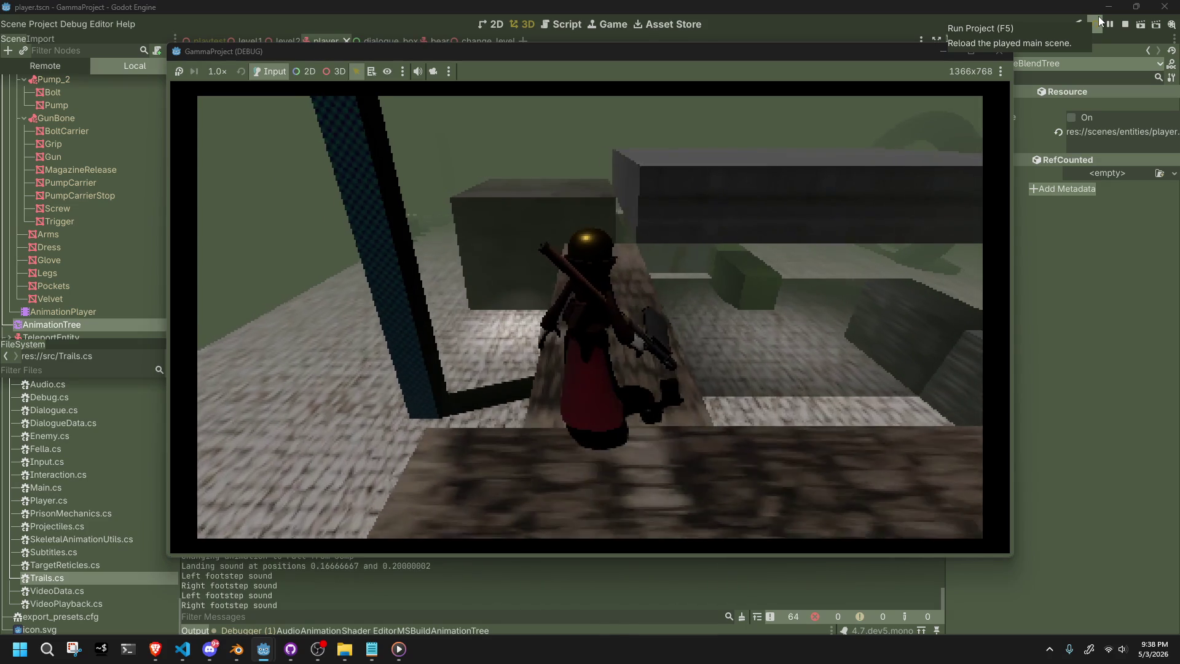
key(w)
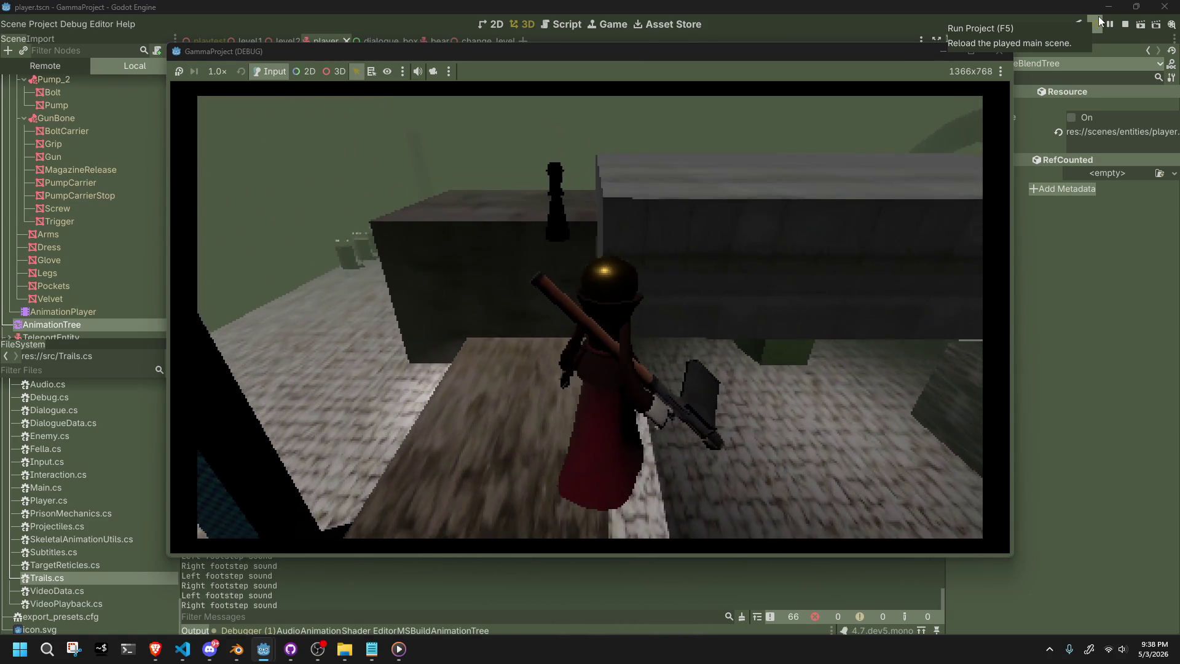
key(w)
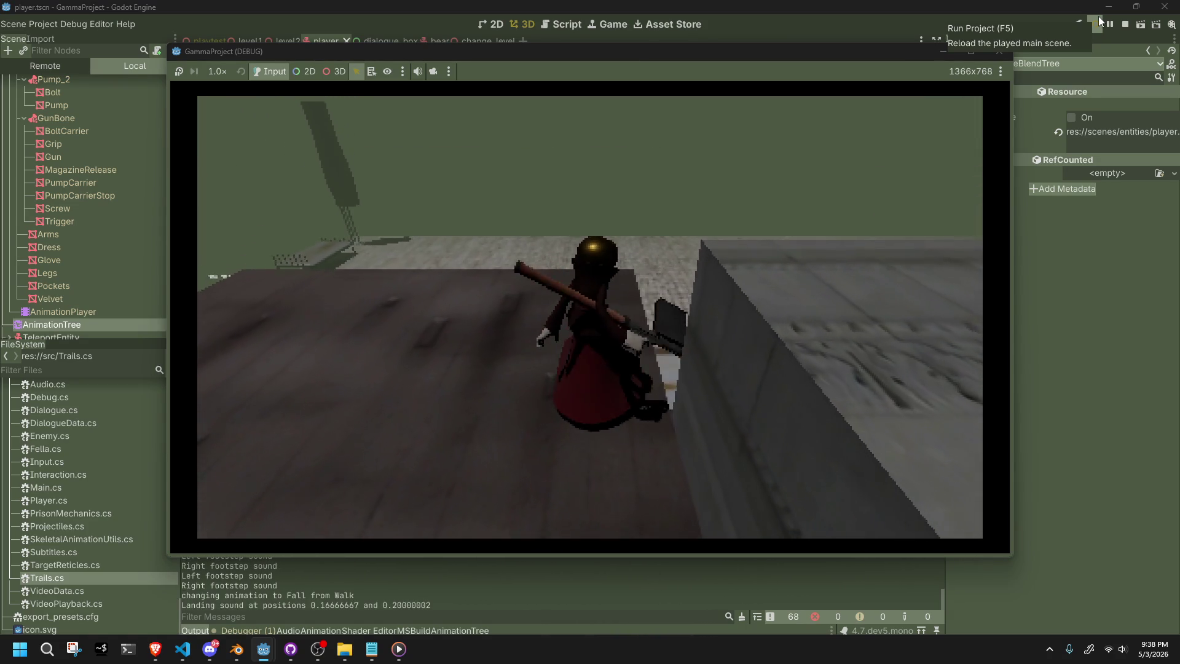
key(w)
key(w)
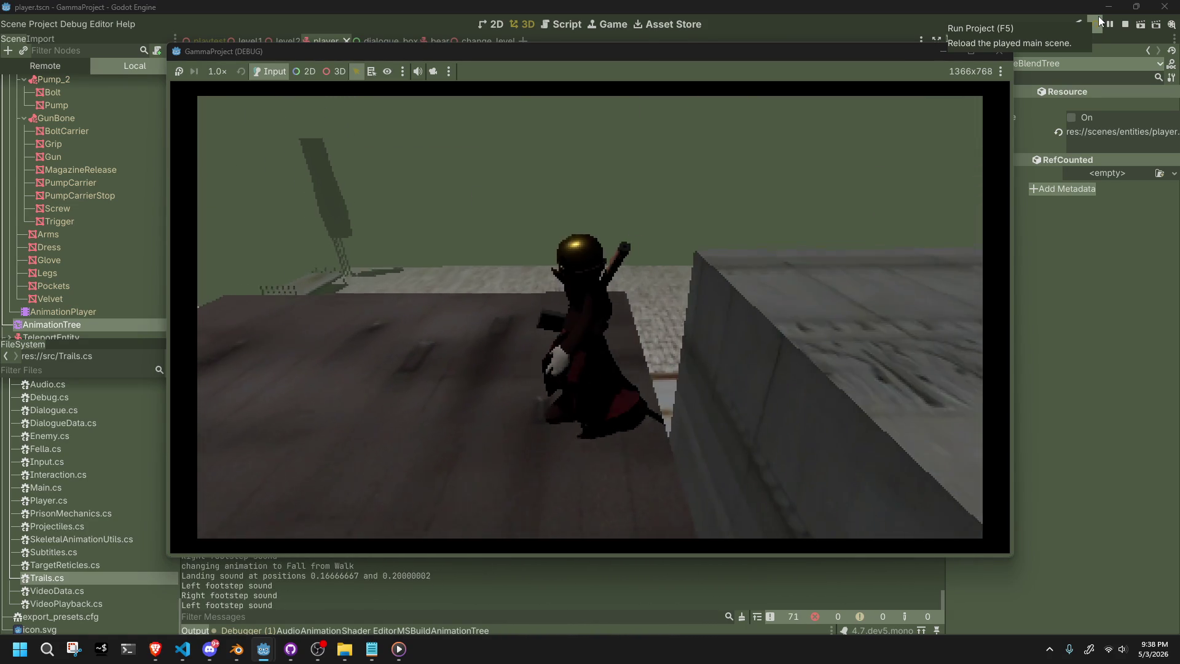
key(space)
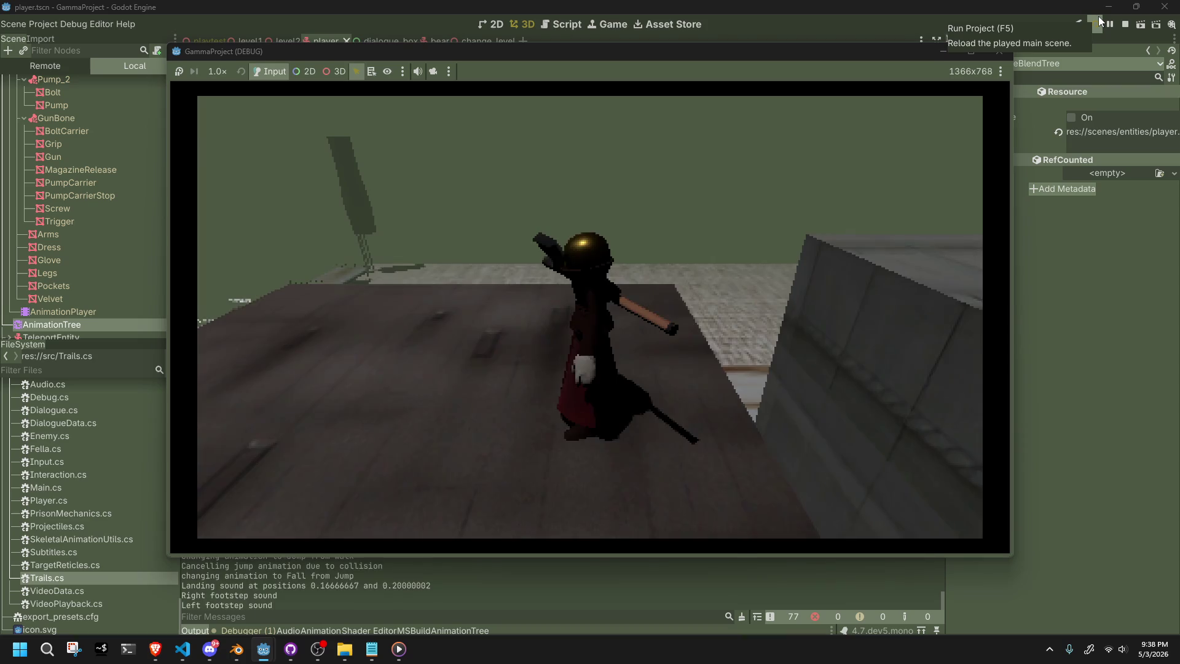
key(space)
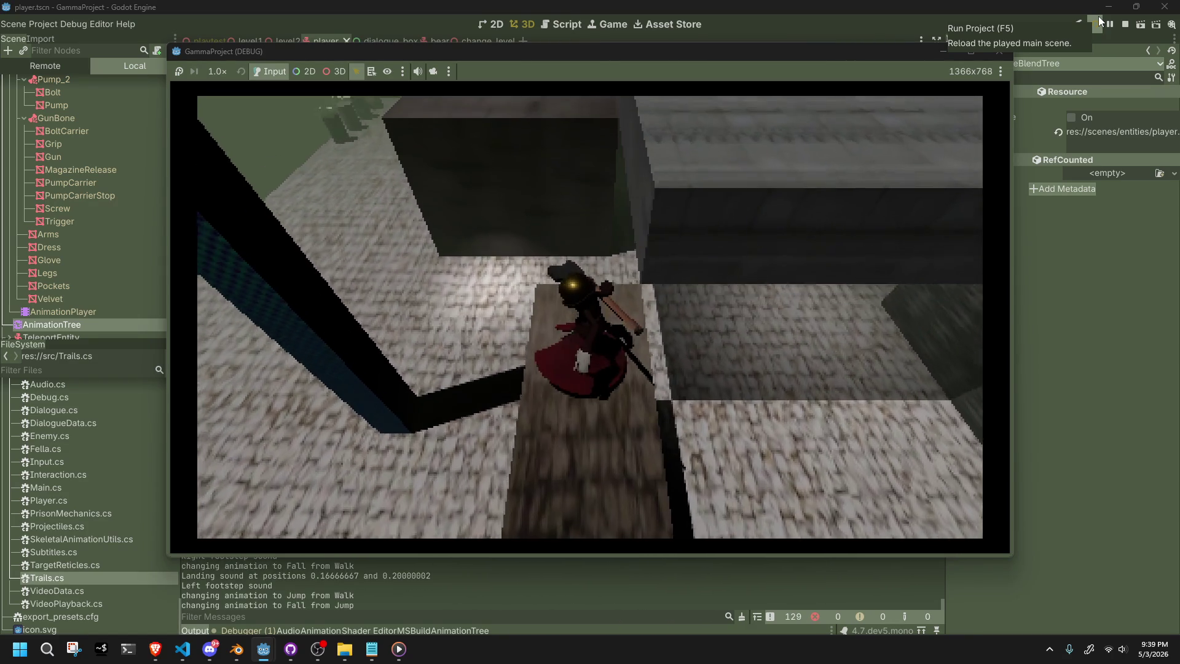
click(724, 246)
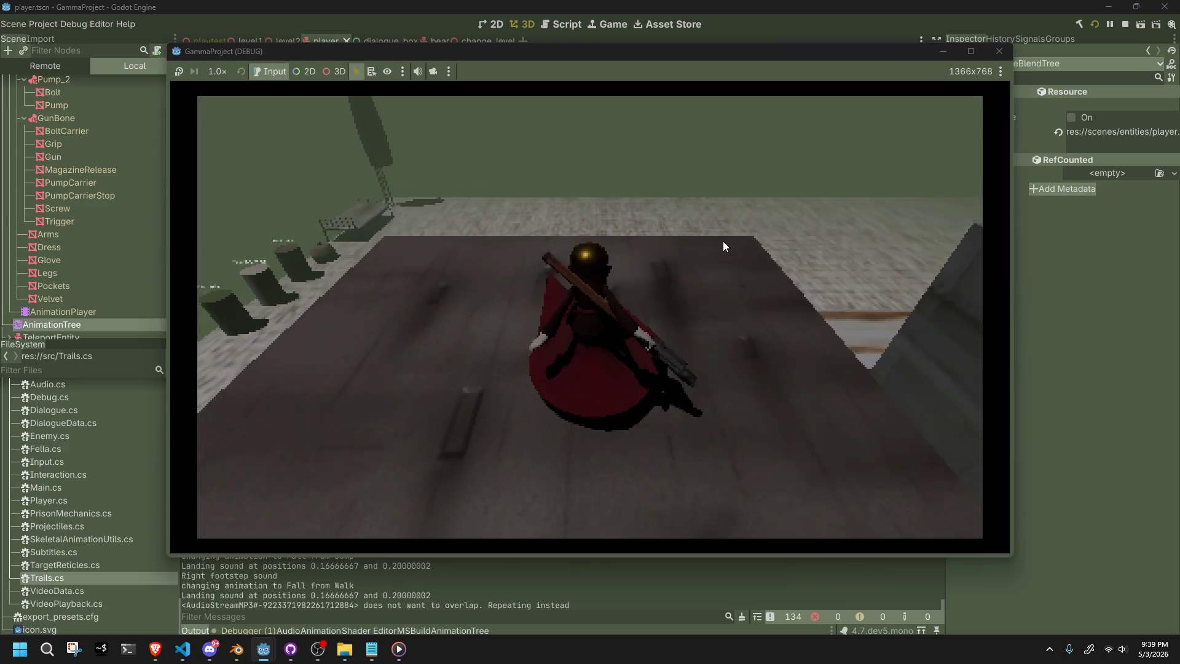
key(Escape)
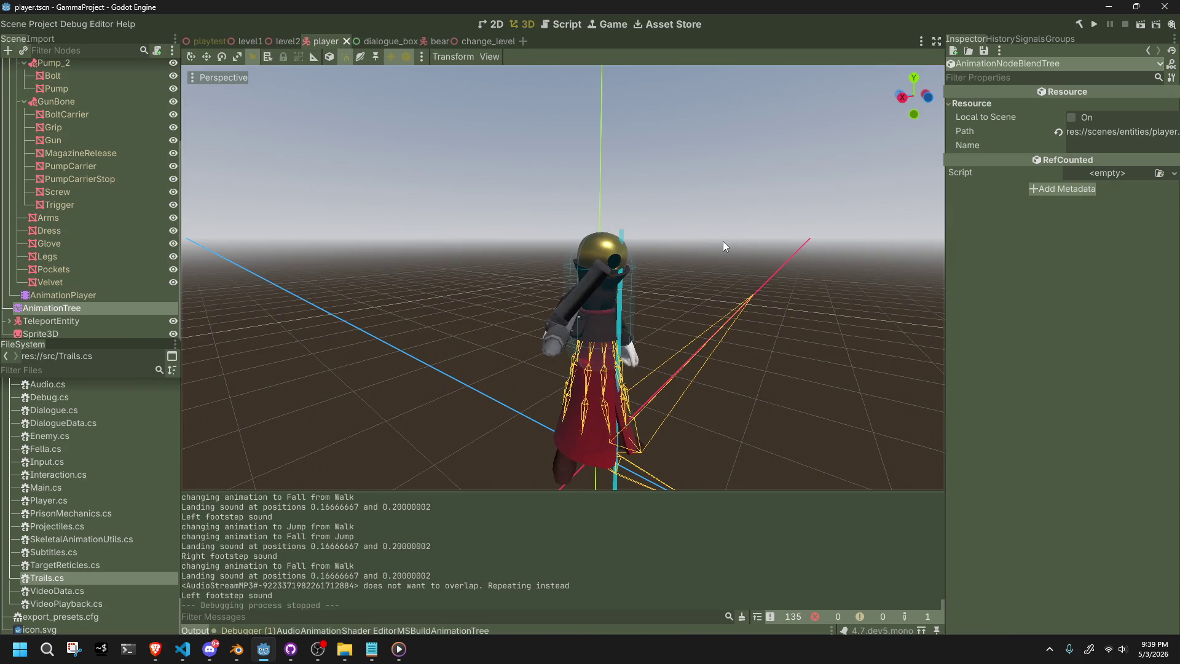
Switch to Player.cs and review the Jump case's collision check and Fall assignments.
scroll(723, 242, up, 2)
mouse_move(722, 241)
mouse_down()
mouse_move(740, 282)
mouse_move(666, 304)
mouse_up()
key(alt+Tab)
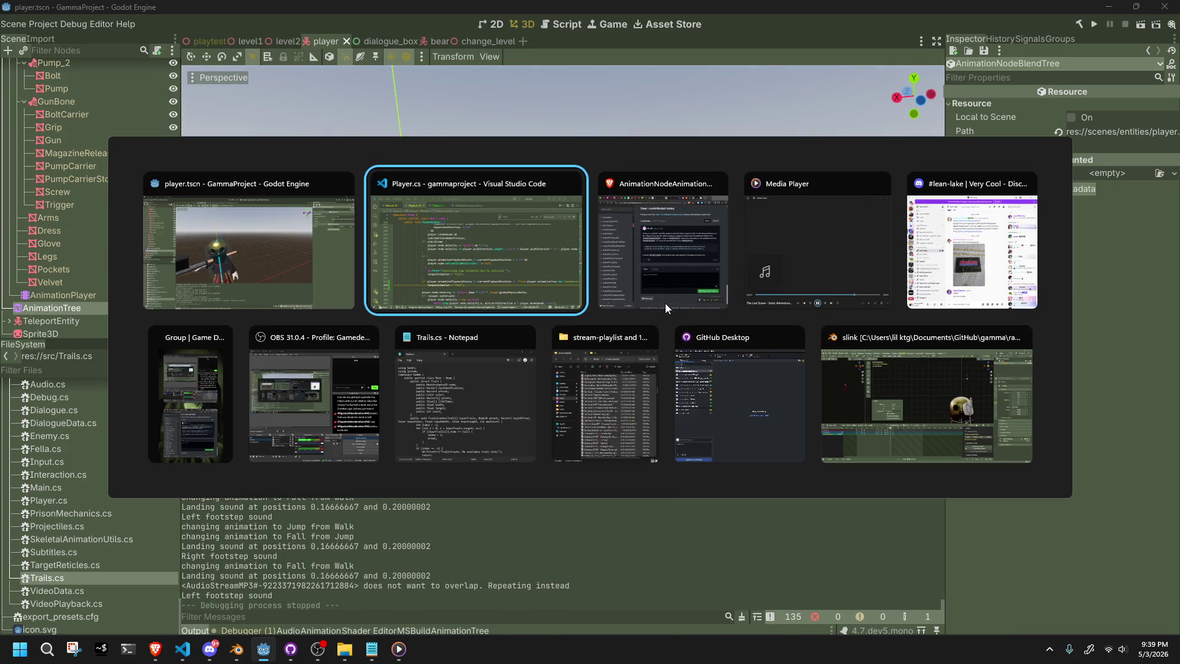
click(711, 480)
click(697, 516)
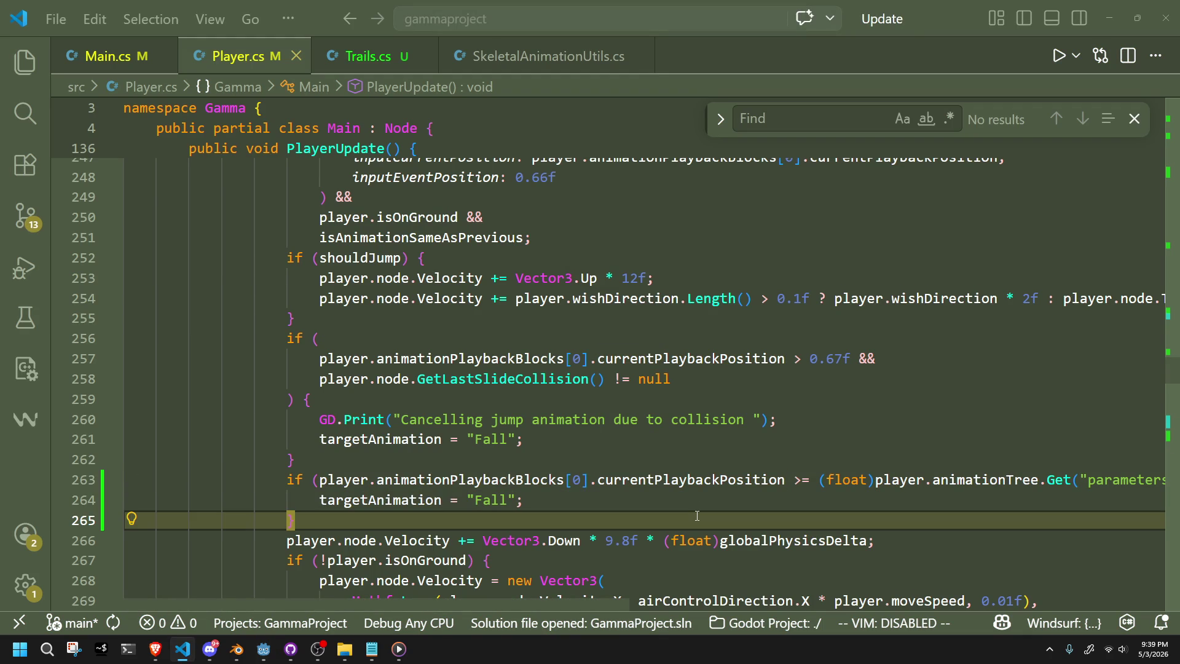
click(644, 501)
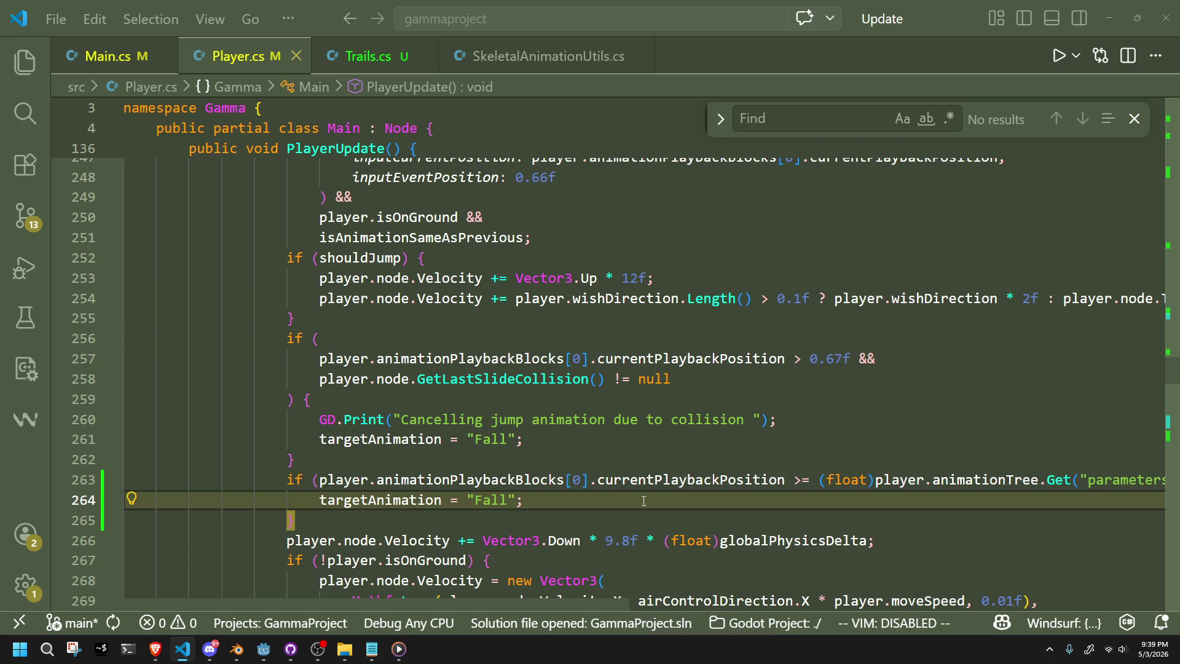
scroll(644, 501, up, 5)
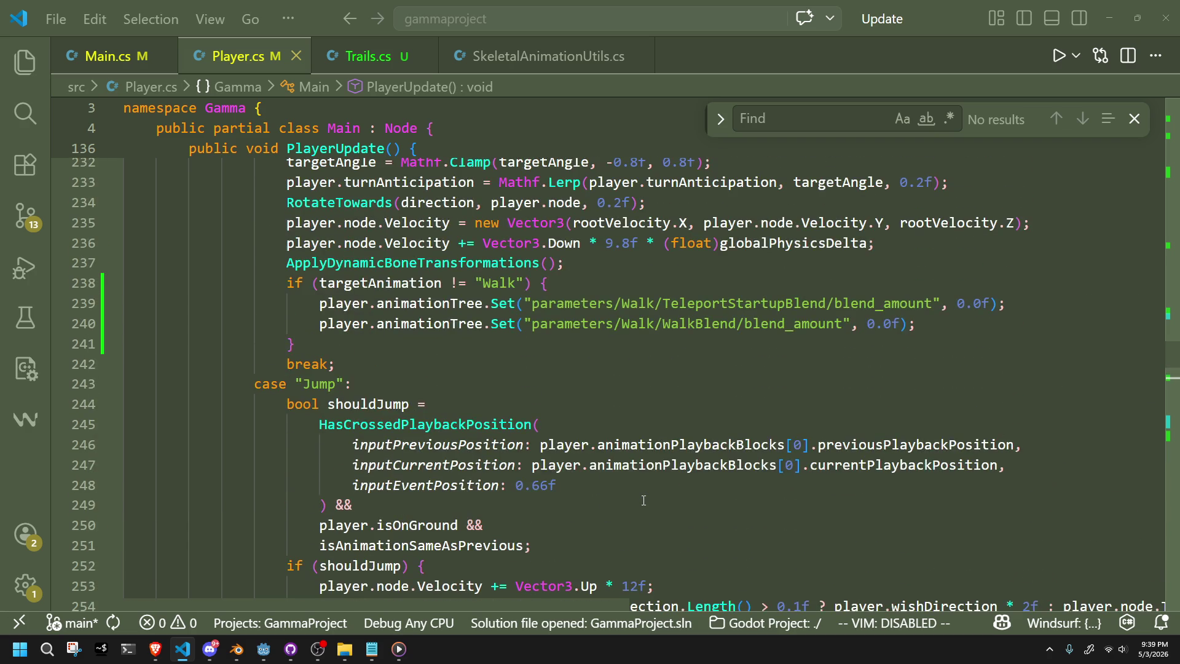
scroll(644, 501, down, 2)
click(584, 548)
scroll(583, 548, down, 3)
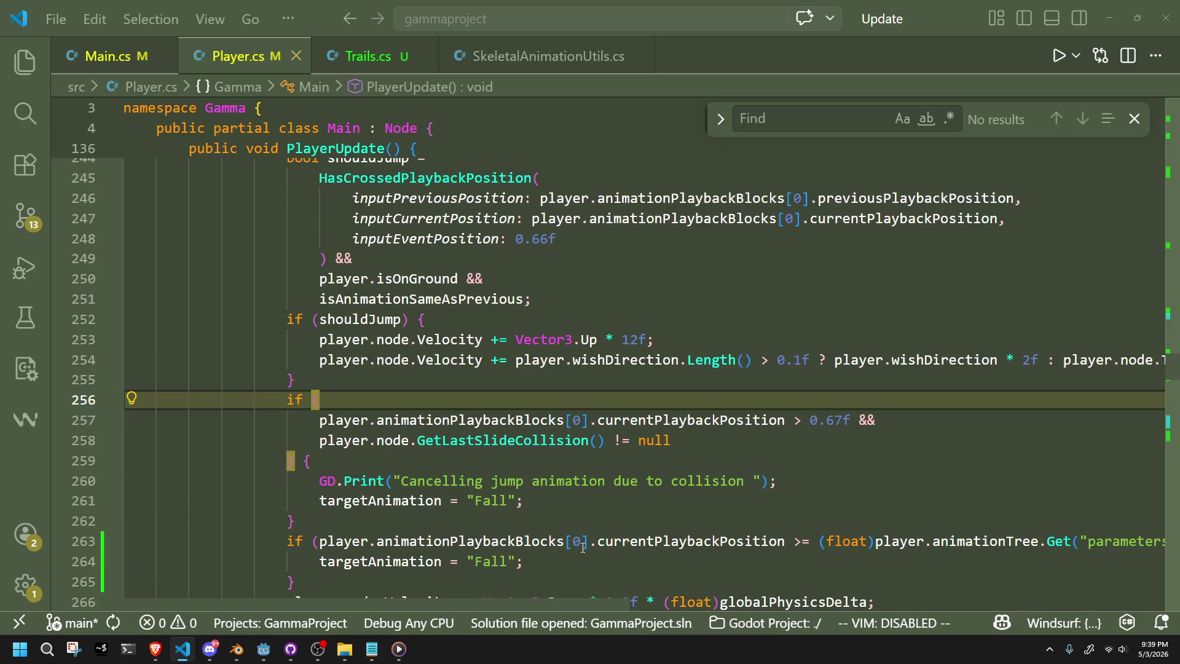
scroll(584, 547, down, 2)
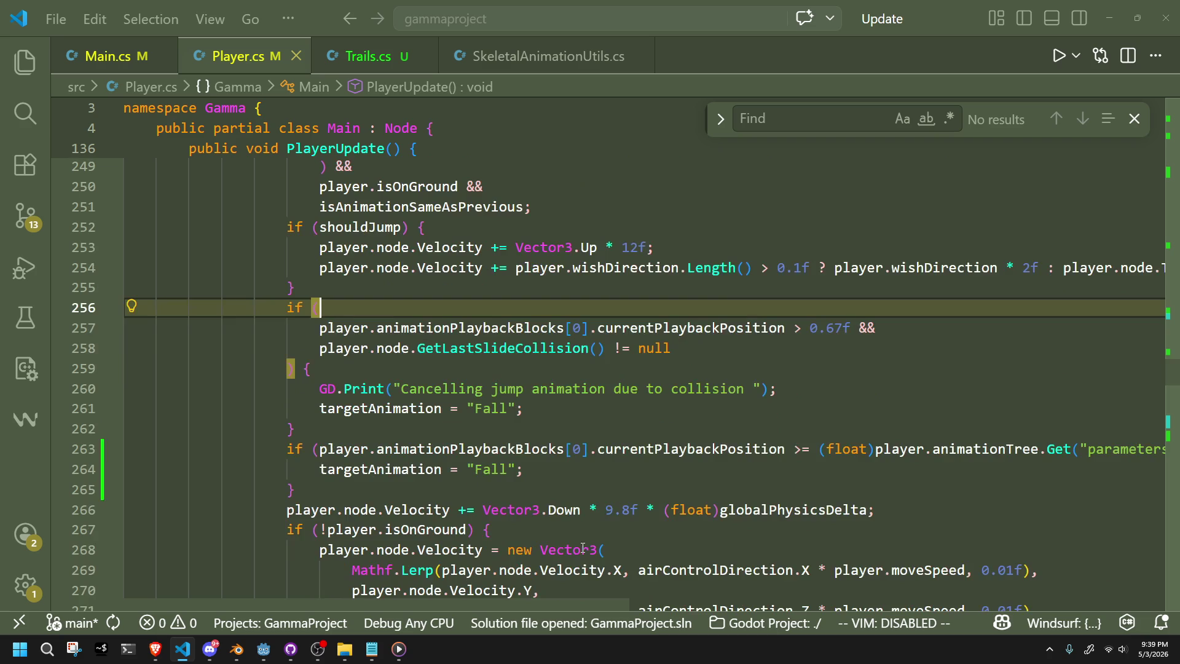
click(508, 409)
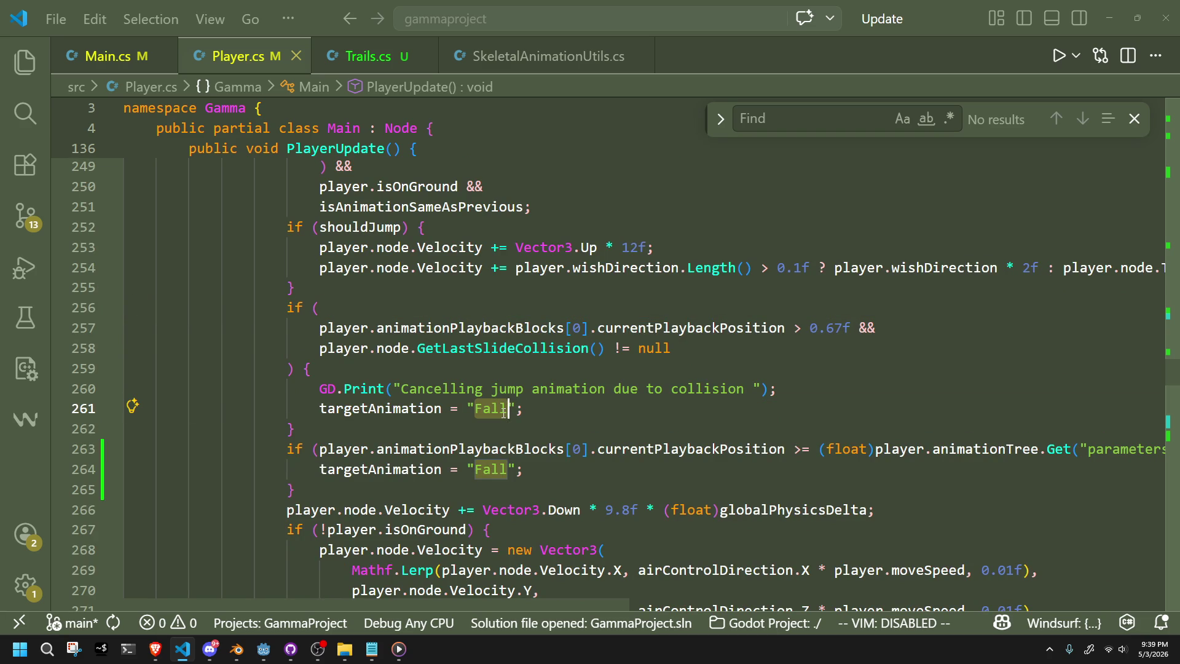
scroll(553, 418, up, 3)
scroll(639, 434, down, 3)
scroll(691, 479, up, 8)
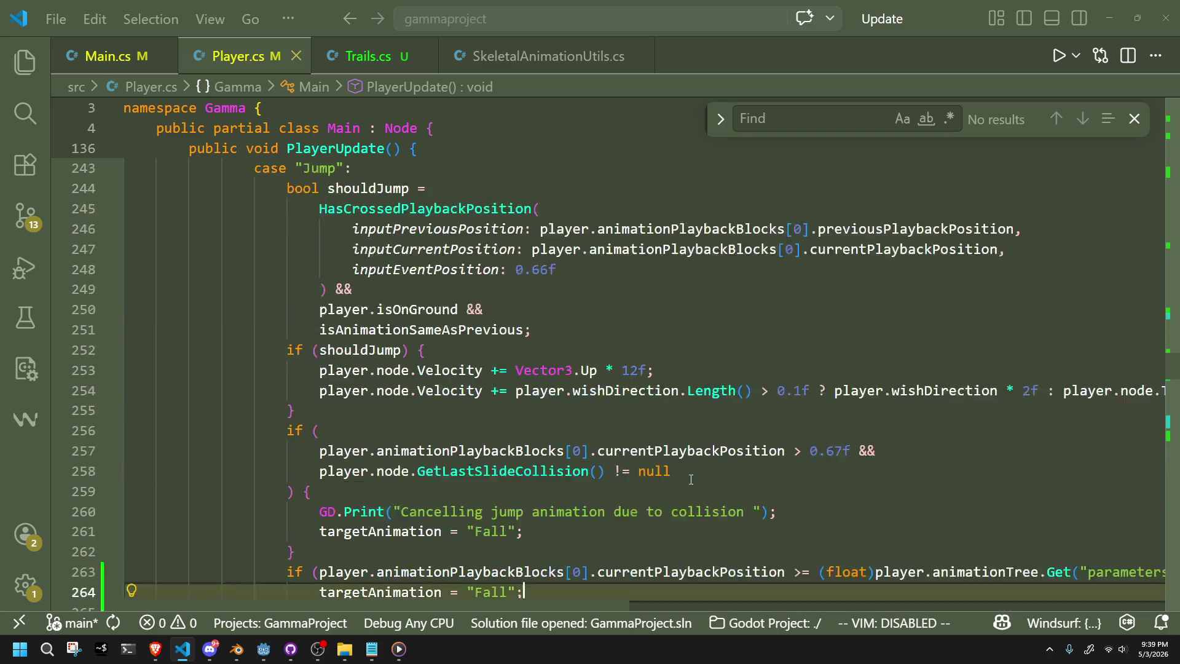
scroll(692, 478, up, 12)
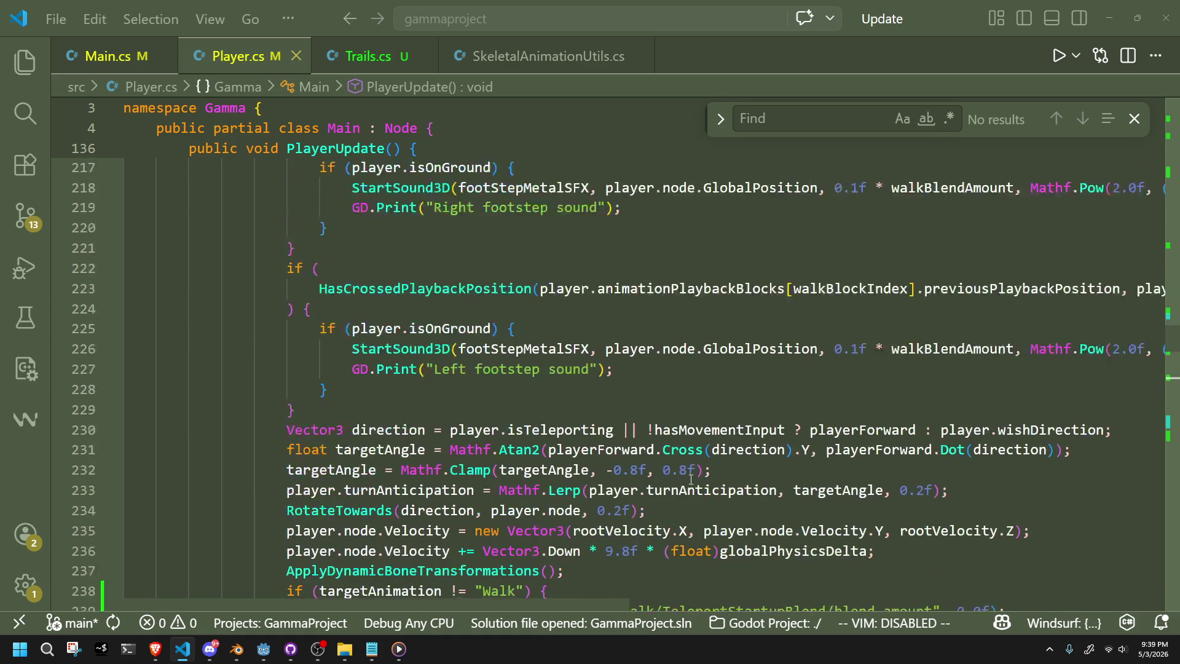
scroll(691, 479, up, 4)
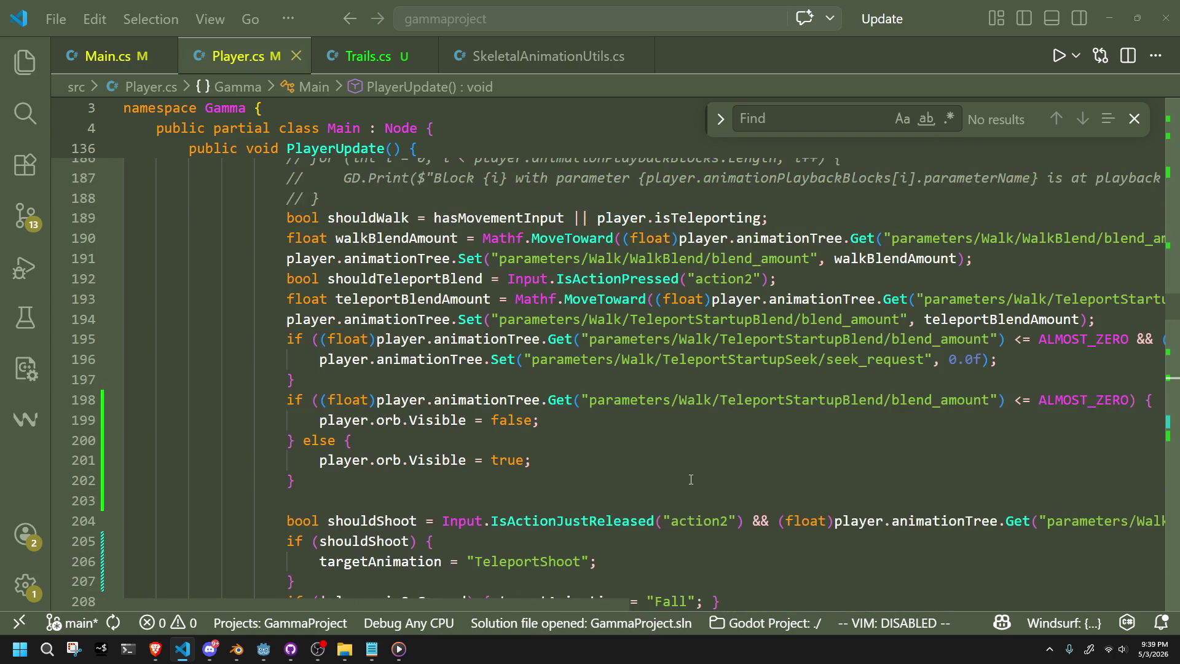
scroll(693, 482, down, 20)
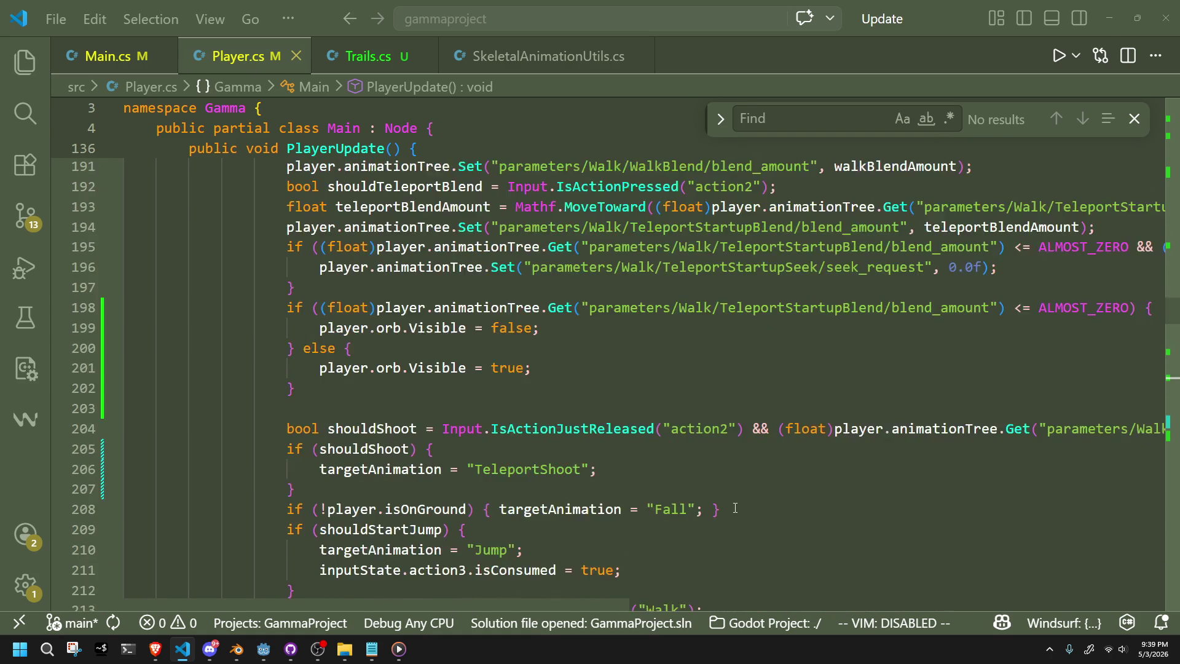
scroll(760, 539, down, 2)
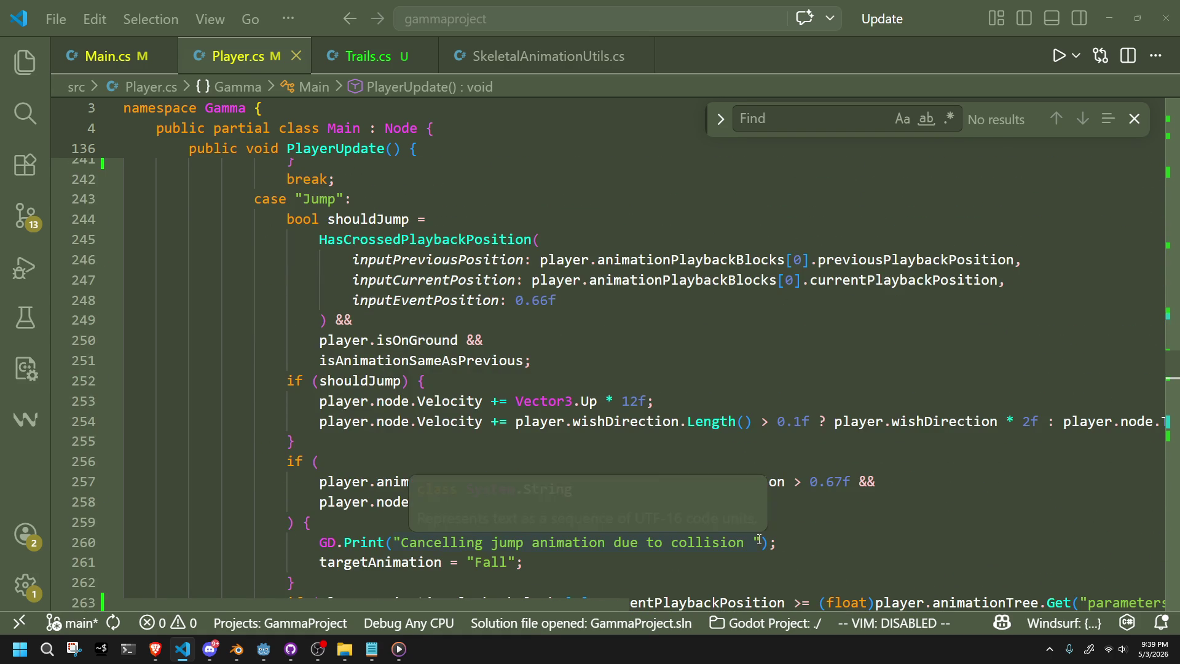
click(594, 361)
scroll(594, 360, down, 2)
click(590, 409)
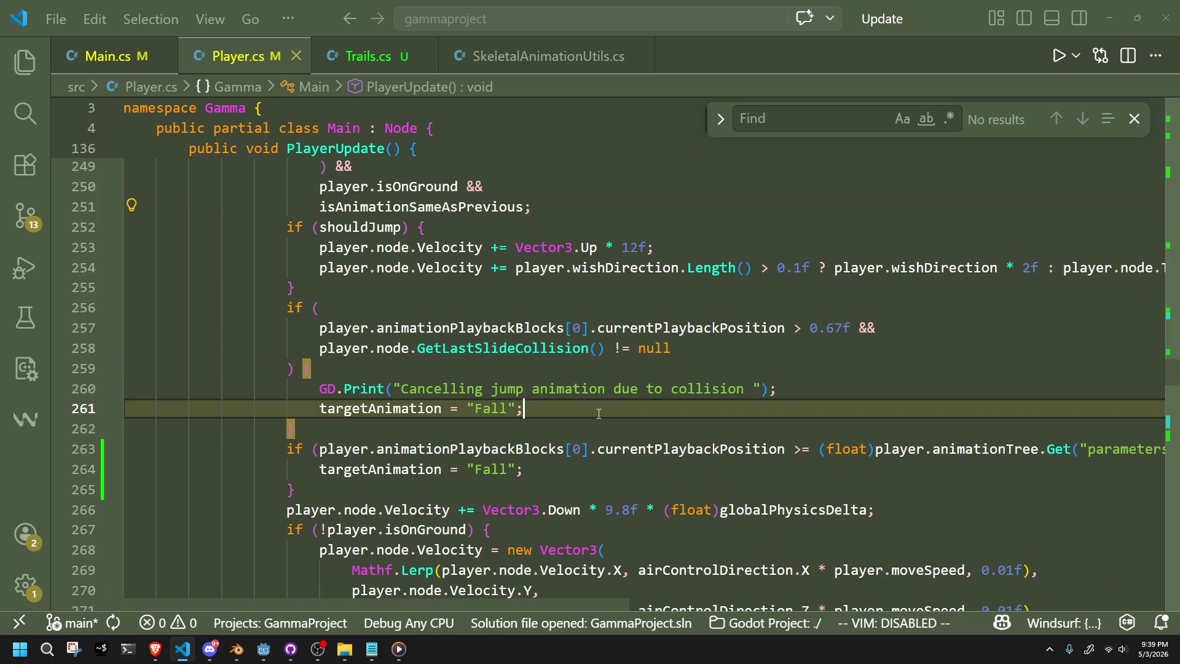
click(589, 468)
Copy the JumpSeek seek_request line from the TeleportShoot case.
scroll(589, 467, down, 3)
scroll(589, 467, down, 3)
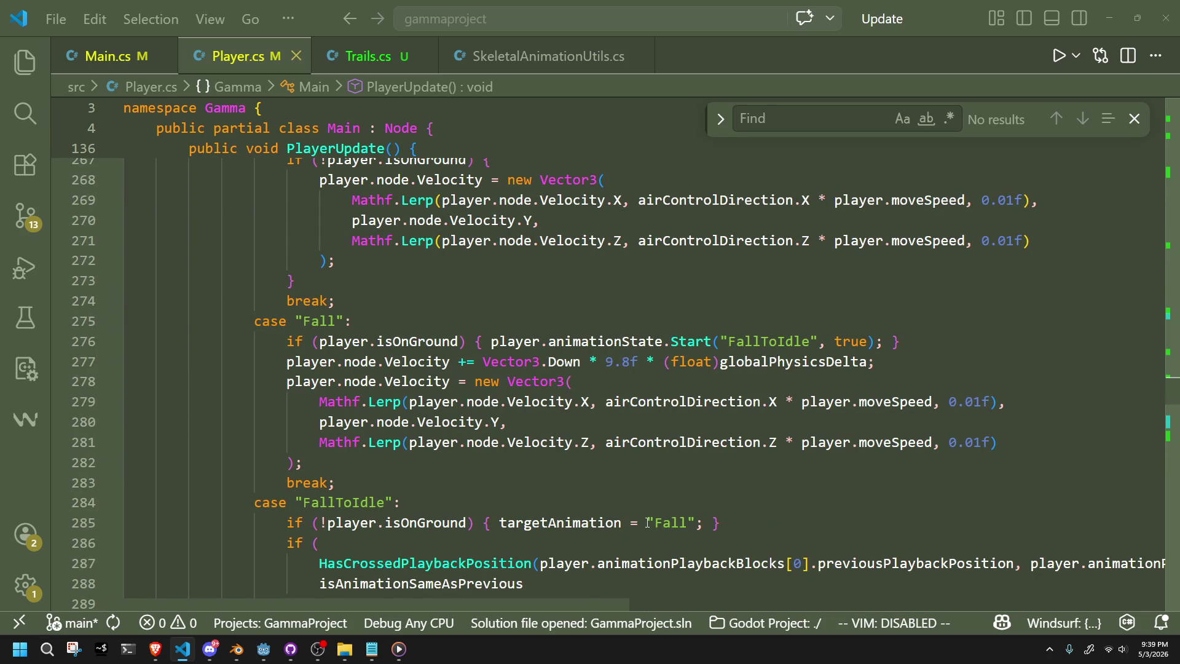
scroll(648, 522, down, 7)
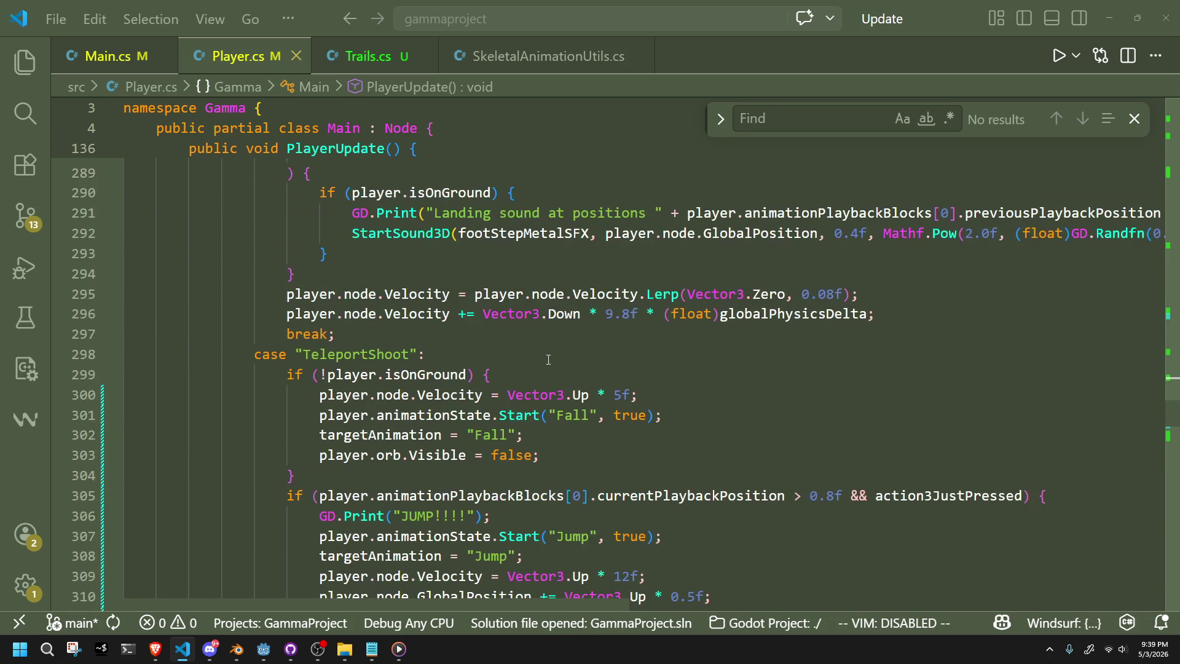
scroll(612, 458, down, 1)
click(905, 545)
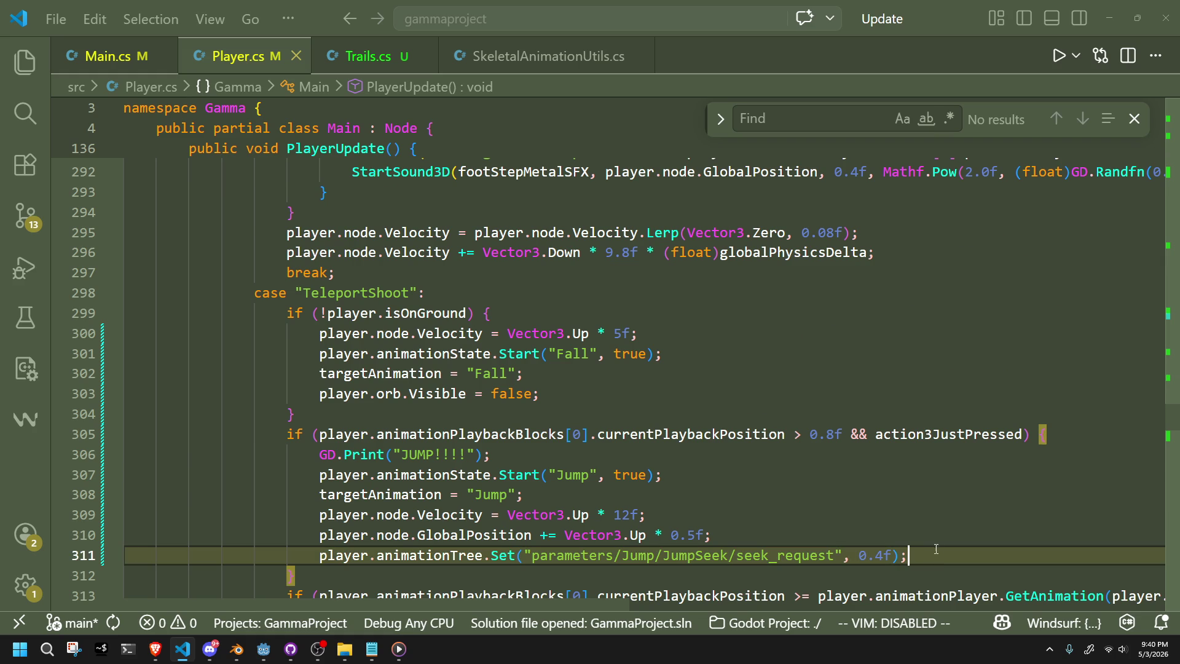
key(shift+Up)
key(ctrl+c)
scroll(856, 510, up, 7)
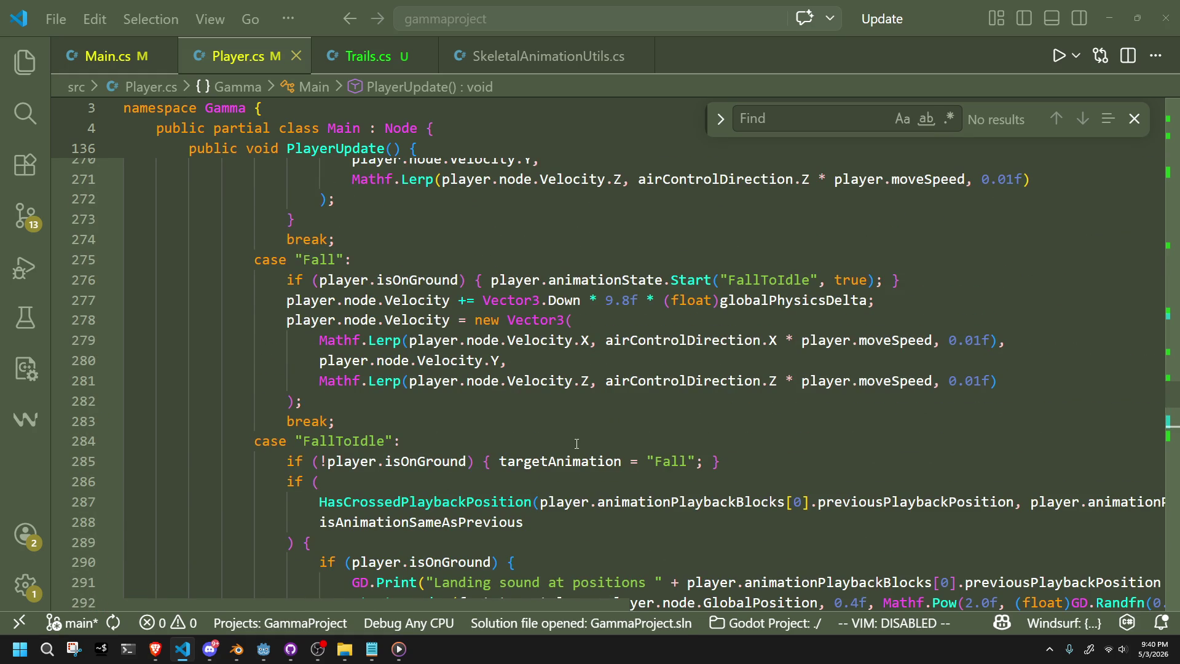
scroll(577, 444, up, 7)
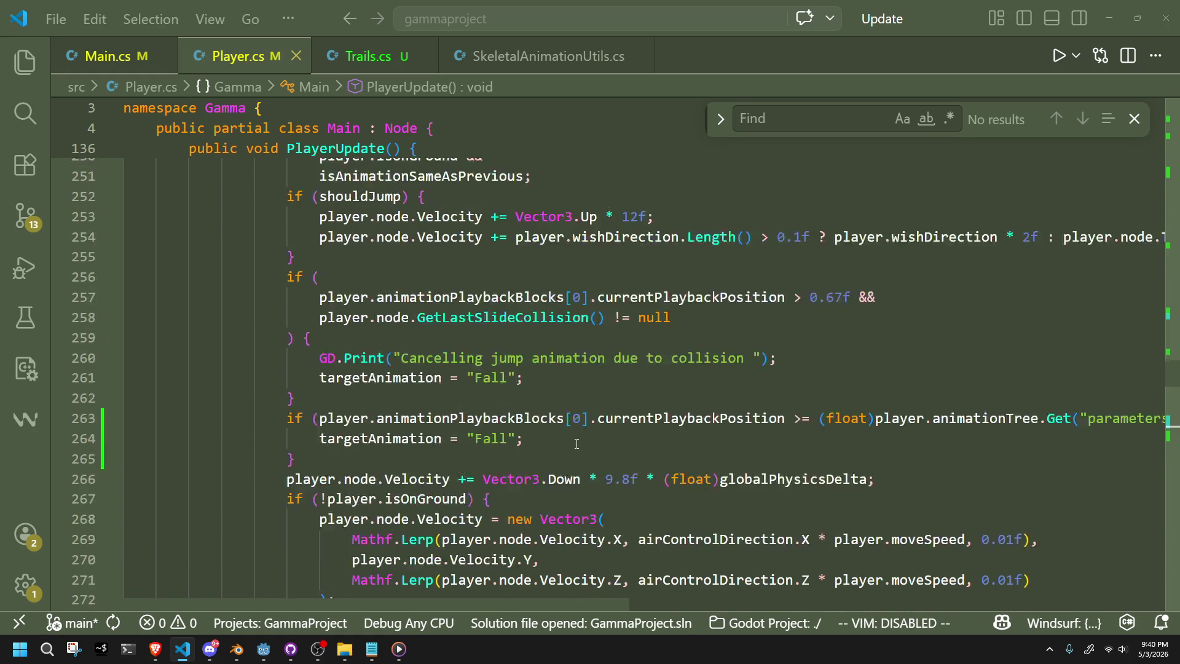
scroll(577, 444, up, 1)
Try pasting the seek_request line with value 0 after the collision Fall assignment, then undo it.
click(518, 408)
key(Return)
key(ctrl+v)
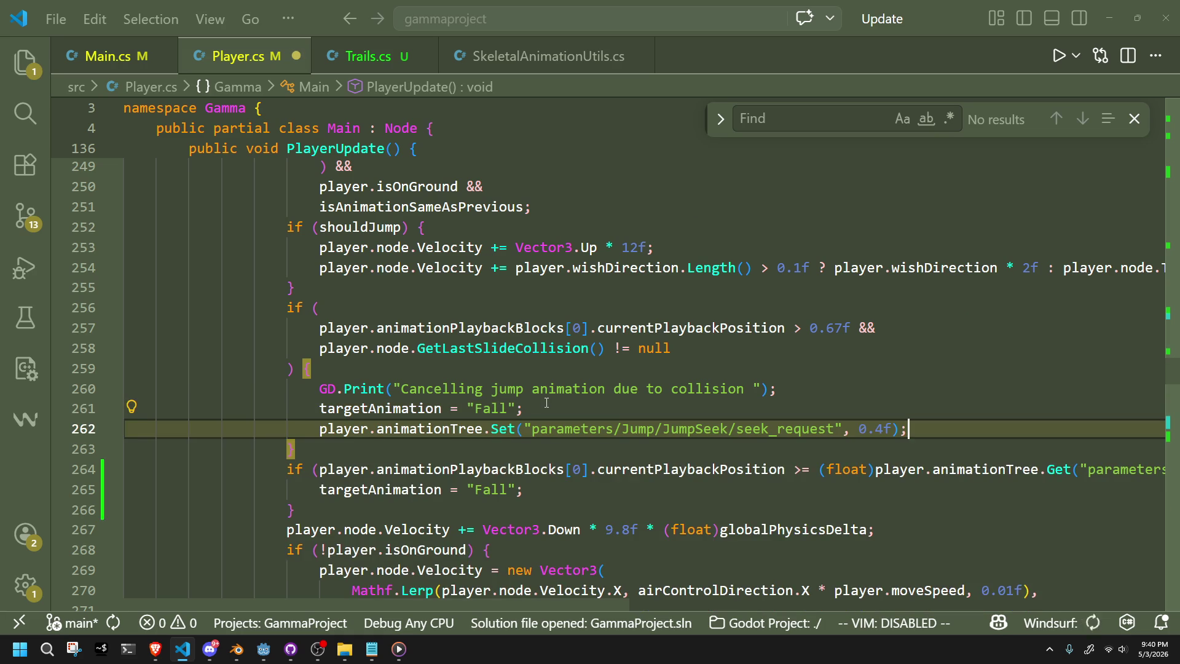
click(883, 425)
key(BackSpace)
key(BackSpace)
key(ctrl+s)
click(812, 496)
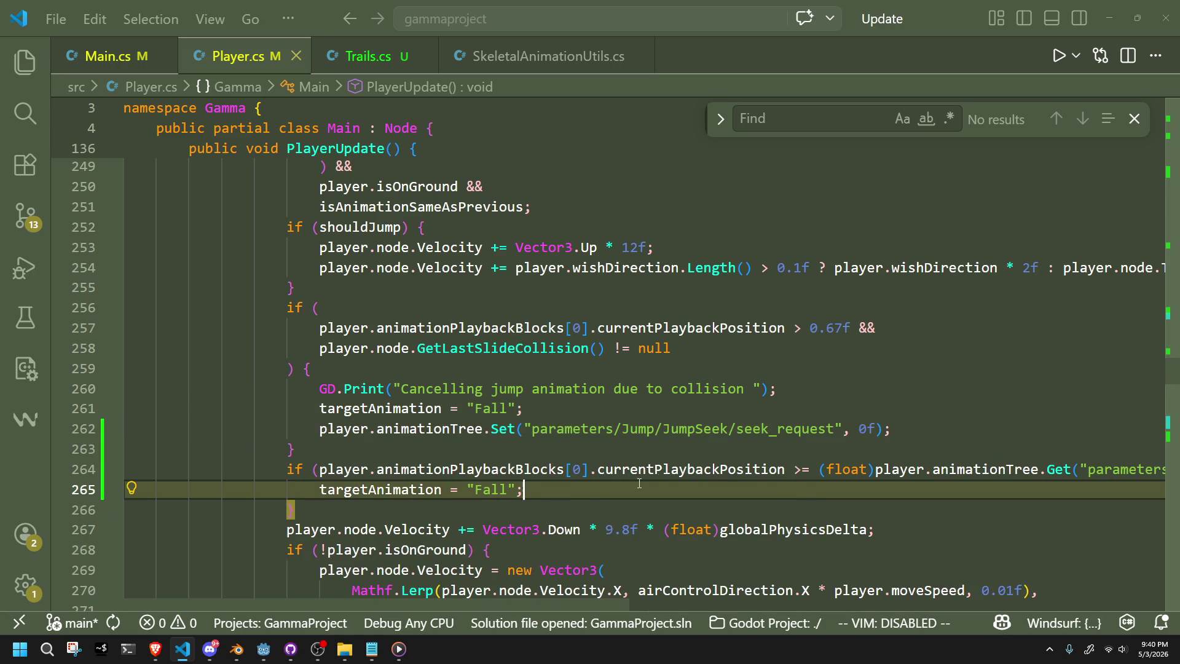
key(ctrl+z)
key(ctrl+z)
Before break, add if (targetAnimation != "Jump") resetting JumpSeek seek_request to 0.0f, save, and run.
scroll(676, 434, down, 2)
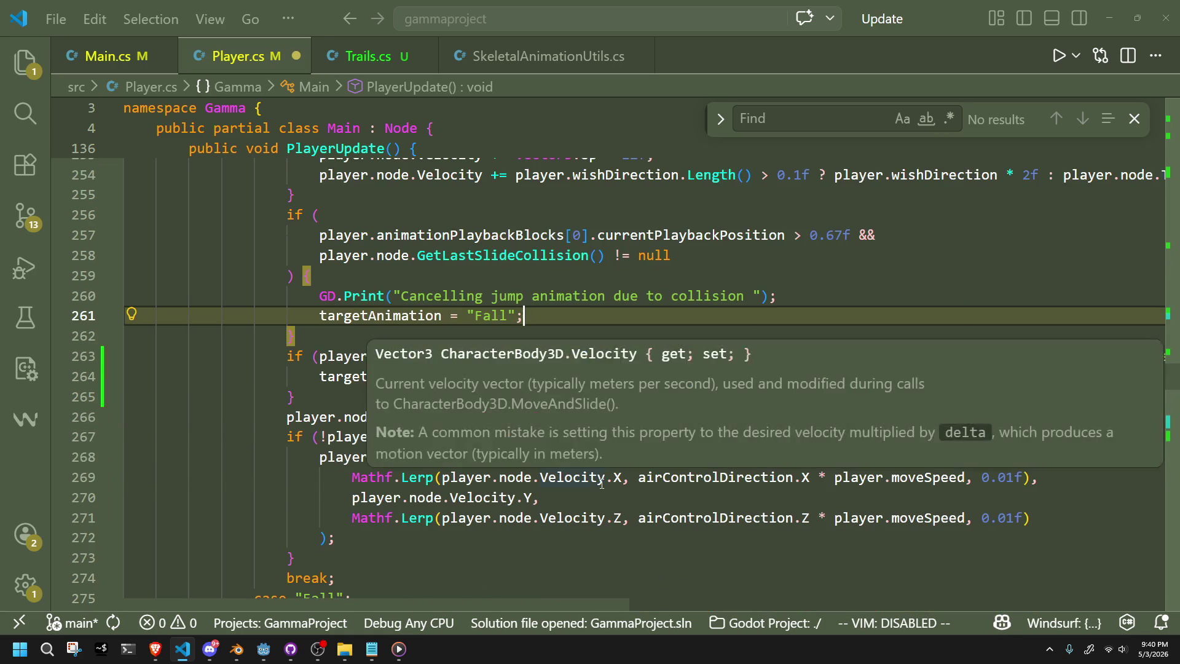
scroll(482, 491, down, 1)
click(482, 505)
click(494, 516)
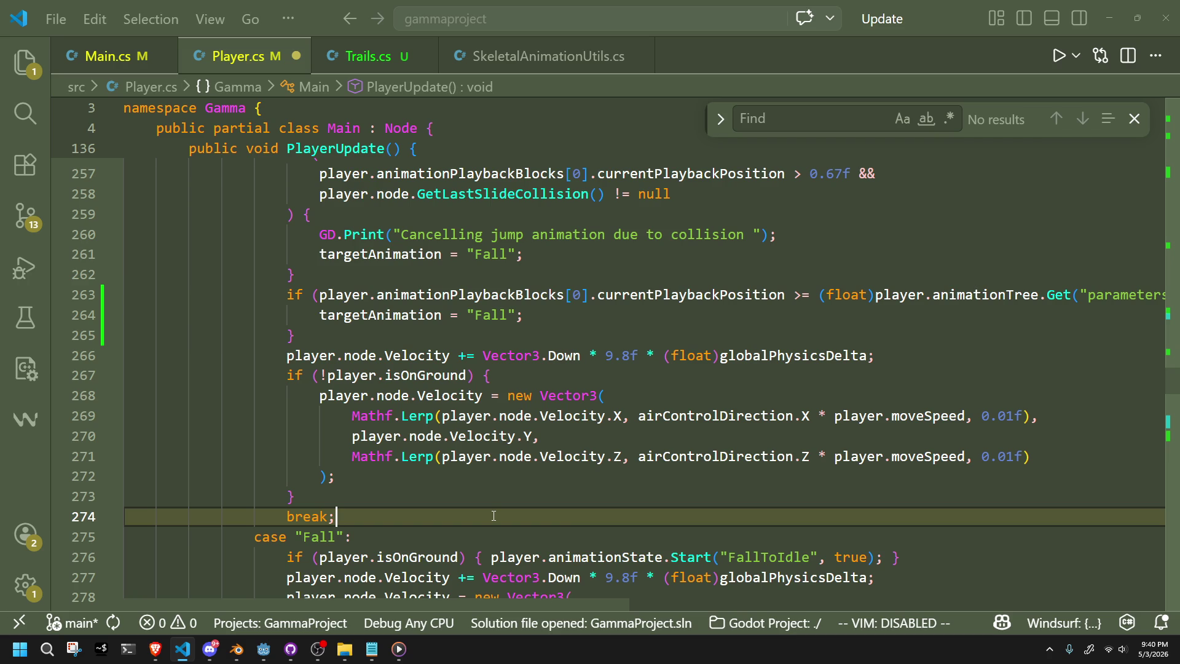
scroll(494, 517, down, 1)
key(Return)
key(BackSpace)
key(BackSpace)
key(BackSpace)
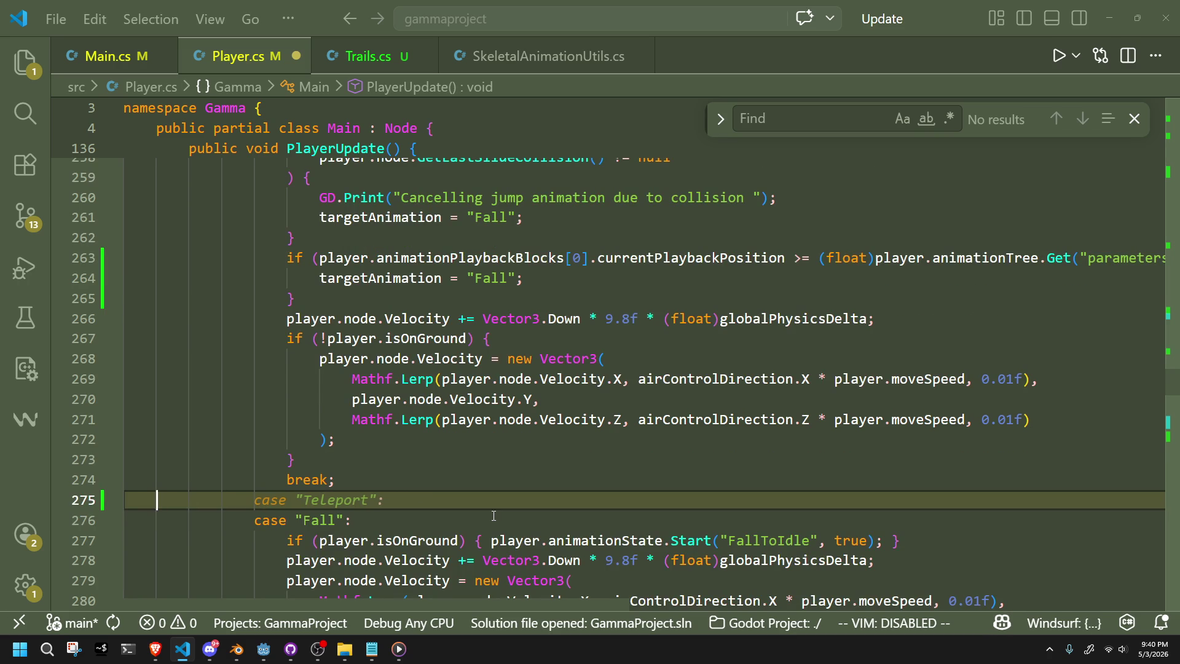
key(ctrl+shift+Return)
text(if ()
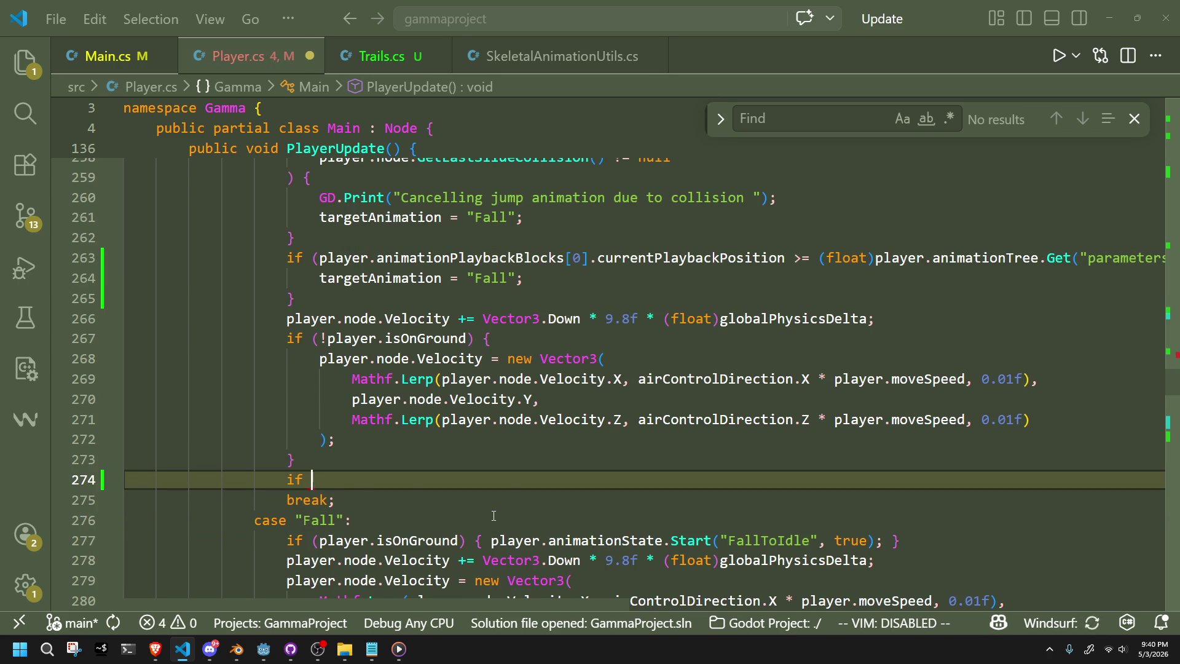
key(Tab)
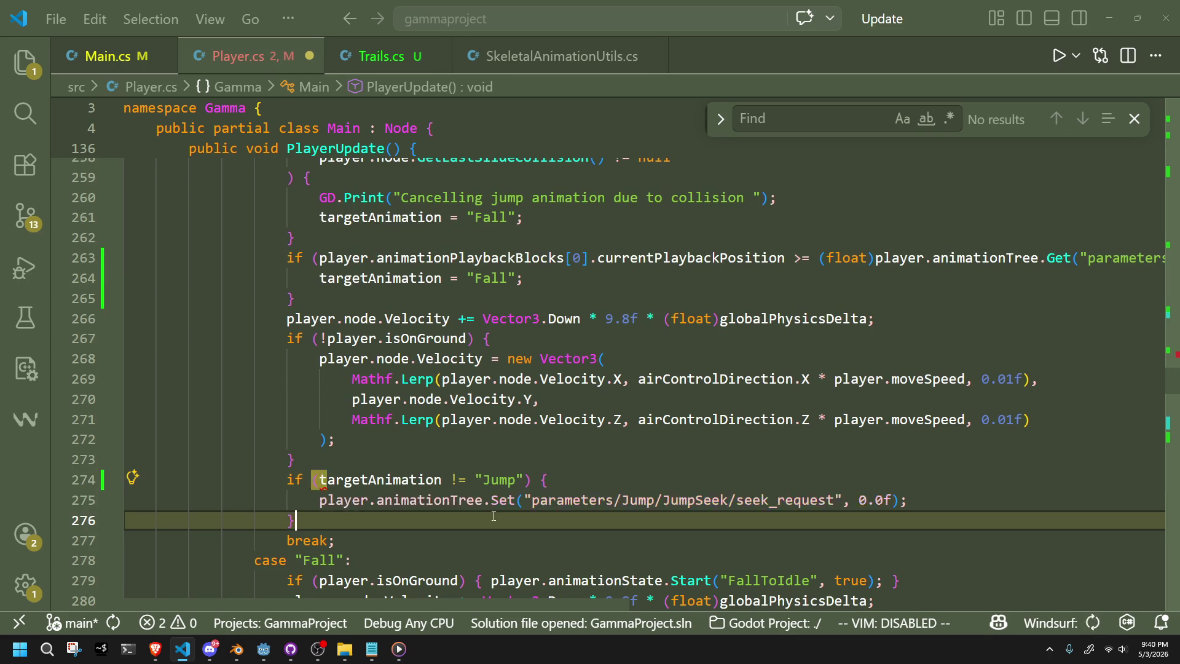
key(ctrl+s)
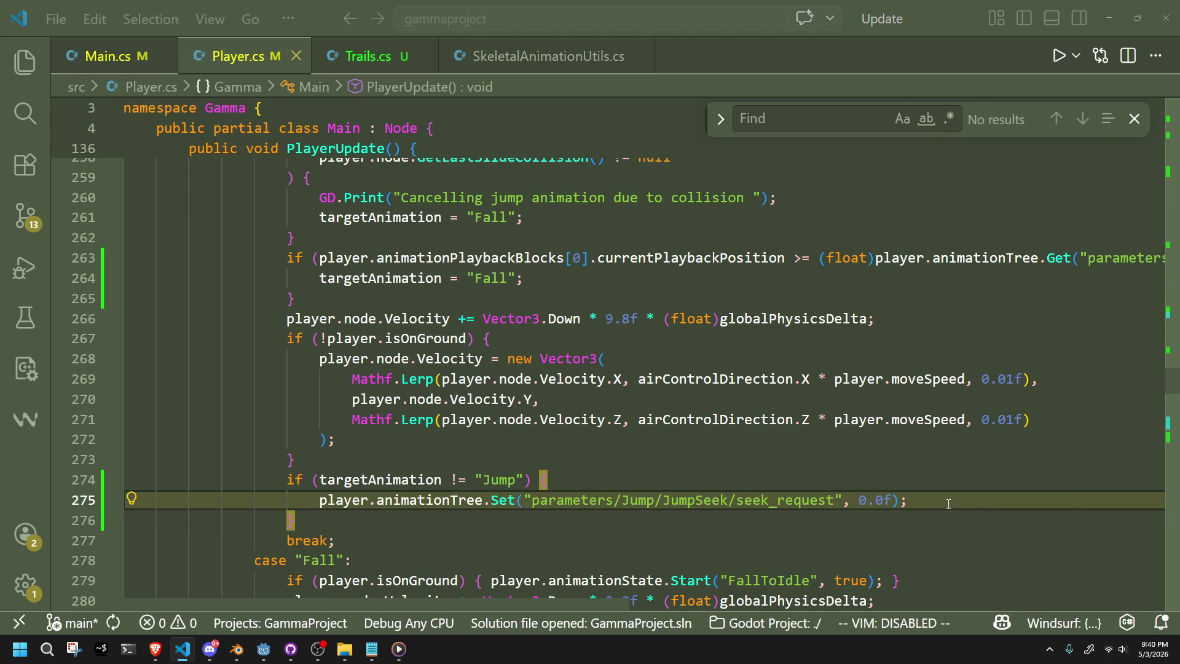
key(alt+Tab)
click(1101, 24)
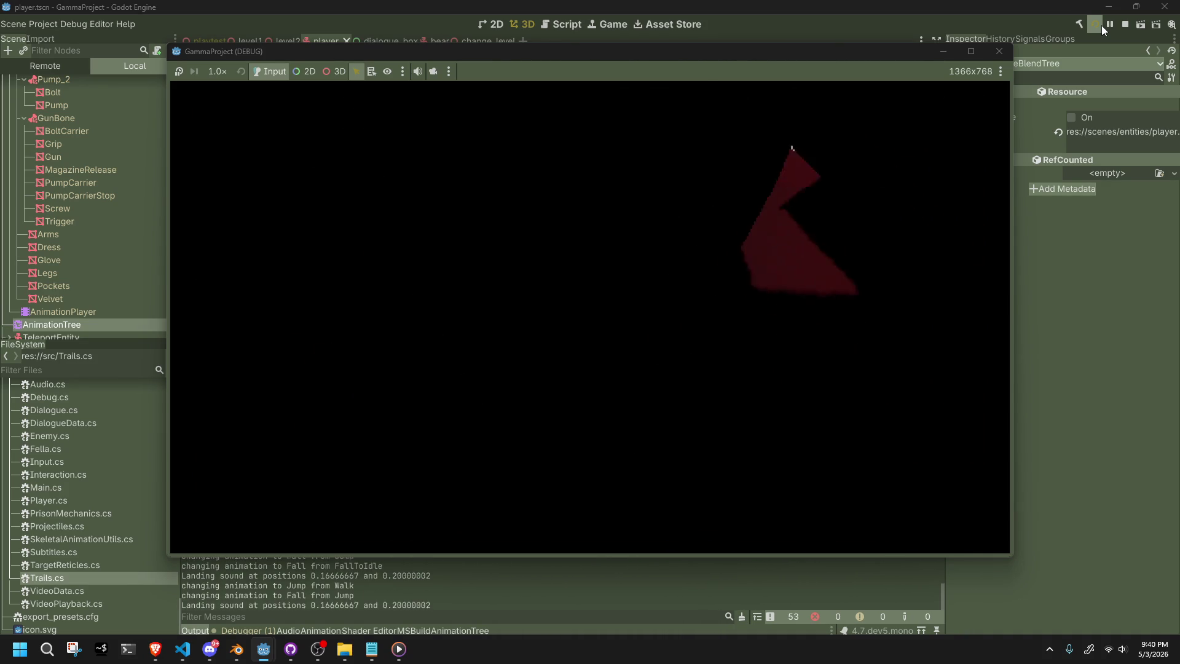
Restart the game, make the character jump once, and pause it mid-jump.
click(1000, 51)
click(1092, 26)
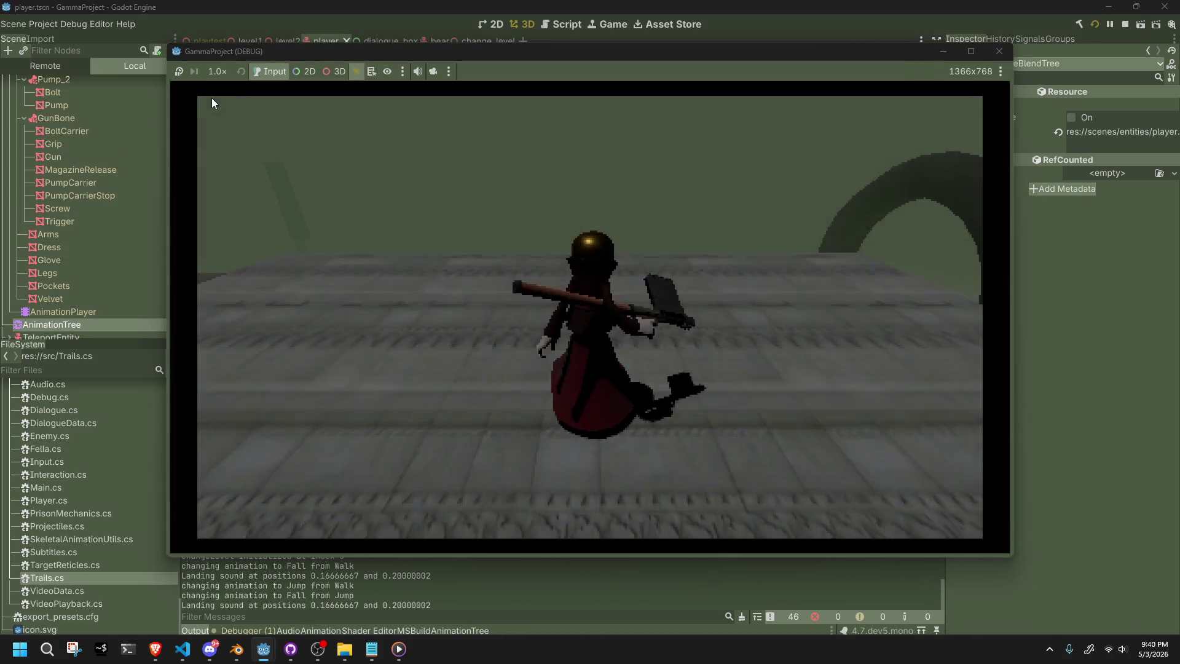
key(space)
click(179, 71)
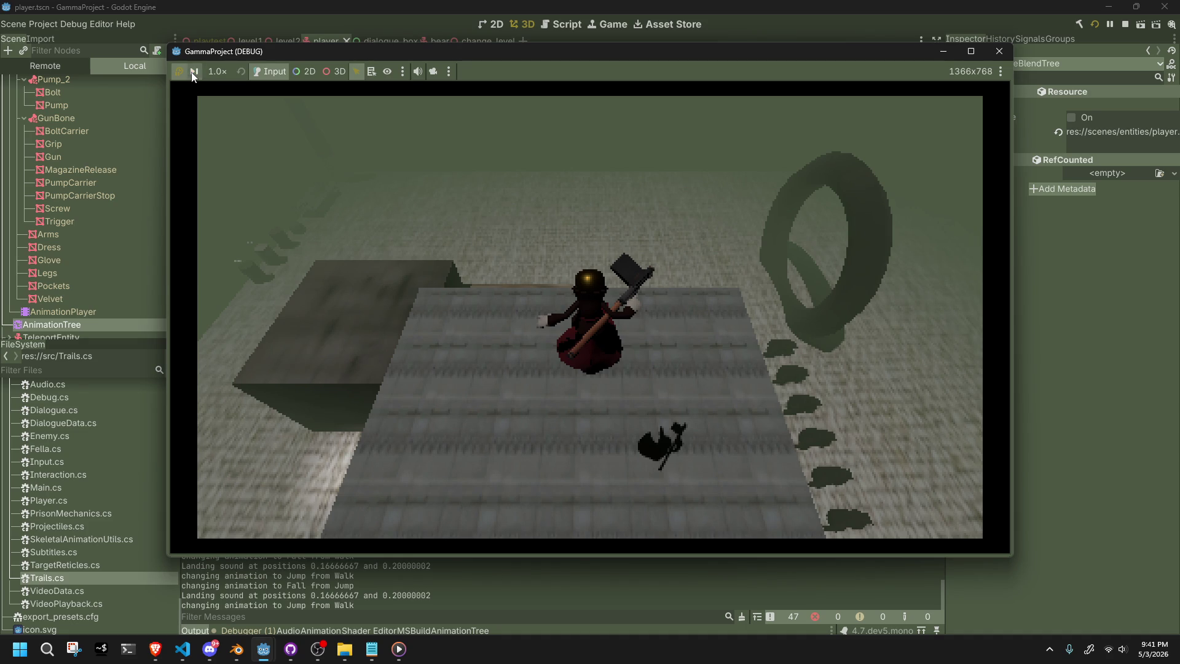
Slow the running game to 1/16× speed and suspend it.
click(215, 72)
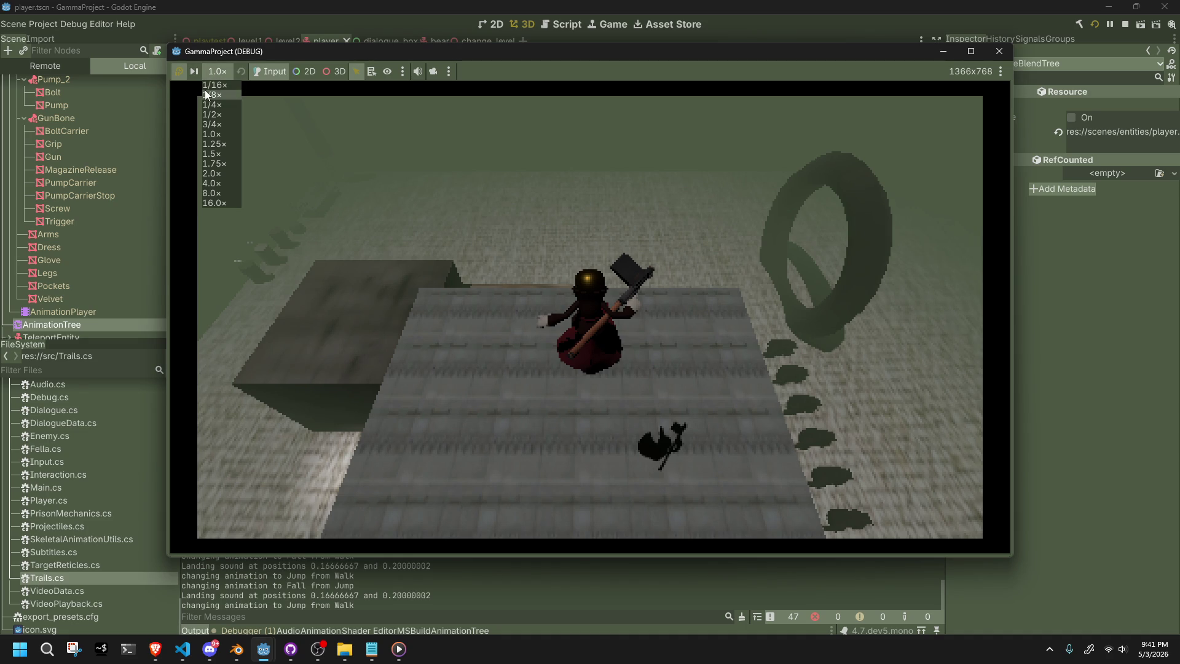
click(220, 86)
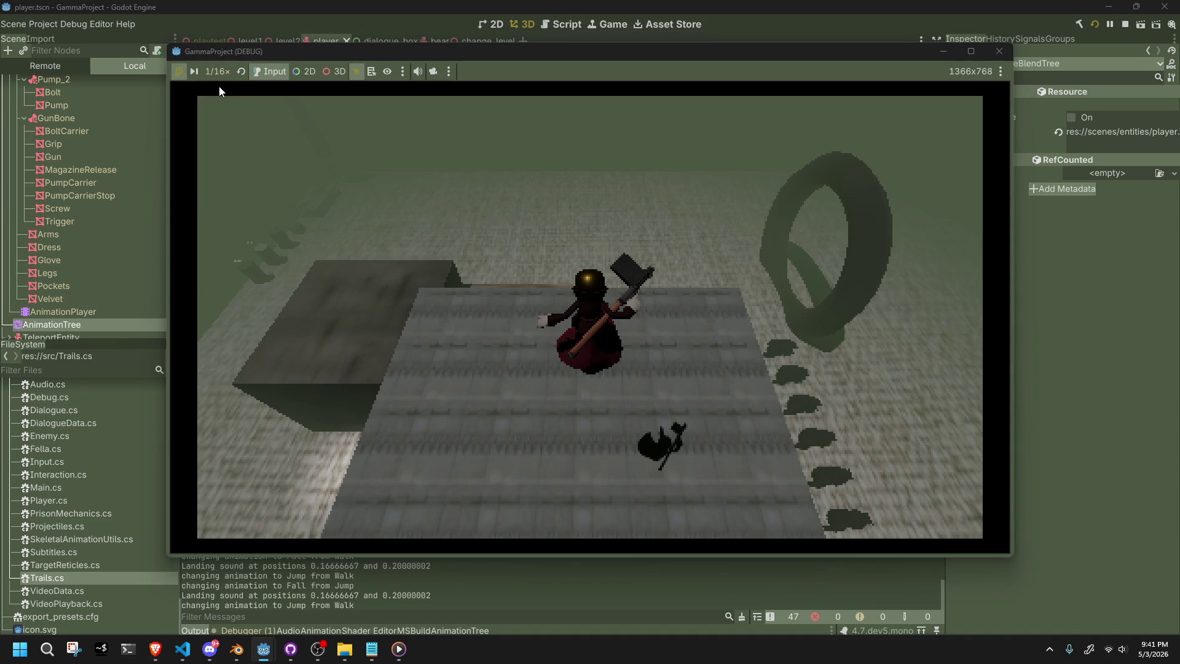
click(180, 72)
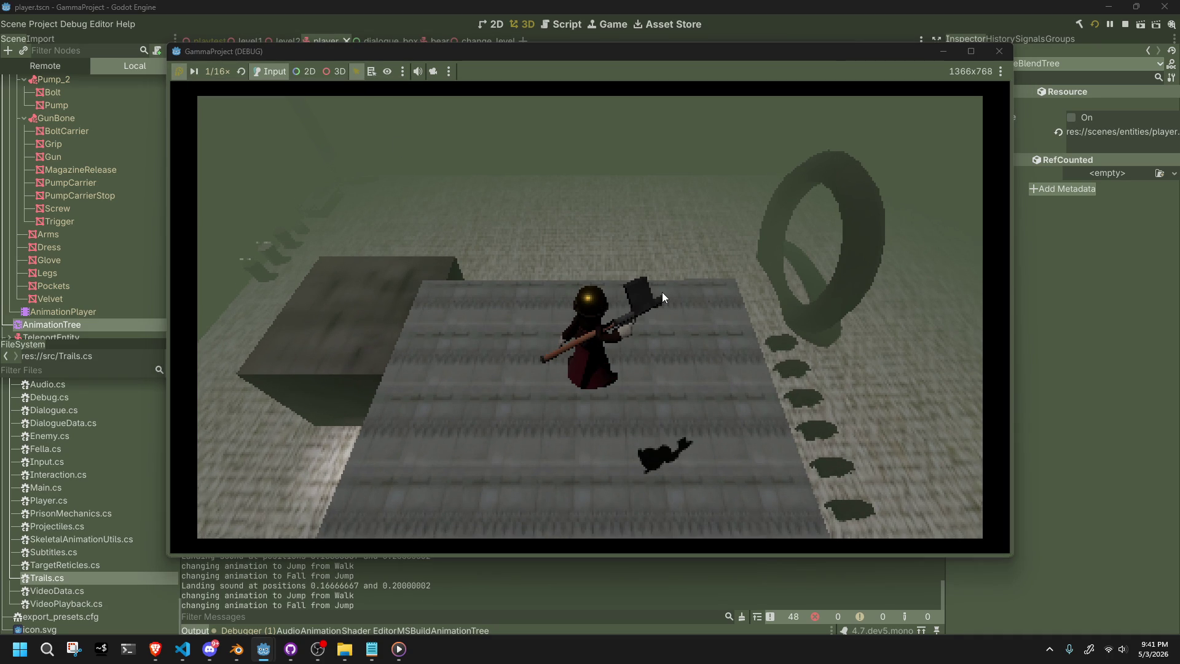
Override the game camera, reset the 3D camera and select Manipulate From Editors.
click(431, 69)
click(433, 71)
click(450, 72)
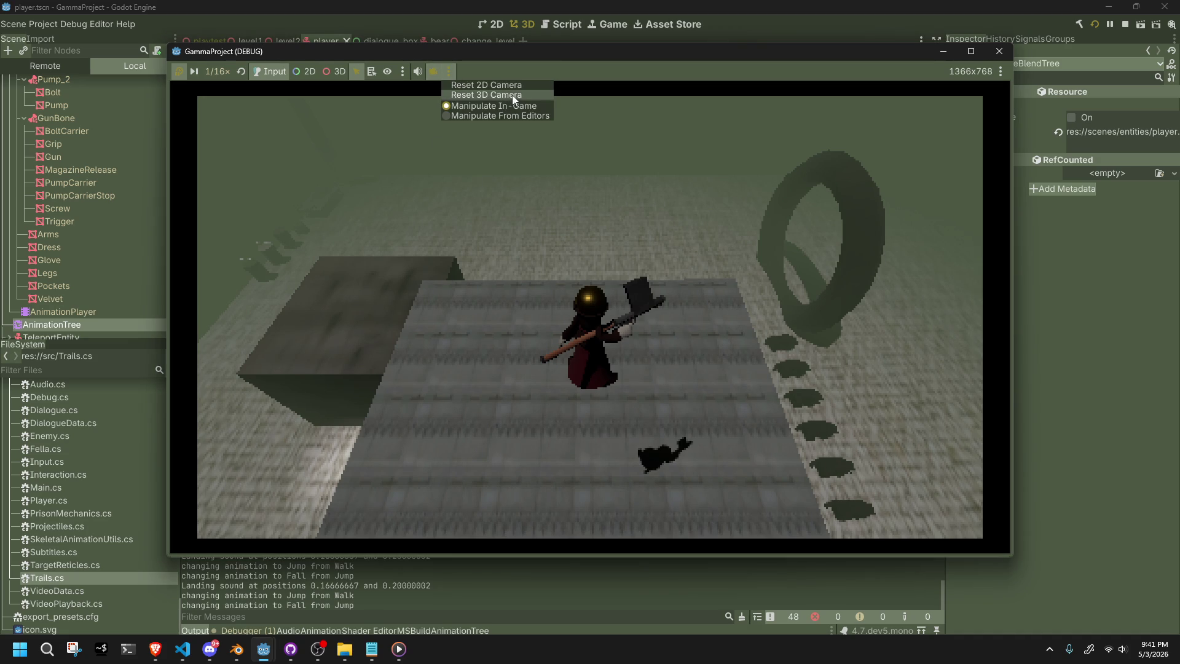
click(515, 95)
click(433, 69)
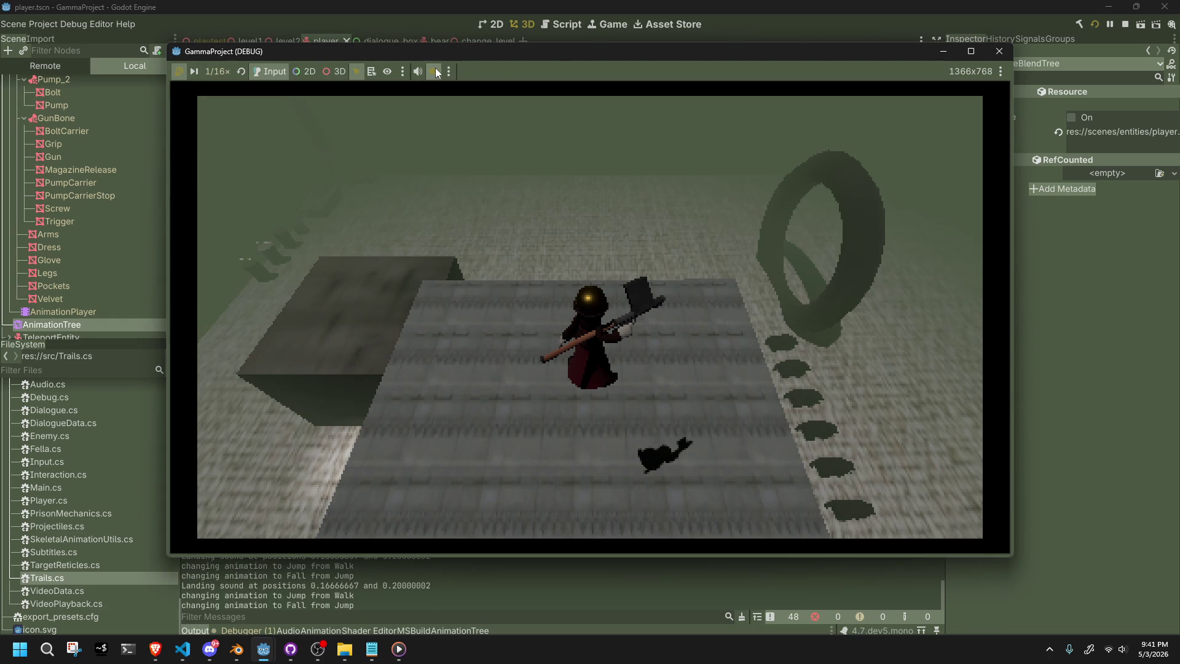
click(449, 72)
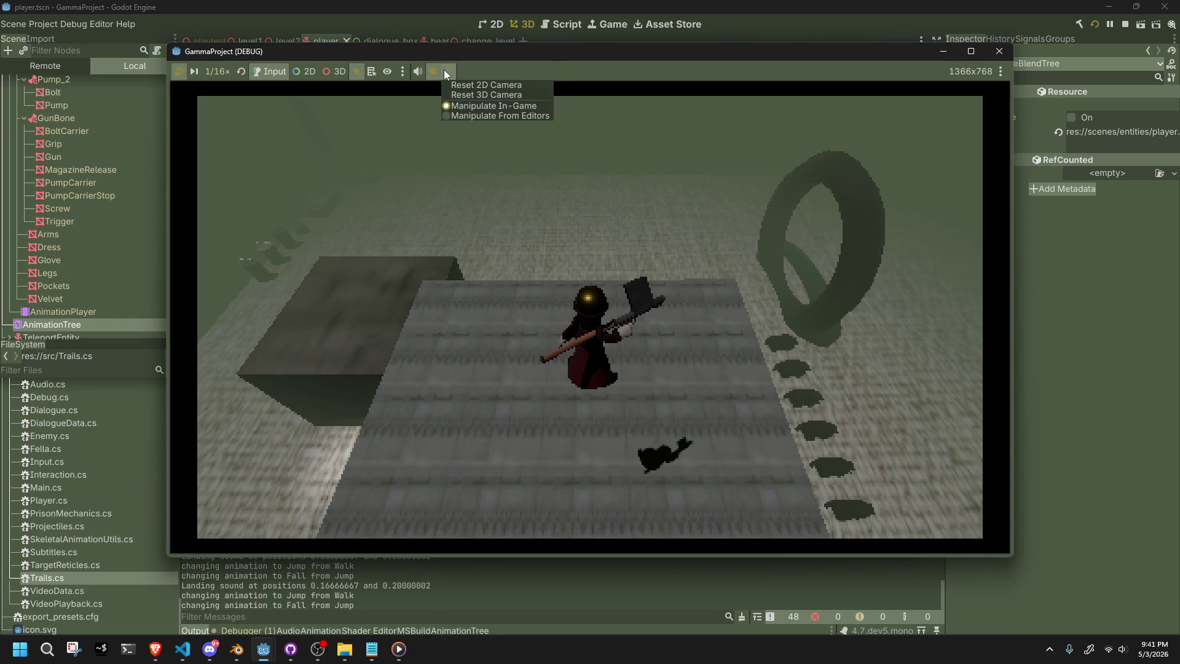
click(468, 115)
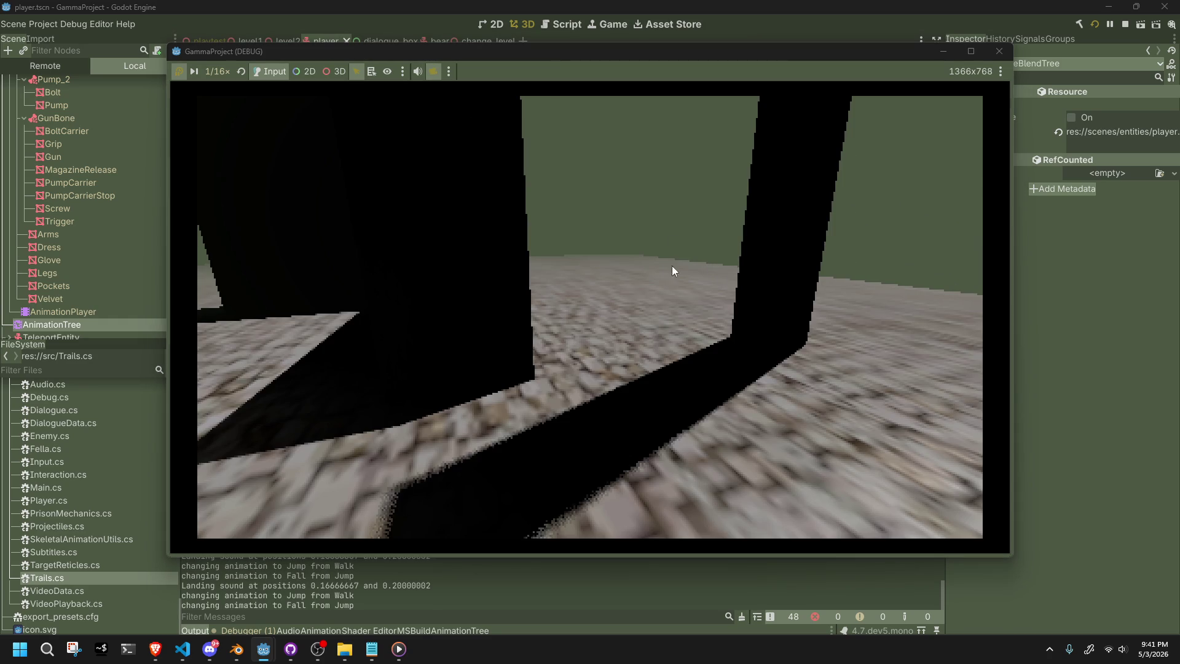
click(572, 561)
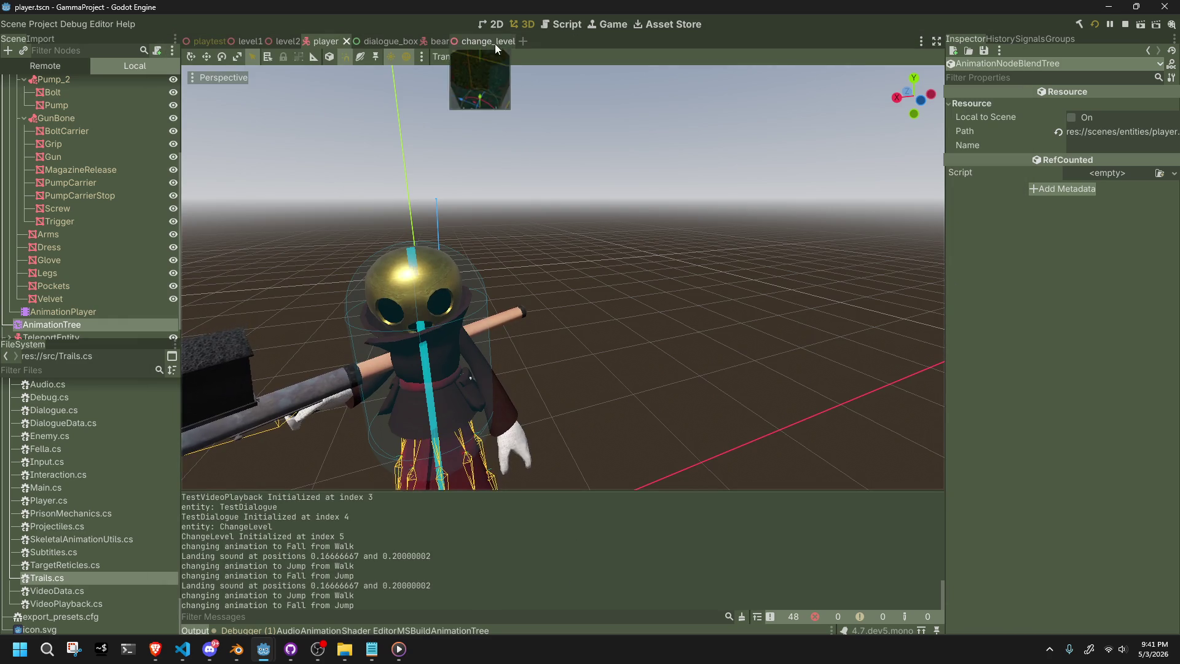
Show the playtest scene and bring the running game window to the front.
click(207, 41)
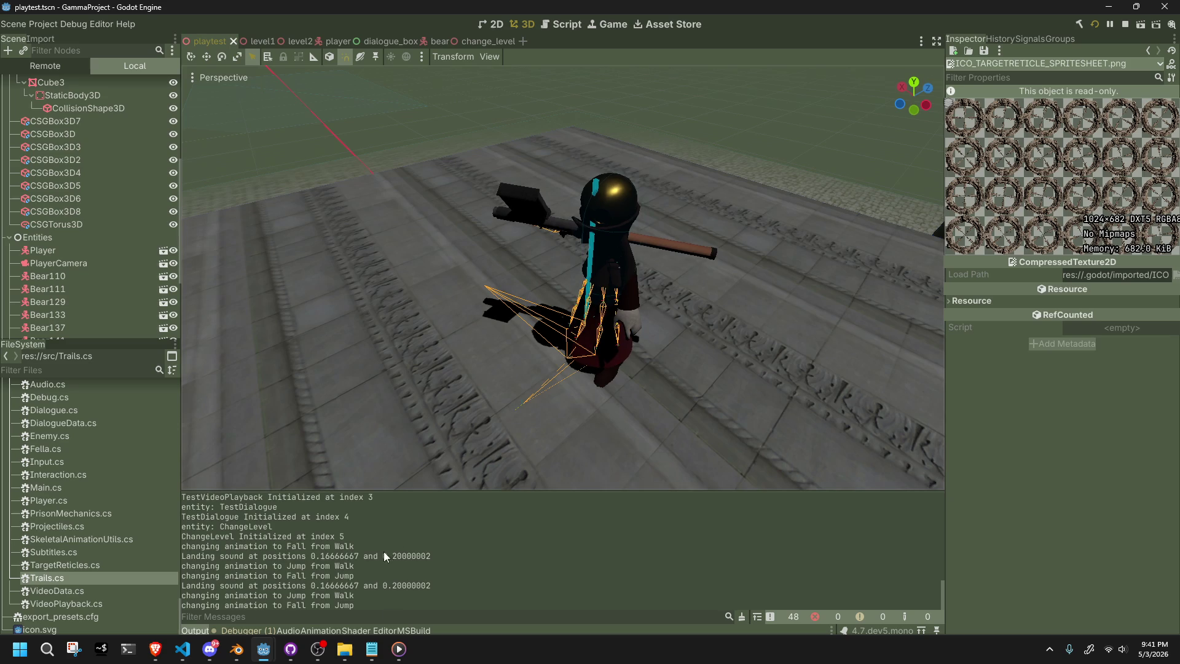
mouse_move(263, 651)
click(360, 584)
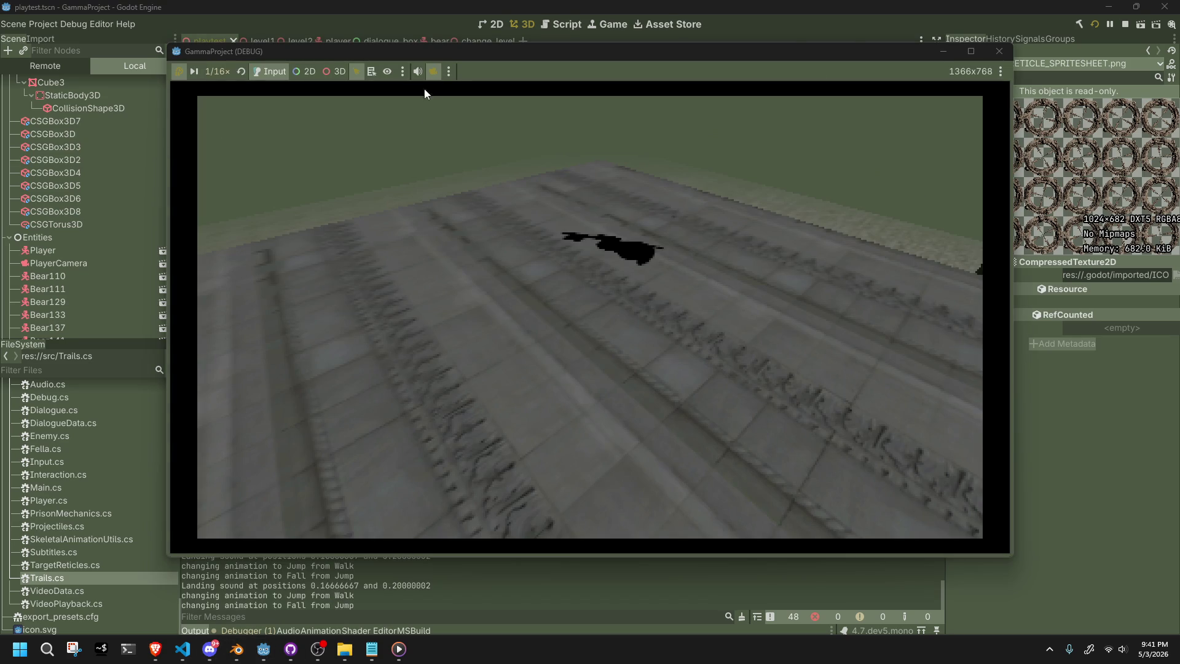
Resume the game, stop the debug run, and bring Player.cs forward.
click(180, 72)
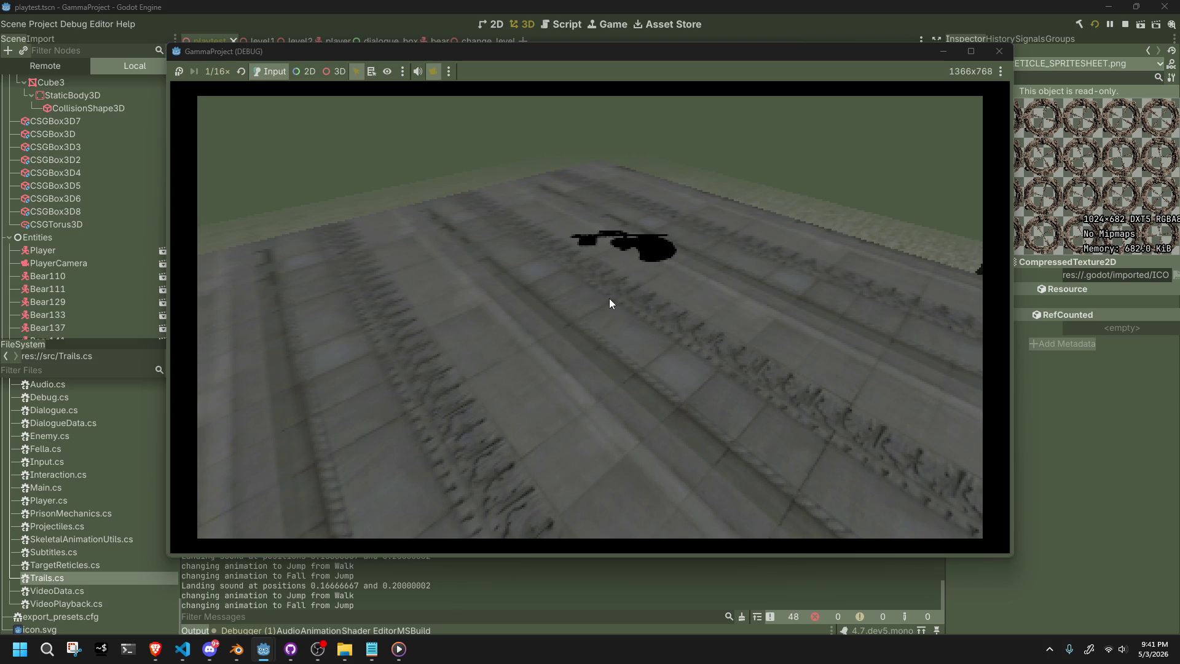
click(999, 51)
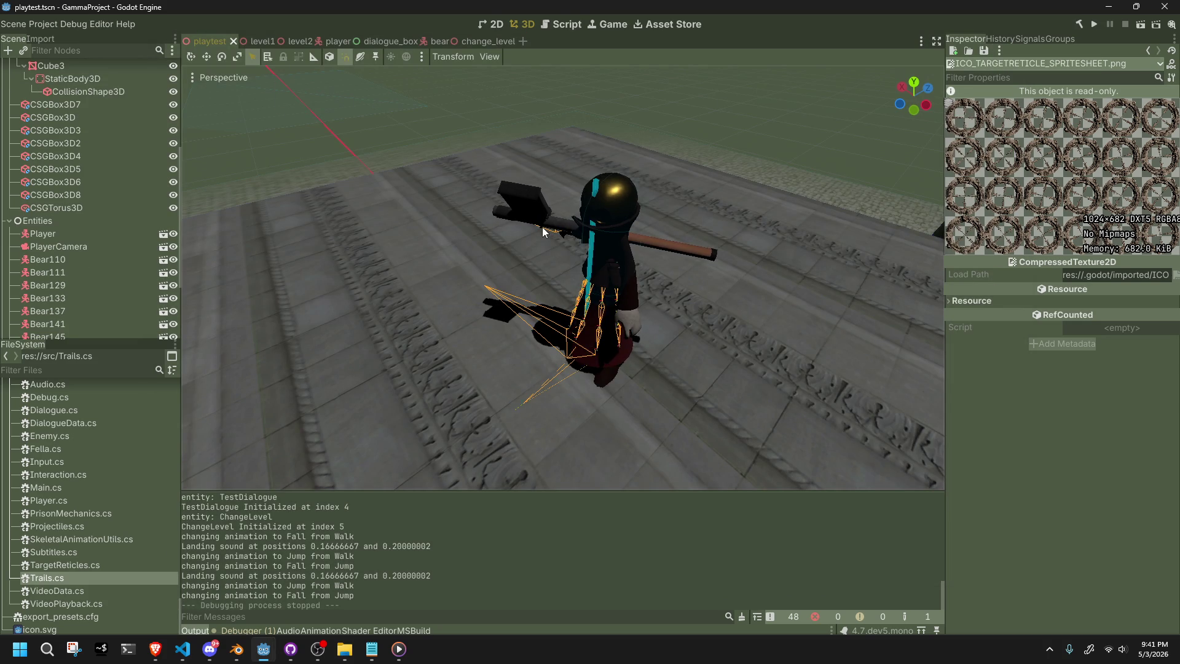
click(194, 649)
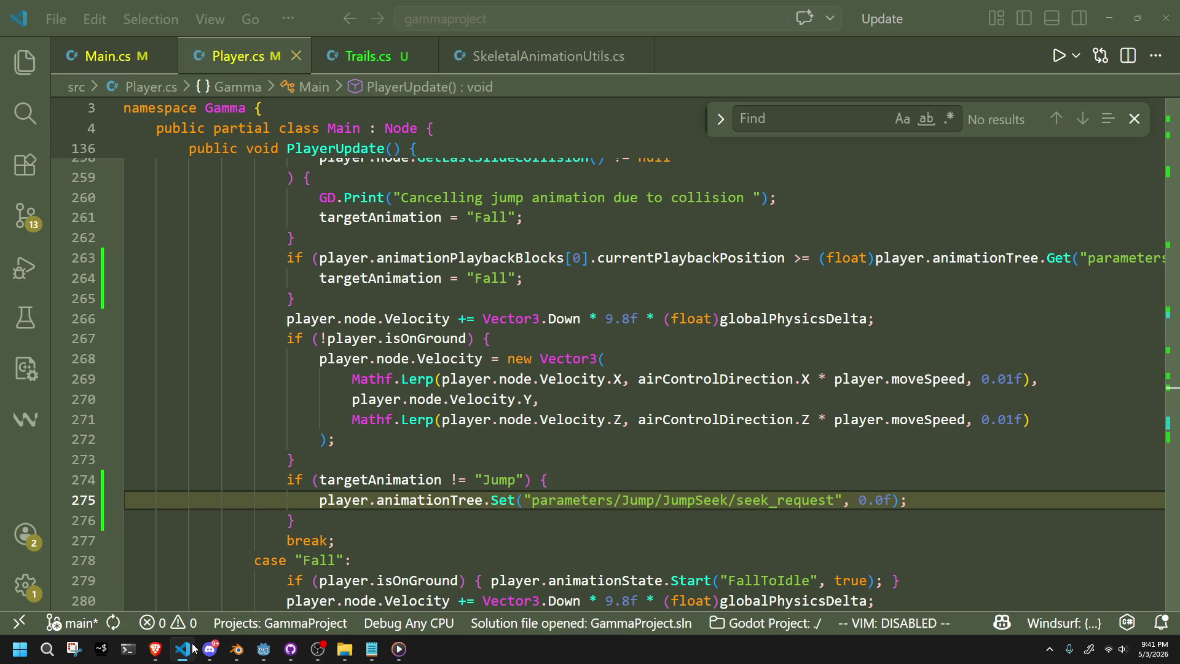
Wrap the seek_request reset under if (targetAnimation != "Jump") in braces, then return to Godot.
click(573, 546)
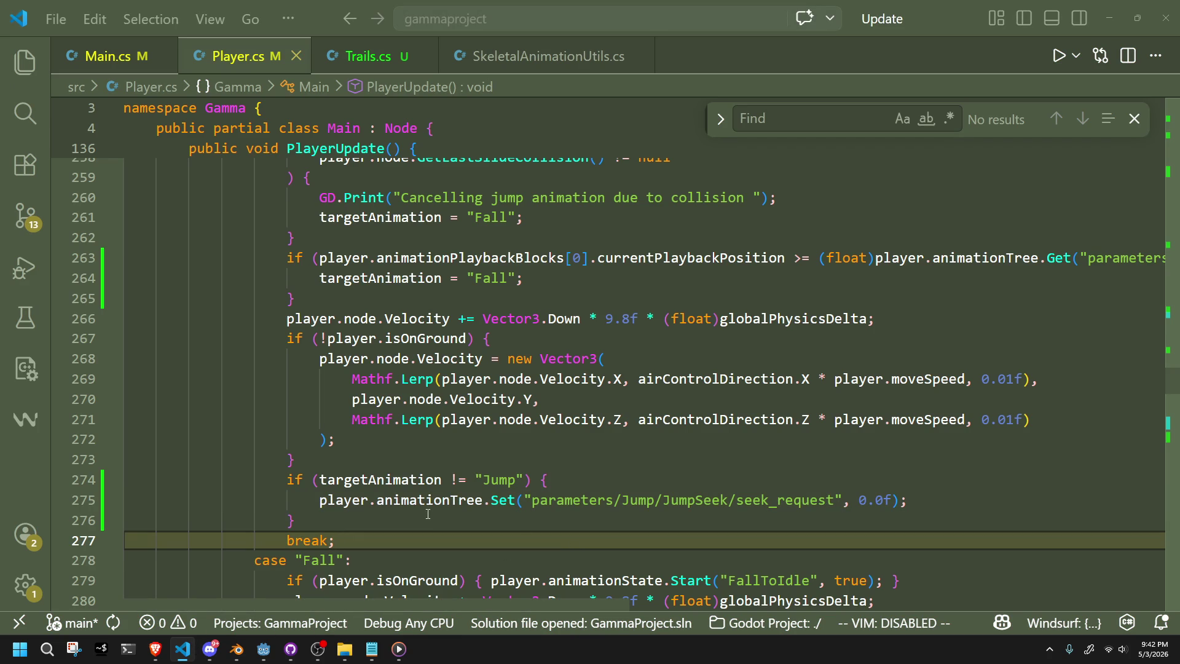
scroll(427, 466, up, 2)
click(441, 401)
click(263, 649)
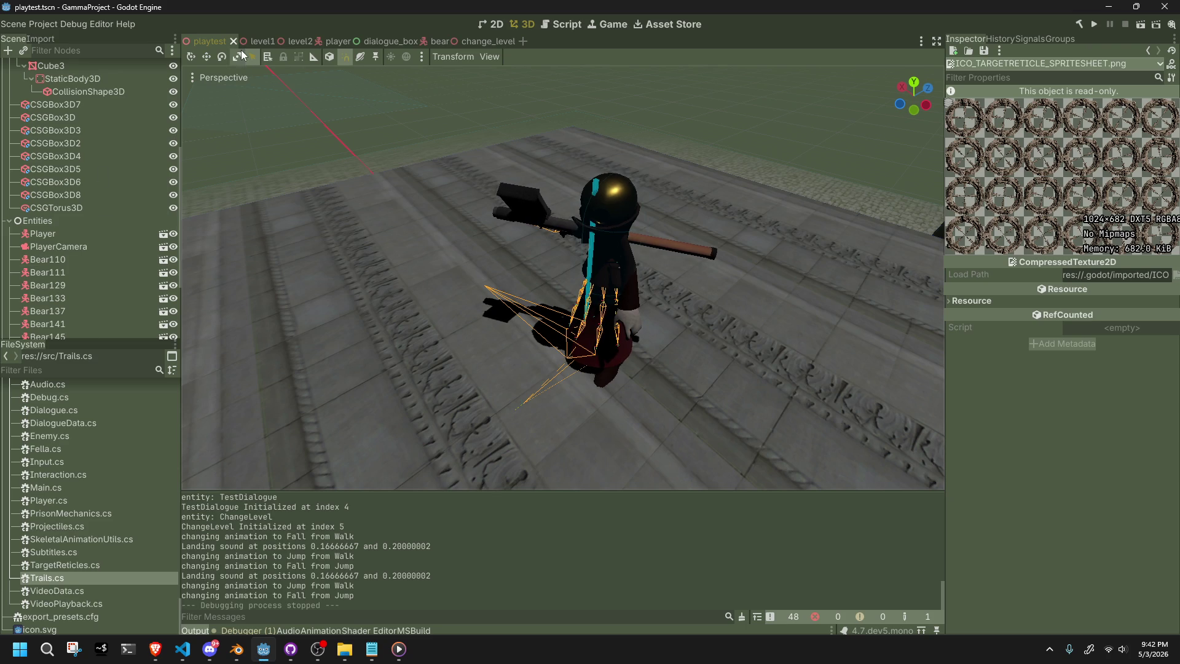
Go through the level1, level2 and playtest tabs, then open the player scene's AnimationTree.
click(247, 46)
click(295, 41)
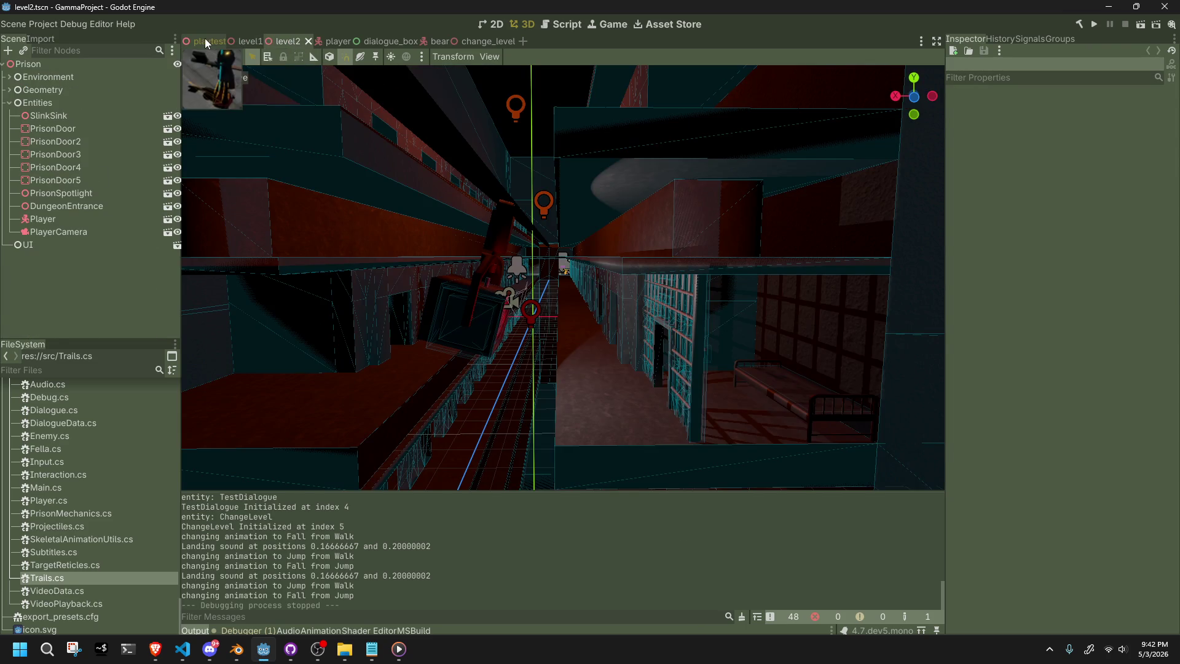
click(206, 41)
scroll(105, 263, up, 5)
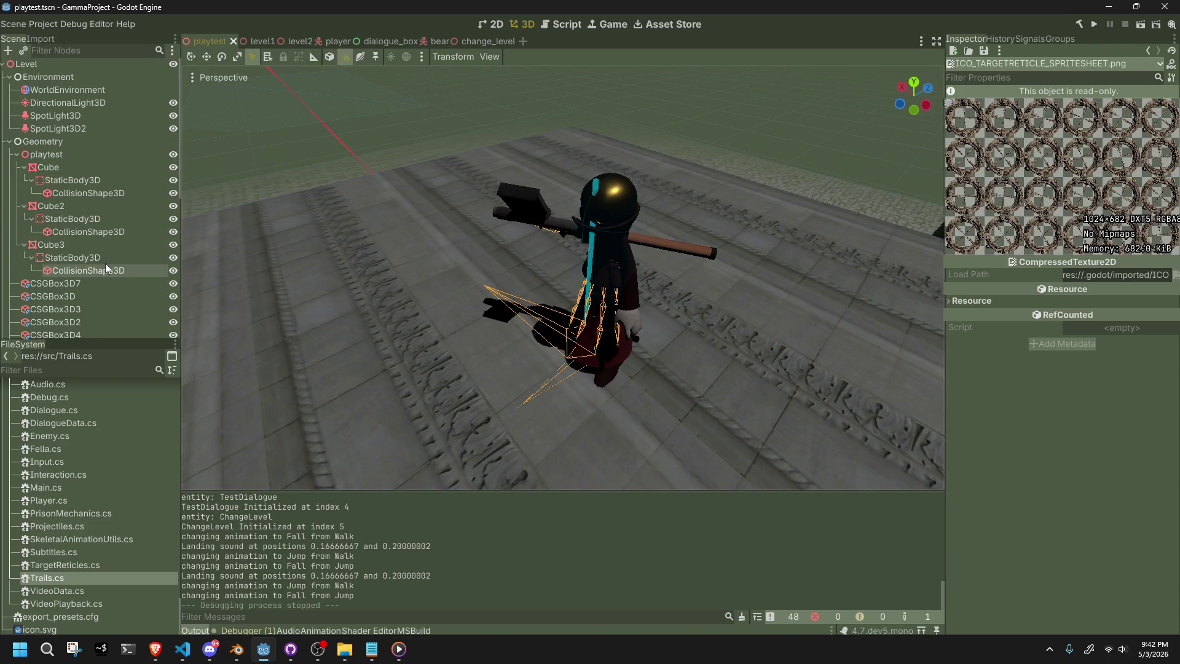
scroll(74, 213, down, 10)
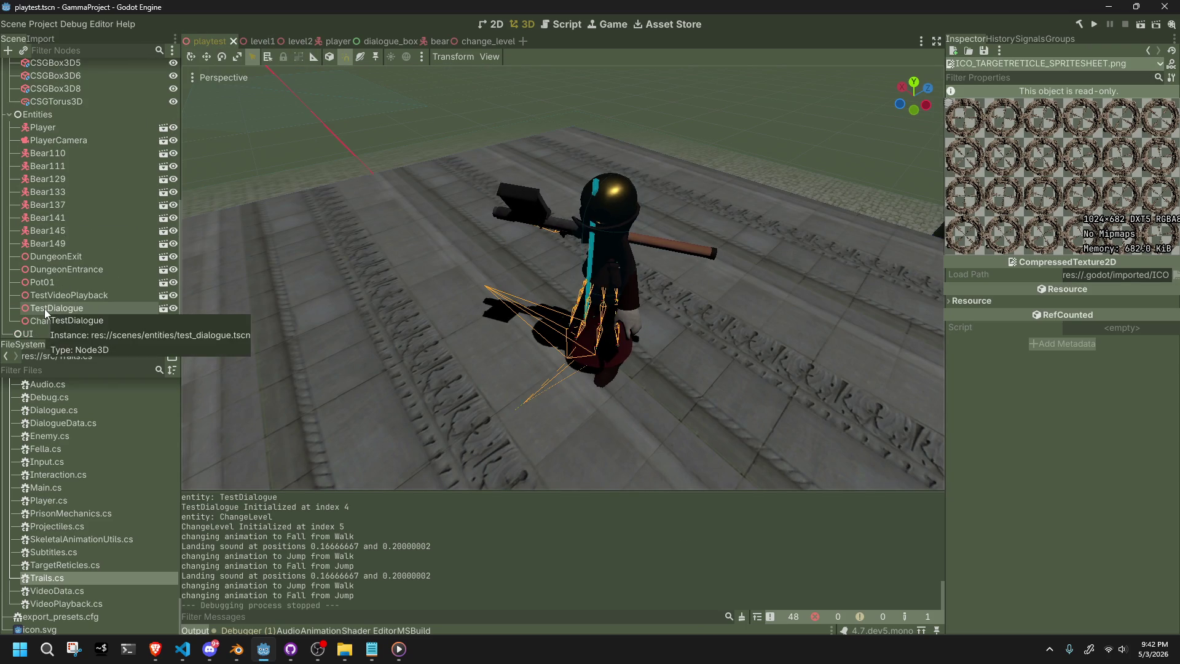
click(326, 41)
click(80, 296)
click(85, 309)
click(714, 532)
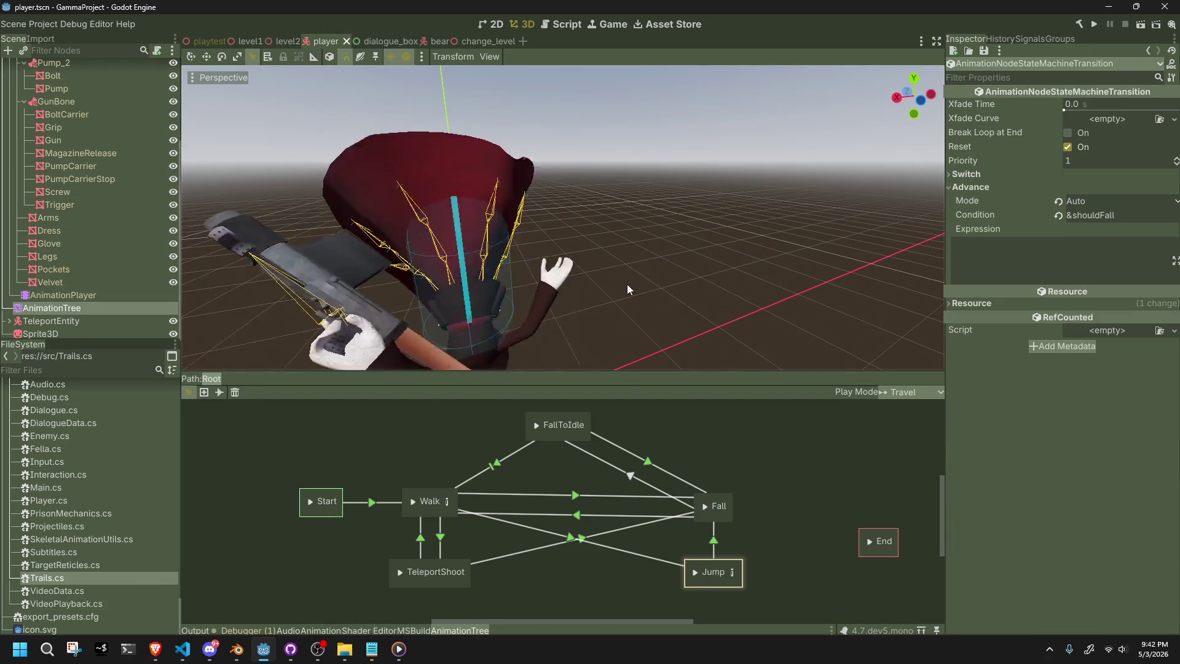
Preview the Fall and Jump states in the AnimationTree while orbiting around the character.
scroll(627, 284, down, 5)
click(701, 507)
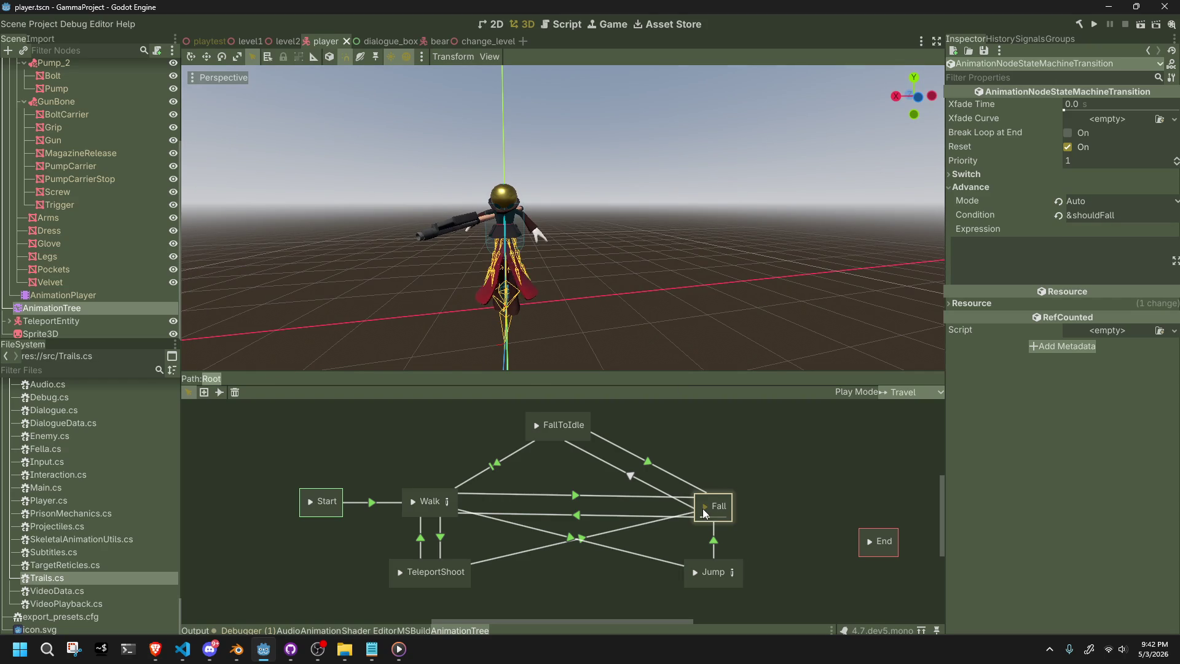
click(700, 569)
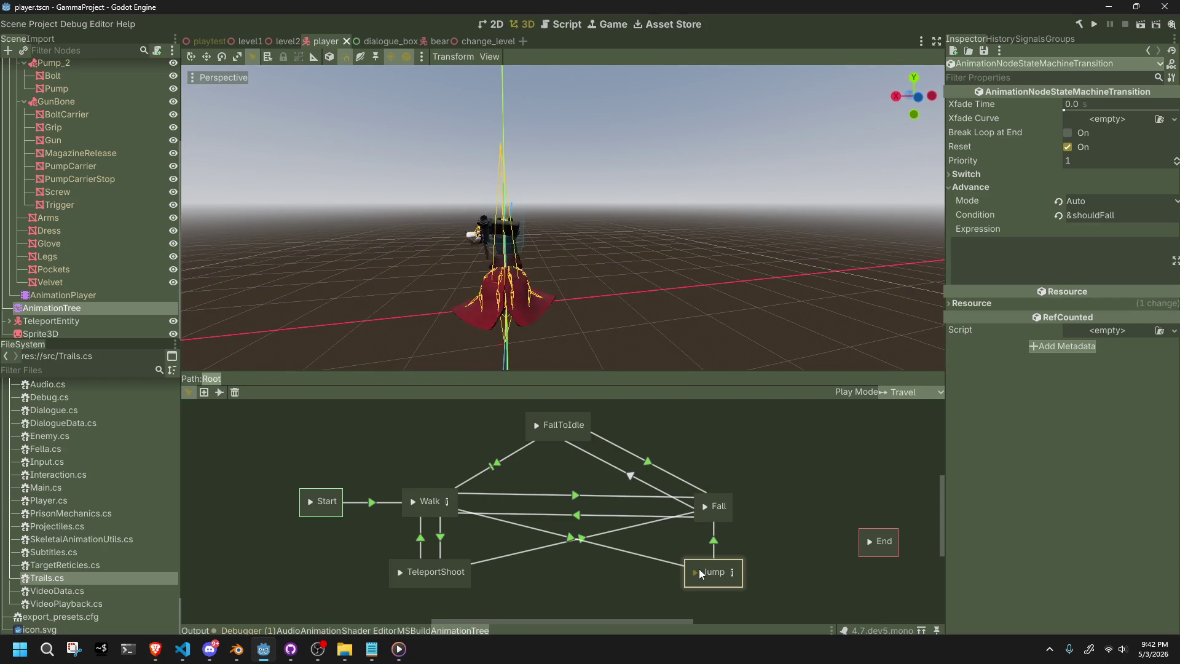
scroll(600, 266, up, 4)
drag(599, 265, 633, 270)
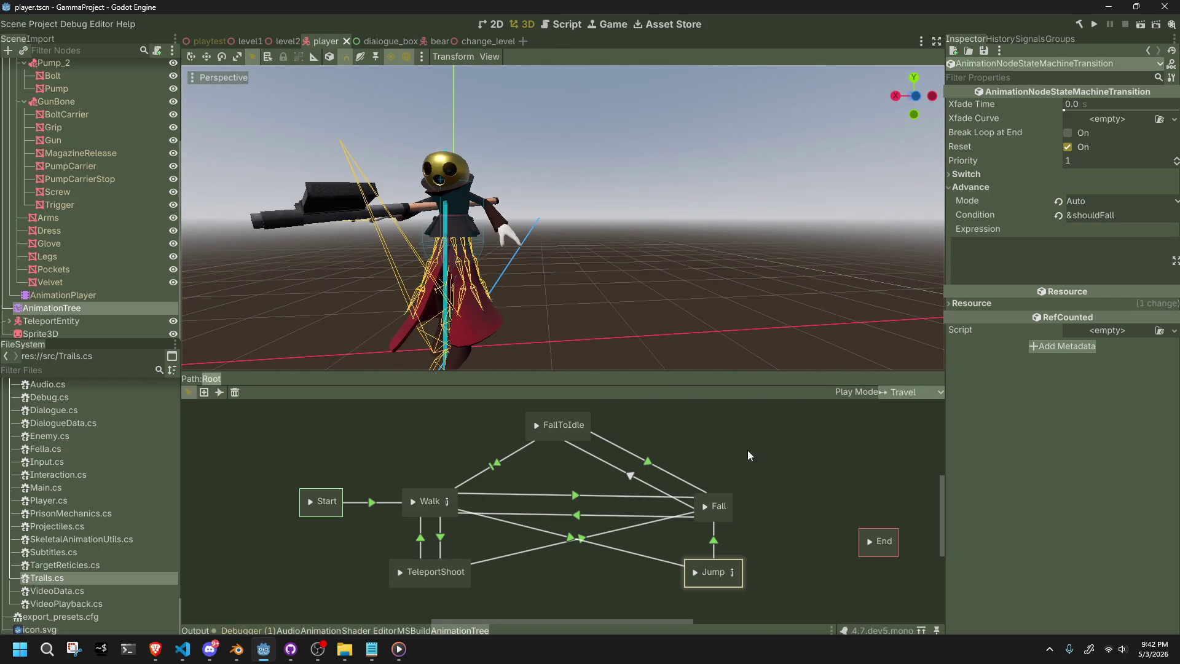
click(706, 509)
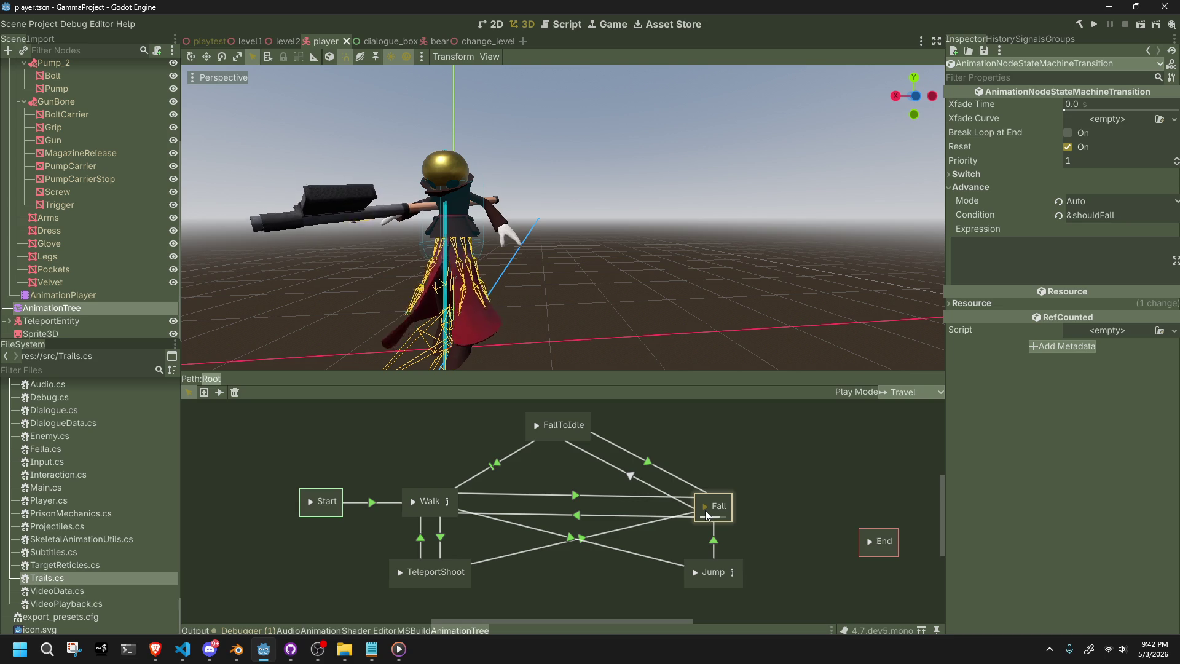
Check the Jump→Fall transition's Switch Mode, then select the Jump state.
click(714, 547)
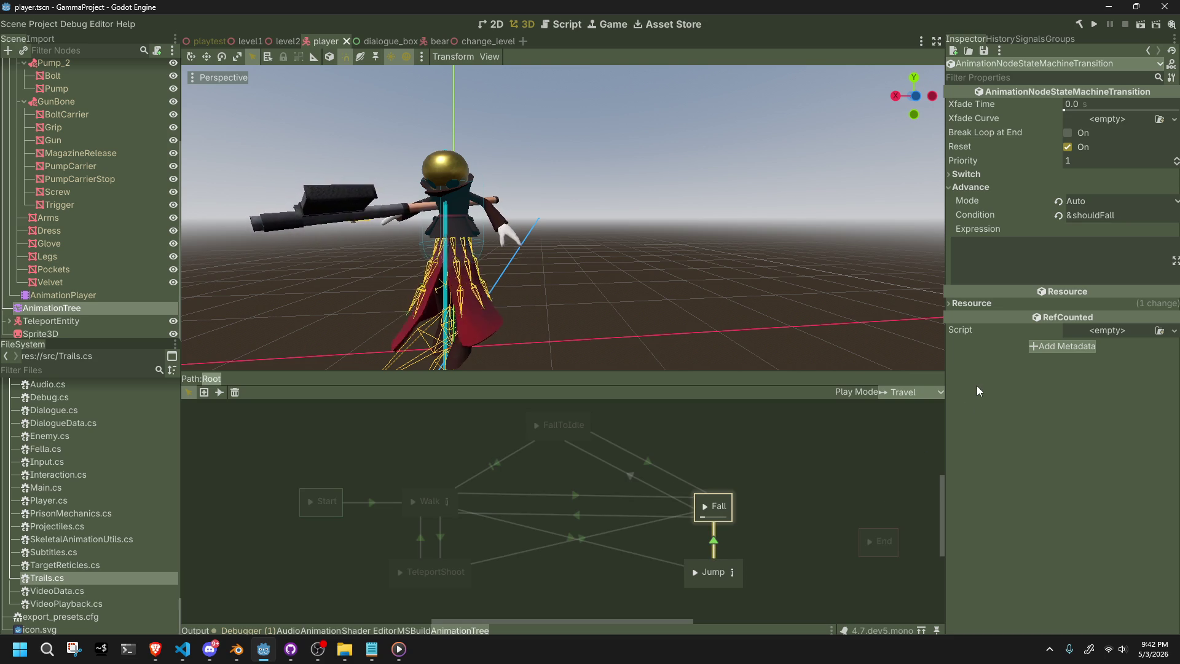
click(976, 175)
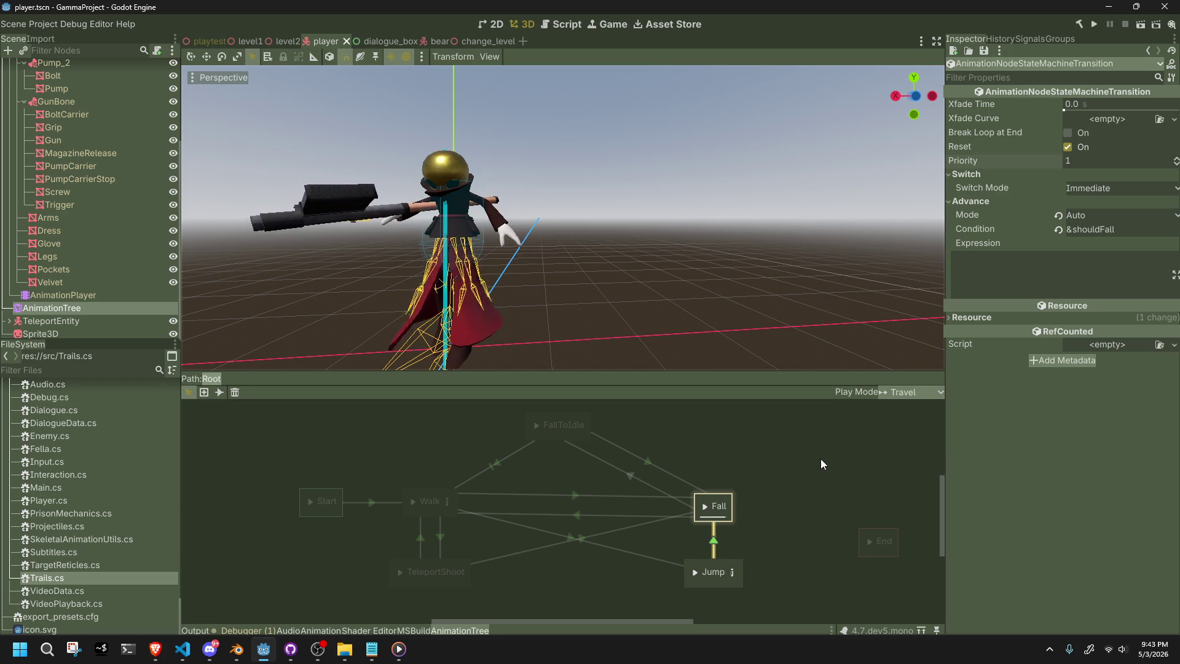
click(811, 491)
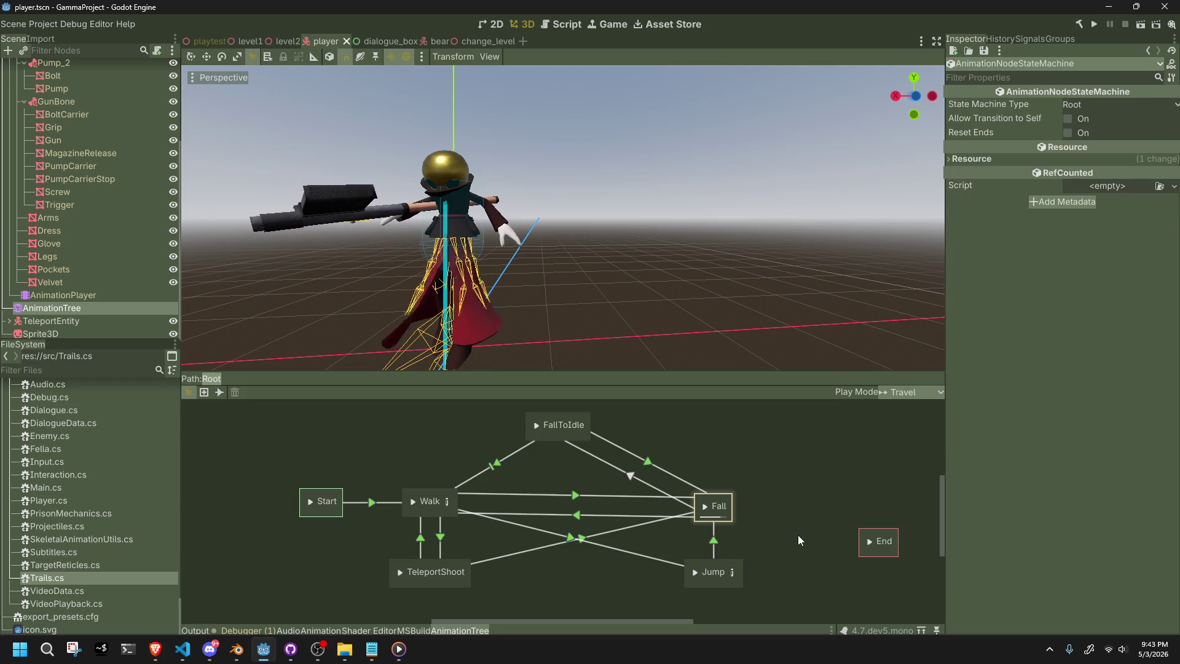
click(736, 572)
Inspect the Animation node in the Jump state's blend tree, then close the graph.
click(733, 572)
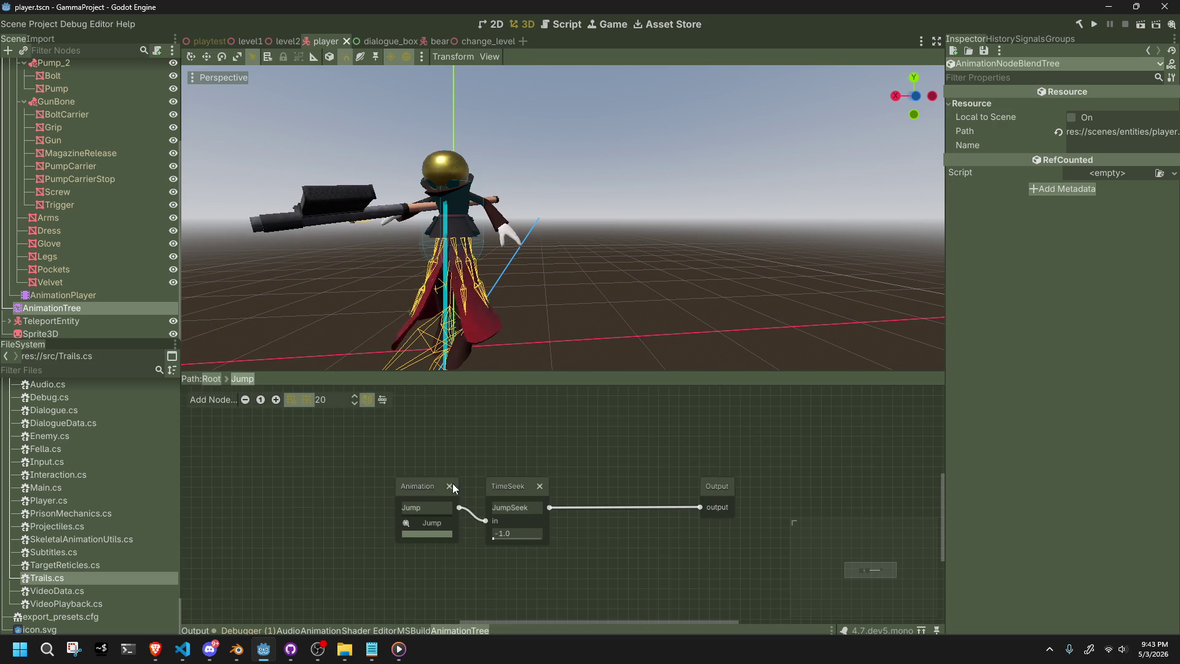
click(422, 487)
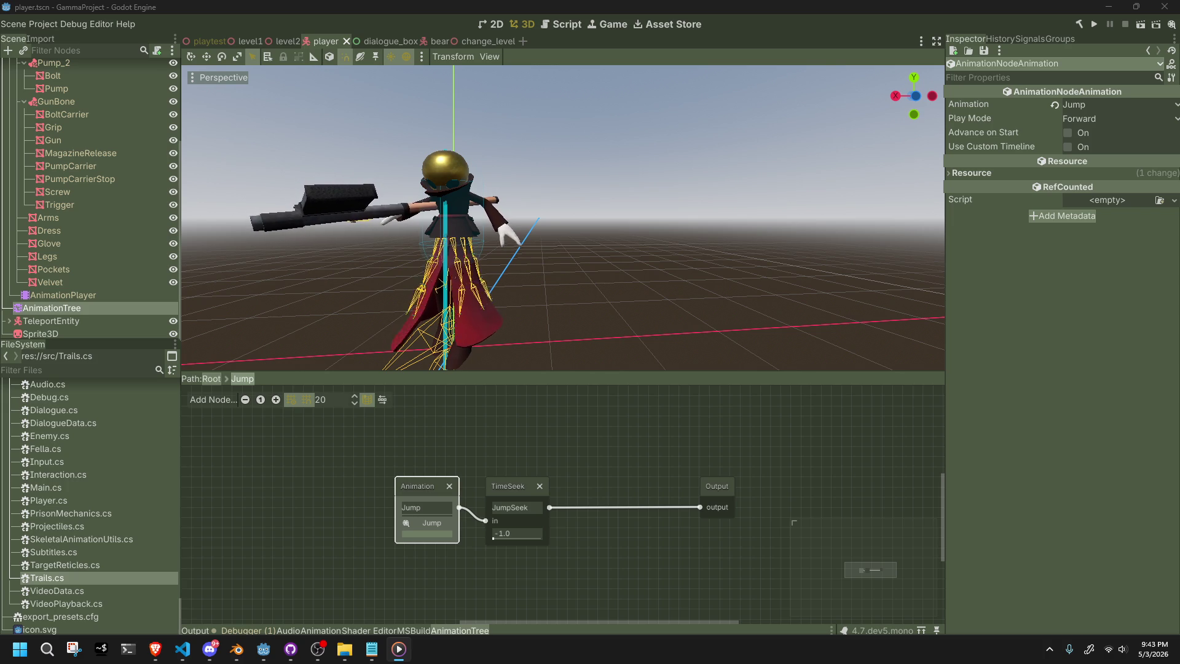
click(893, 490)
Reselect the AnimationTree and orbit the viewport to look up at the character.
click(614, 301)
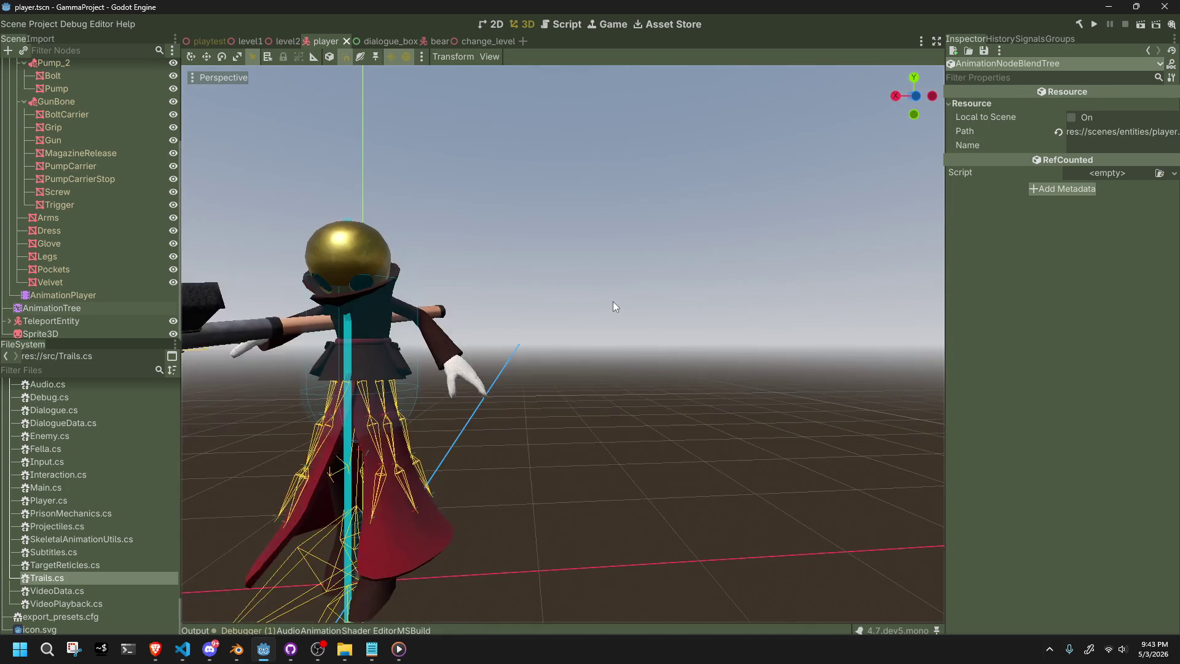
scroll(680, 285, up, 2)
scroll(680, 290, down, 2)
click(86, 294)
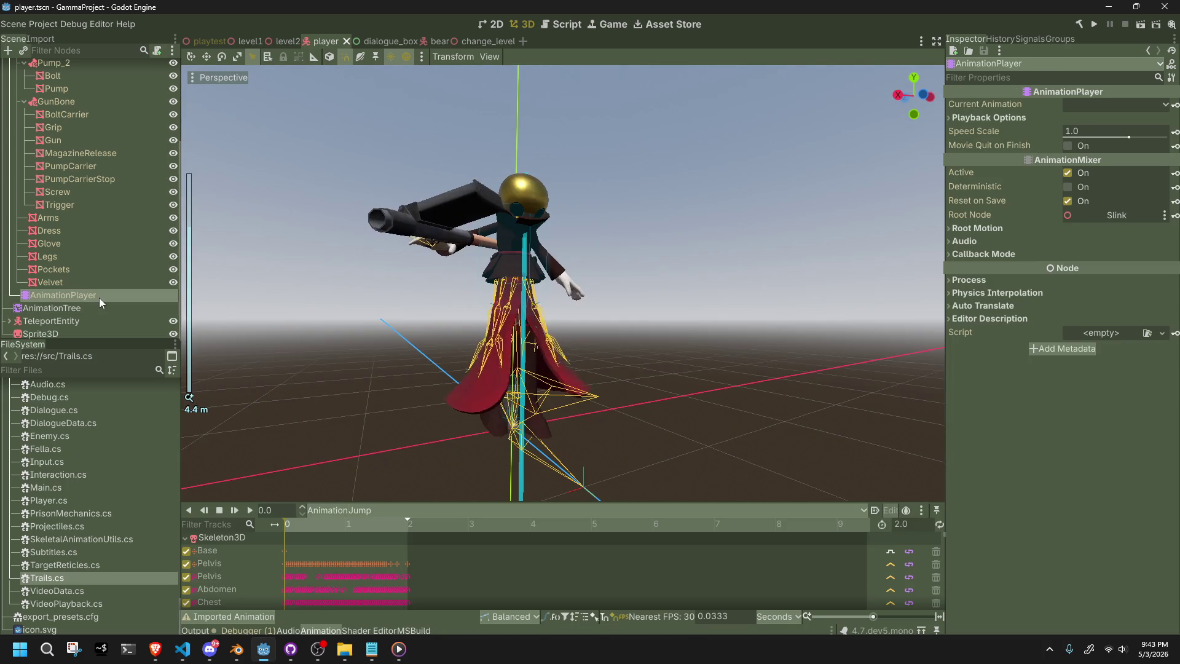
click(117, 307)
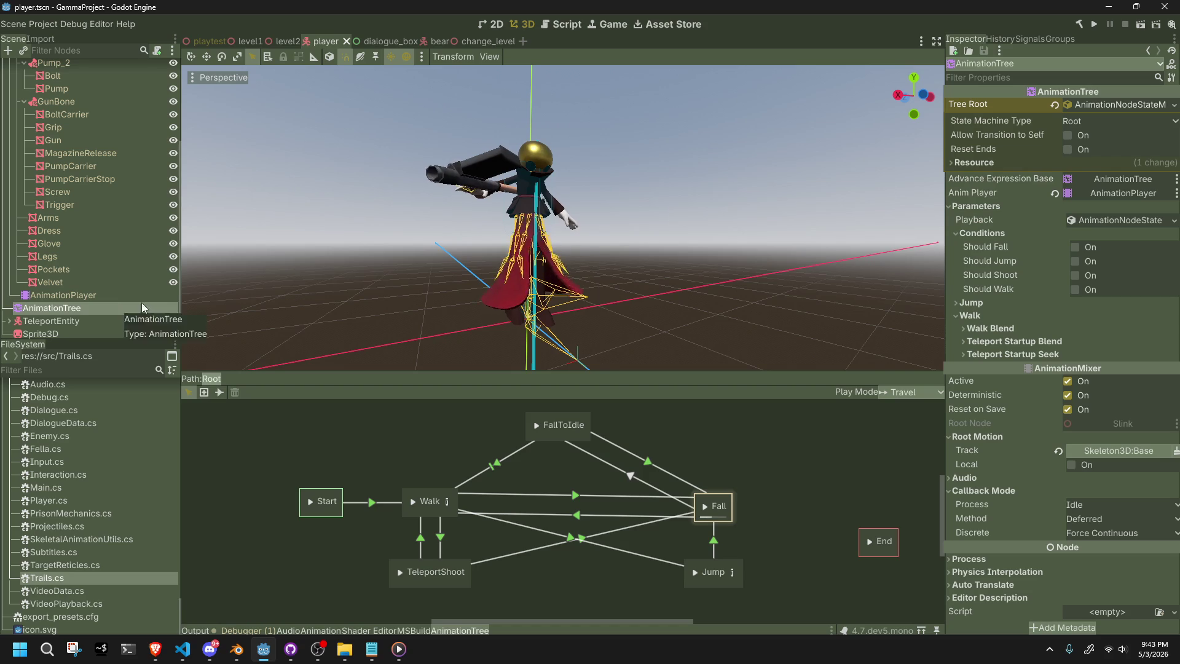
scroll(613, 232, up, 2)
mouse_move(613, 232)
mouse_down()
mouse_move(756, 238)
mouse_move(840, 209)
mouse_move(846, 163)
mouse_move(658, 195)
mouse_move(647, 271)
mouse_up()
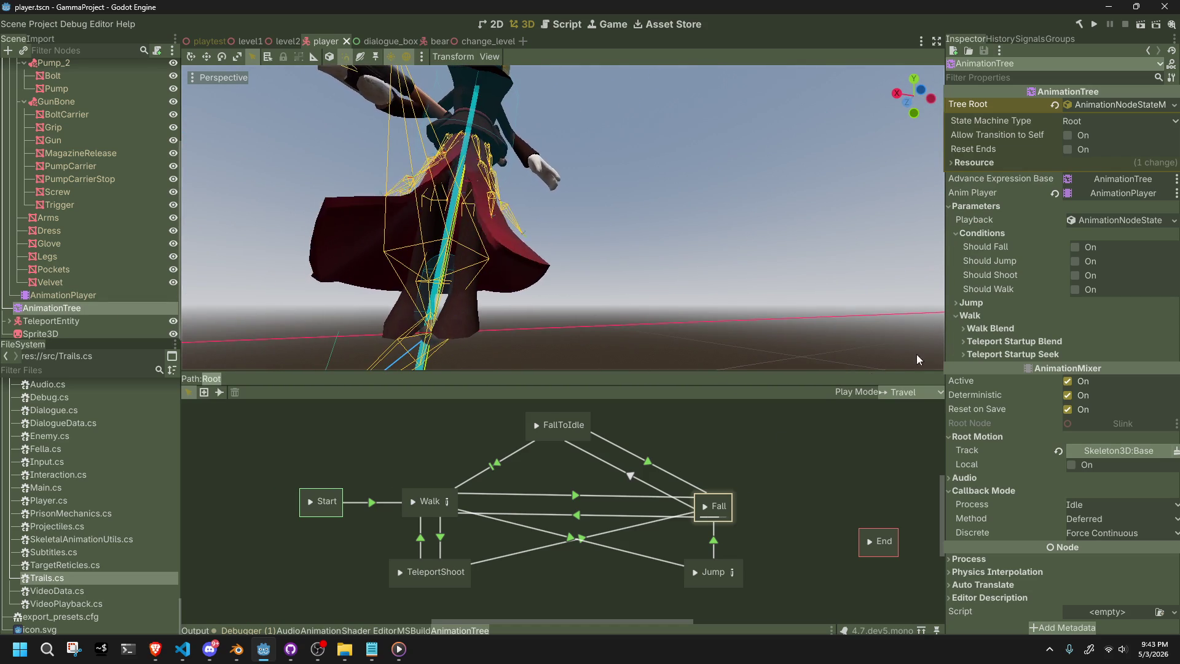
Inspect the Fall and Jump states and the Walk→Jump transition's condition.
click(730, 498)
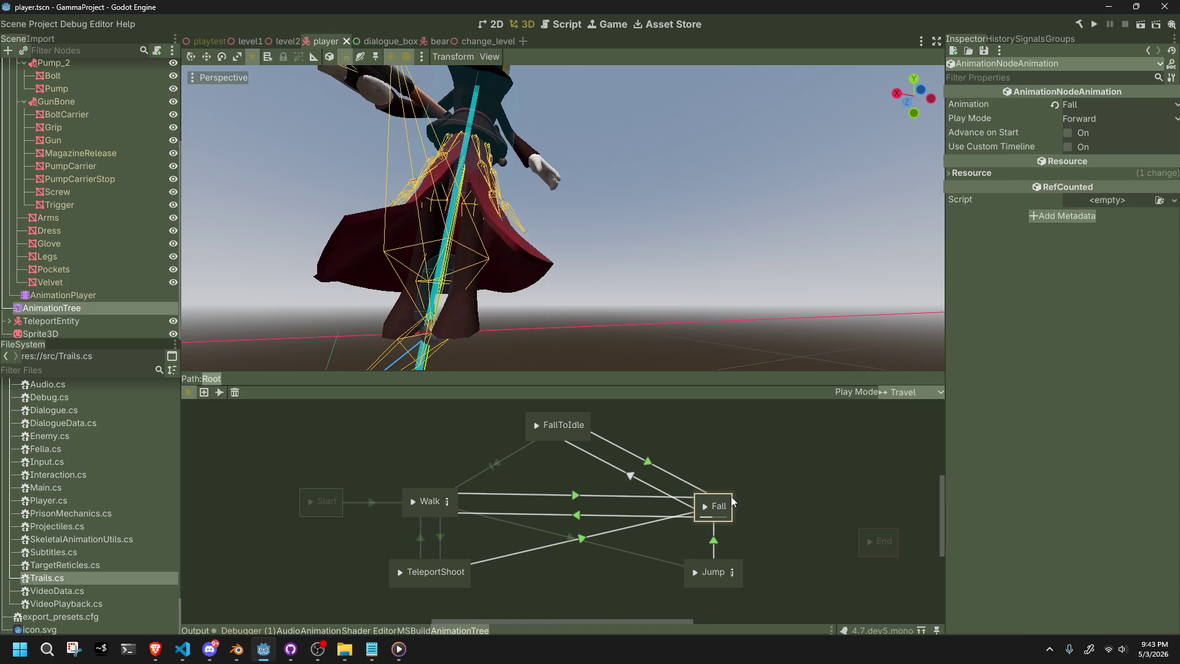
mouse_move(1027, 153)
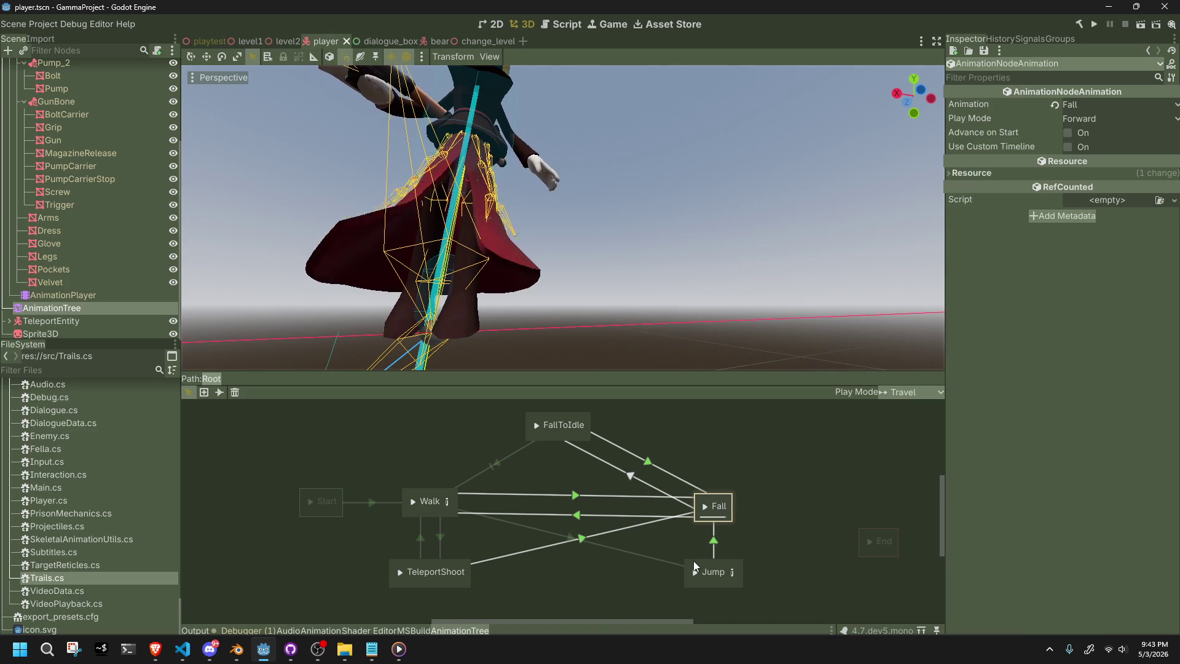
click(693, 561)
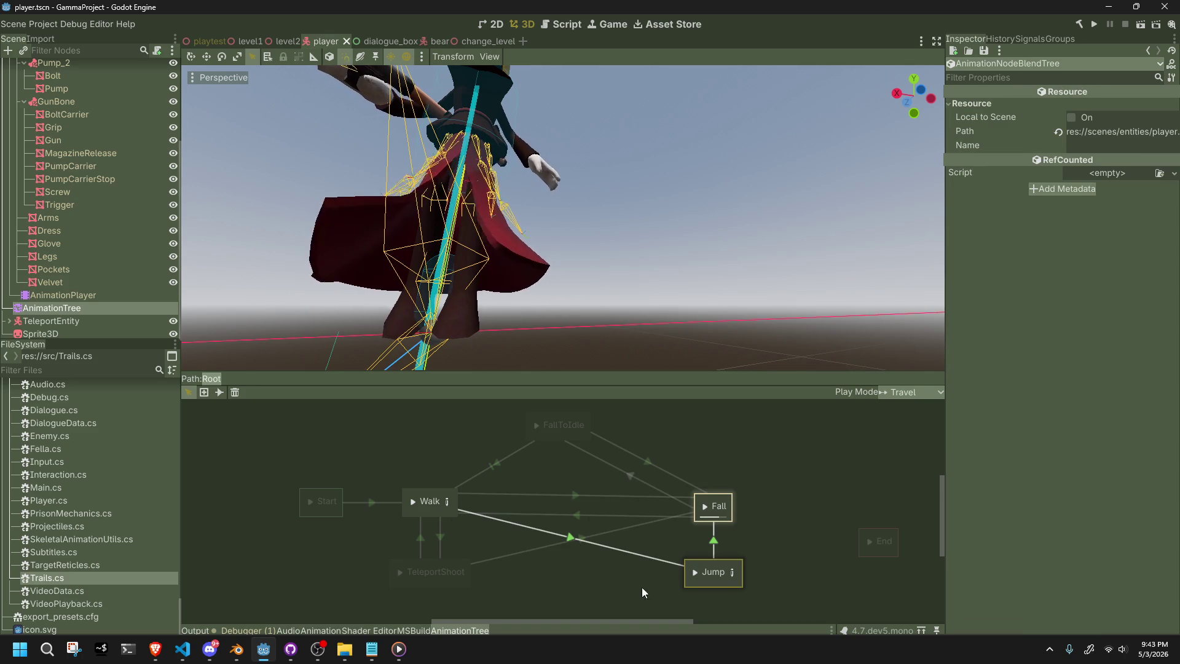
click(656, 599)
click(609, 541)
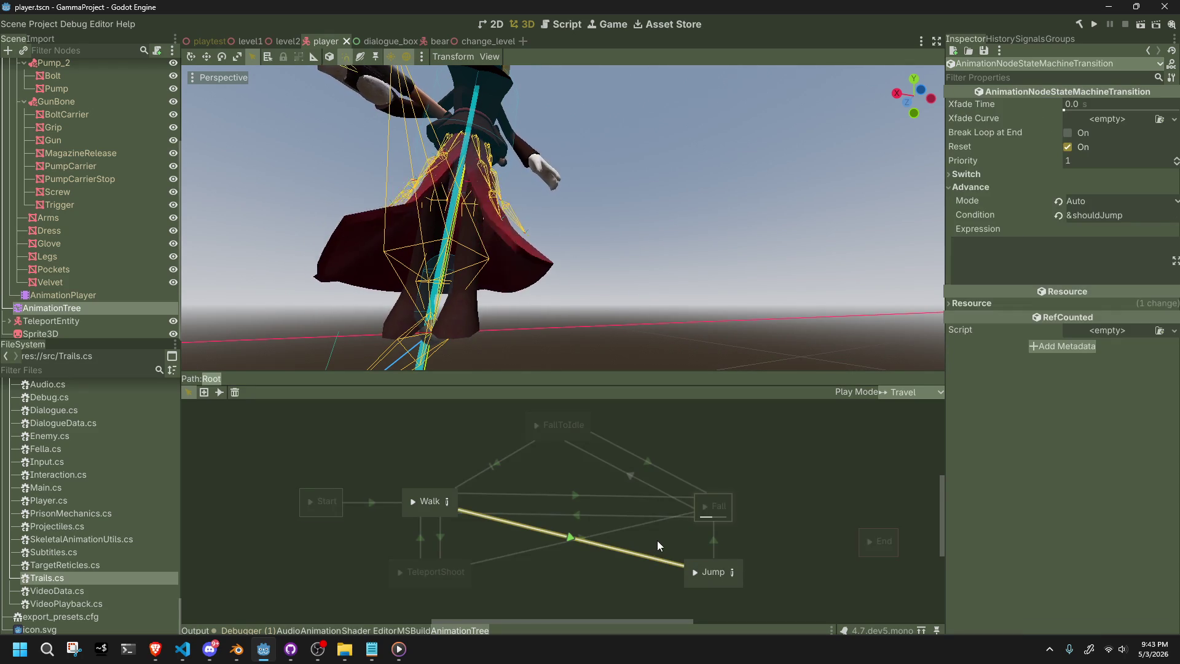
click(676, 547)
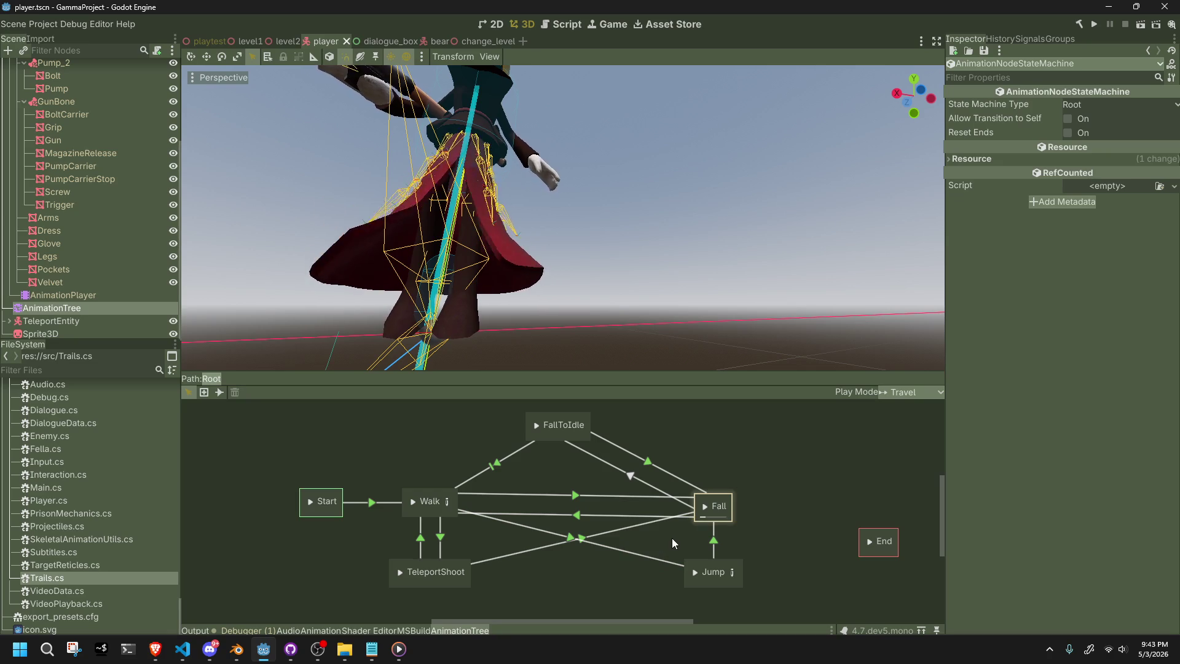
scroll(581, 360, down, 5)
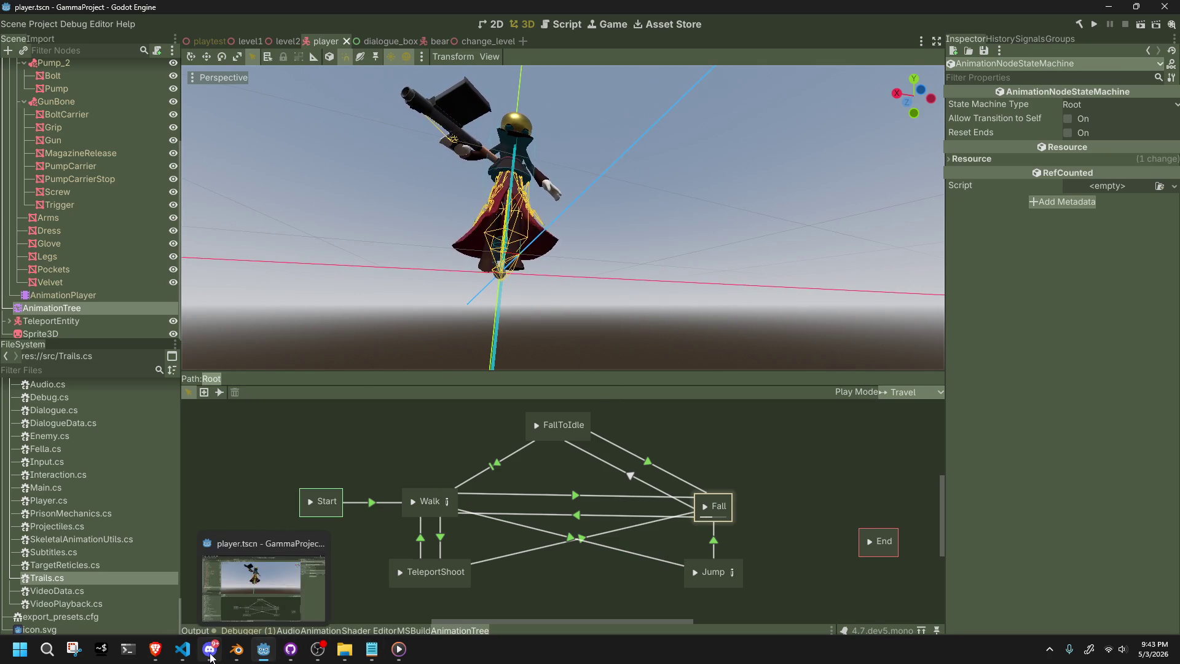
Review the Jump case's JumpSeek seek_request reset block around lines 272-273 in Player.cs.
click(183, 649)
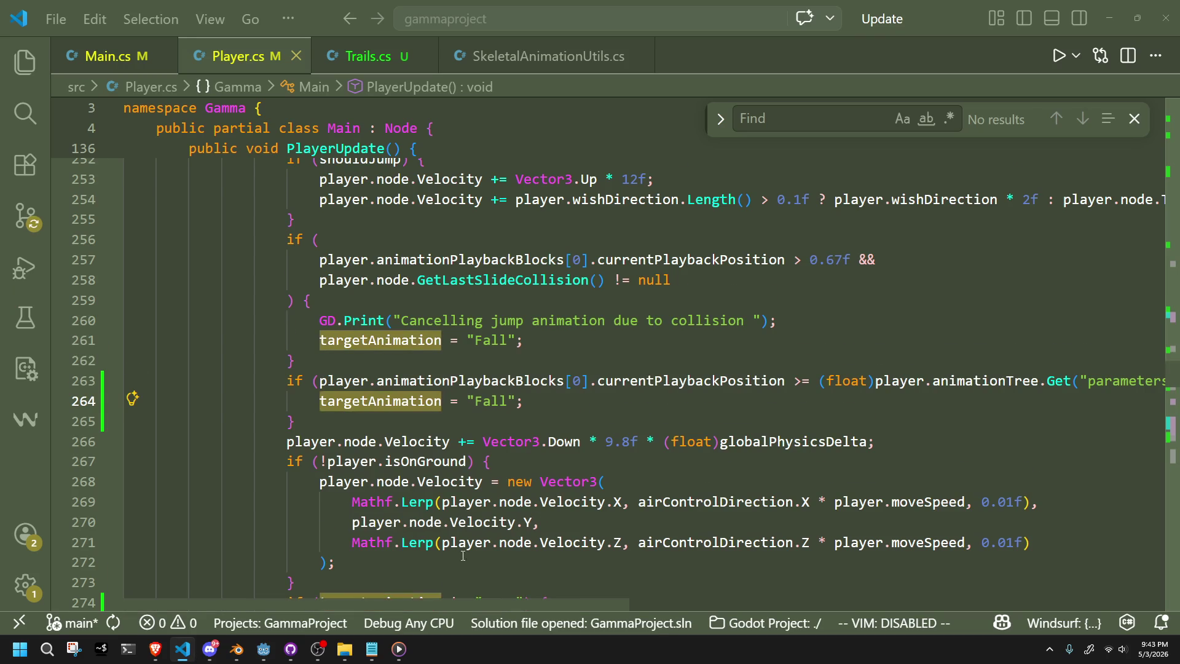
scroll(474, 553, down, 1)
scroll(474, 554, down, 2)
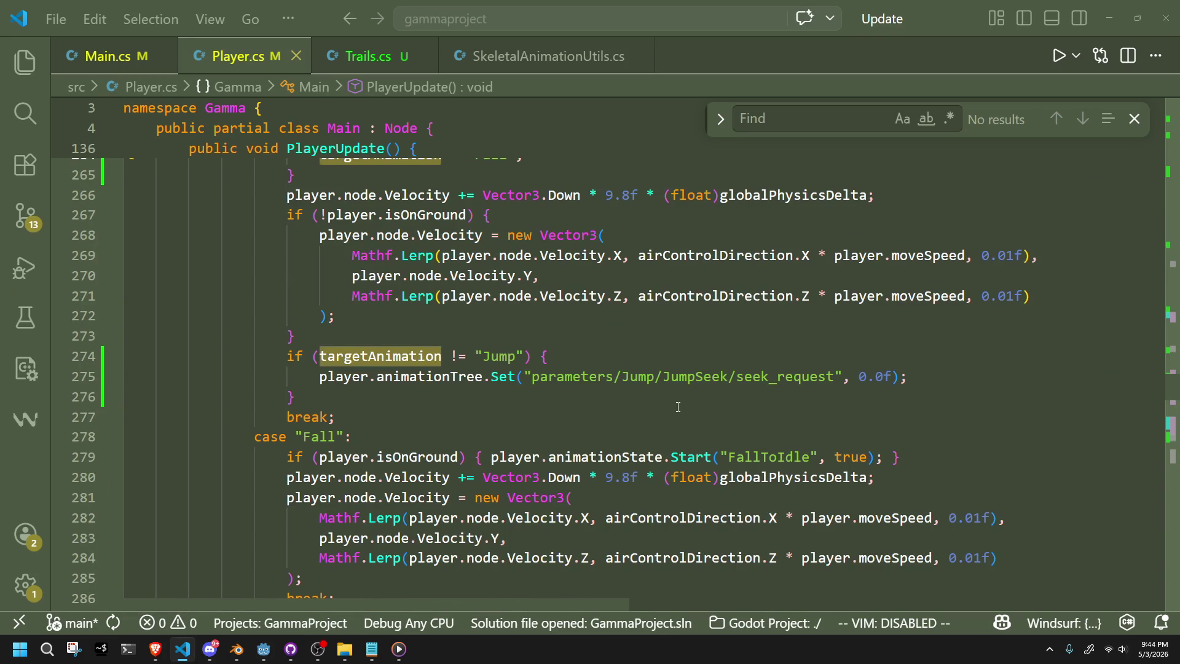
click(769, 394)
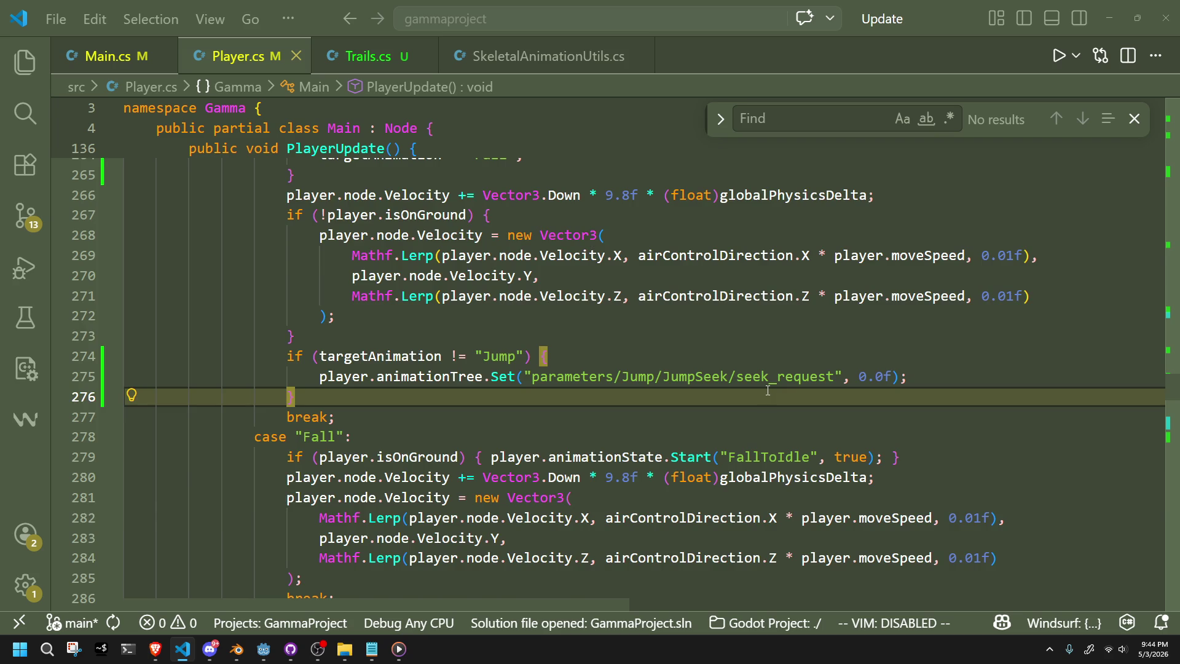
scroll(768, 390, up, 2)
click(563, 478)
click(517, 458)
scroll(517, 458, up, 2)
scroll(517, 458, down, 2)
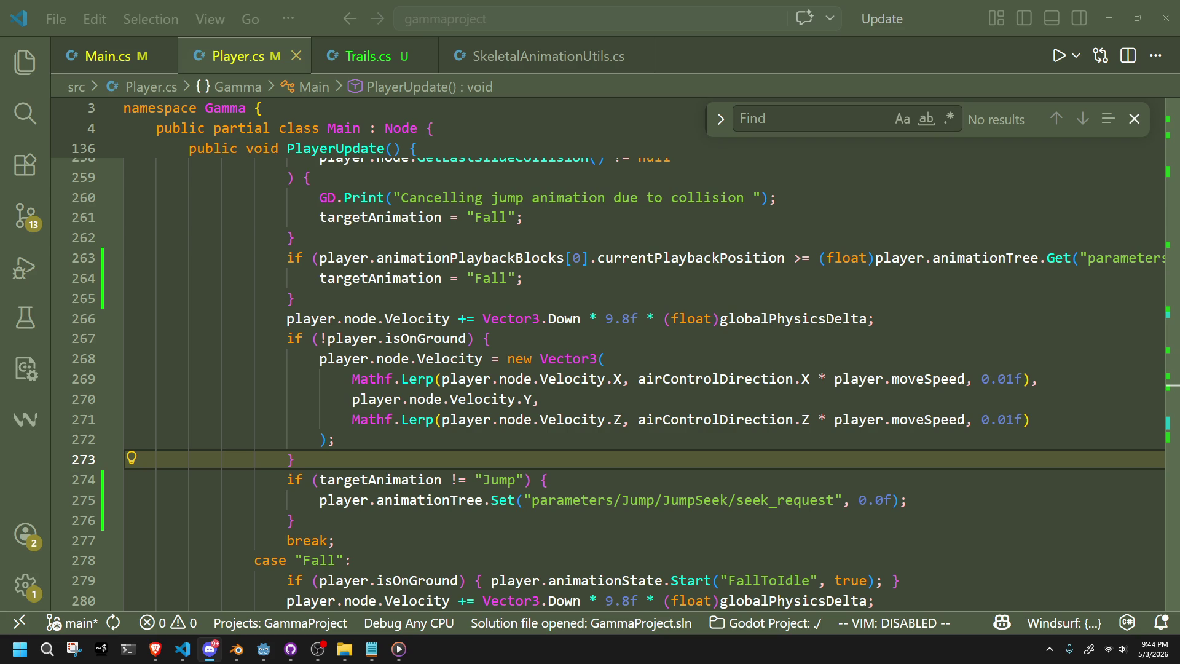
click(679, 444)
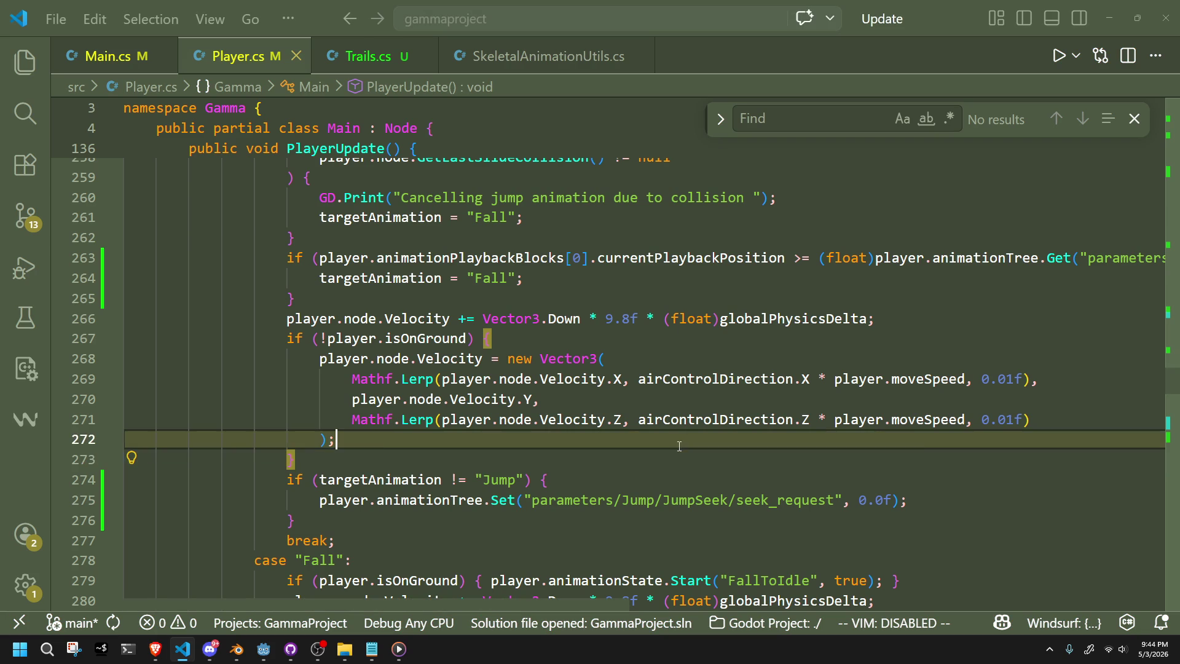
scroll(680, 445, up, 2)
scroll(680, 445, down, 5)
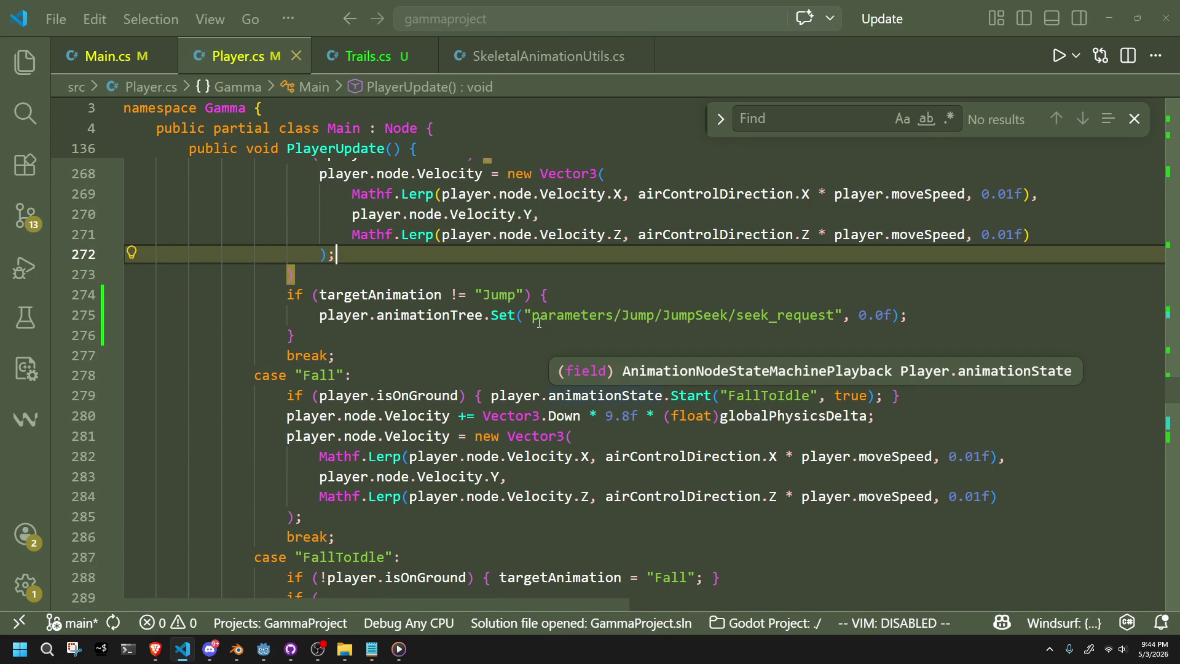
scroll(455, 418, down, 5)
Review the FallToIdle and TeleportShoot cases, then switch back to the Godot editor.
click(454, 420)
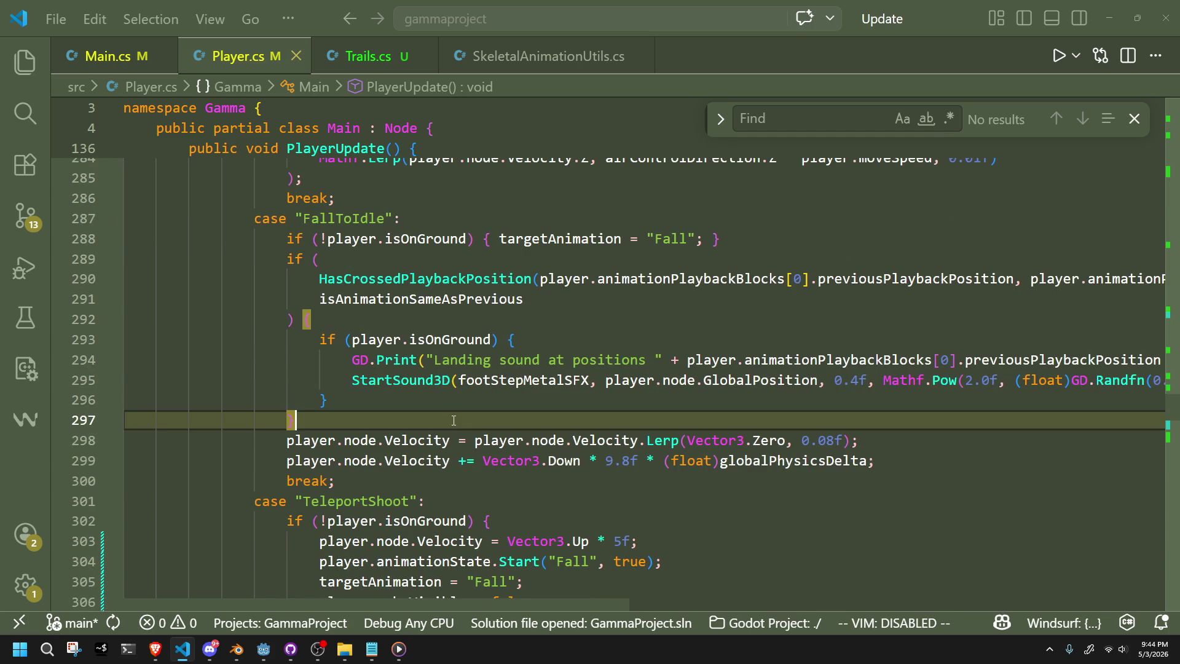
click(482, 492)
scroll(482, 492, down, 9)
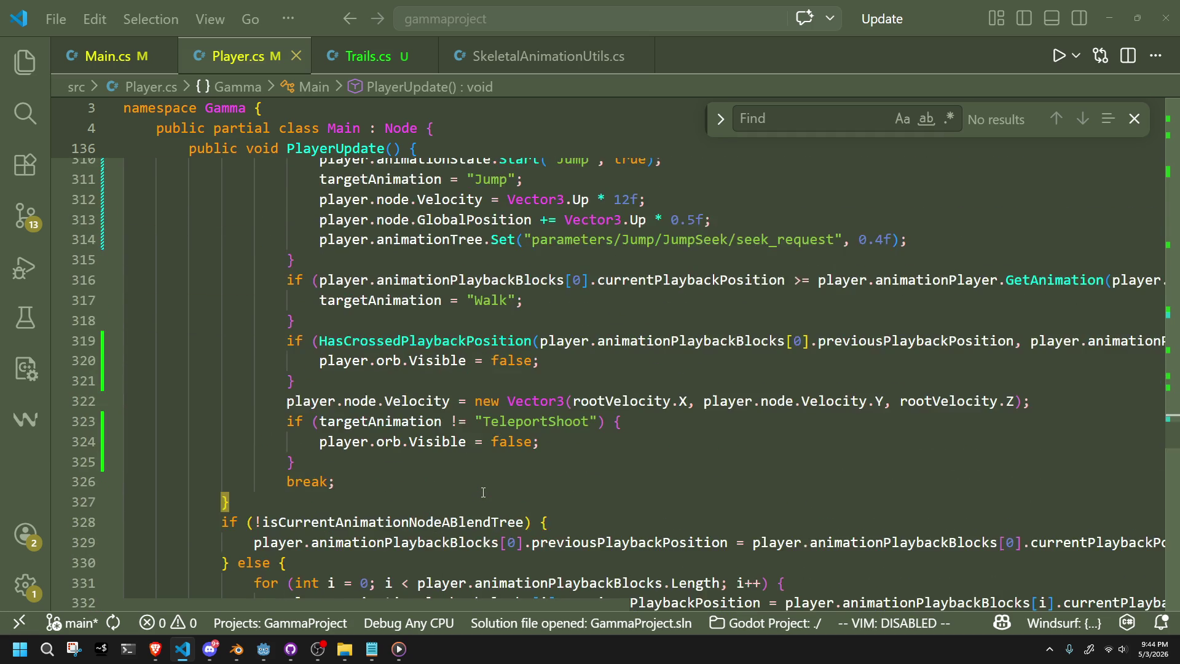
scroll(483, 492, up, 1)
scroll(483, 491, down, 3)
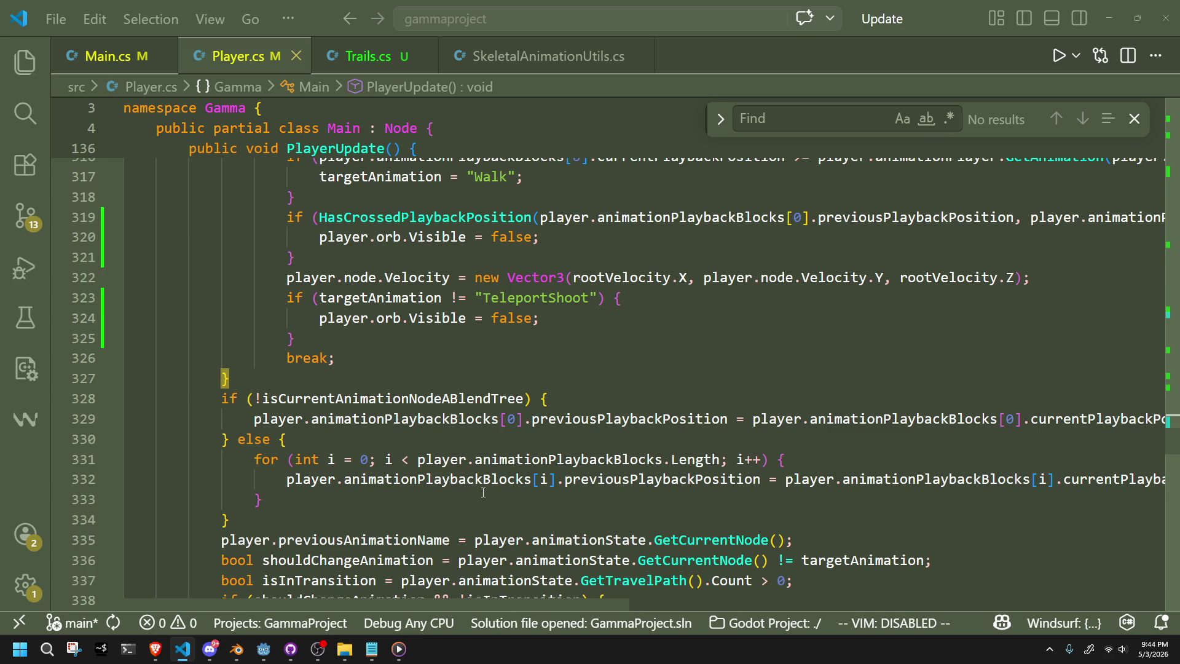
scroll(483, 492, up, 5)
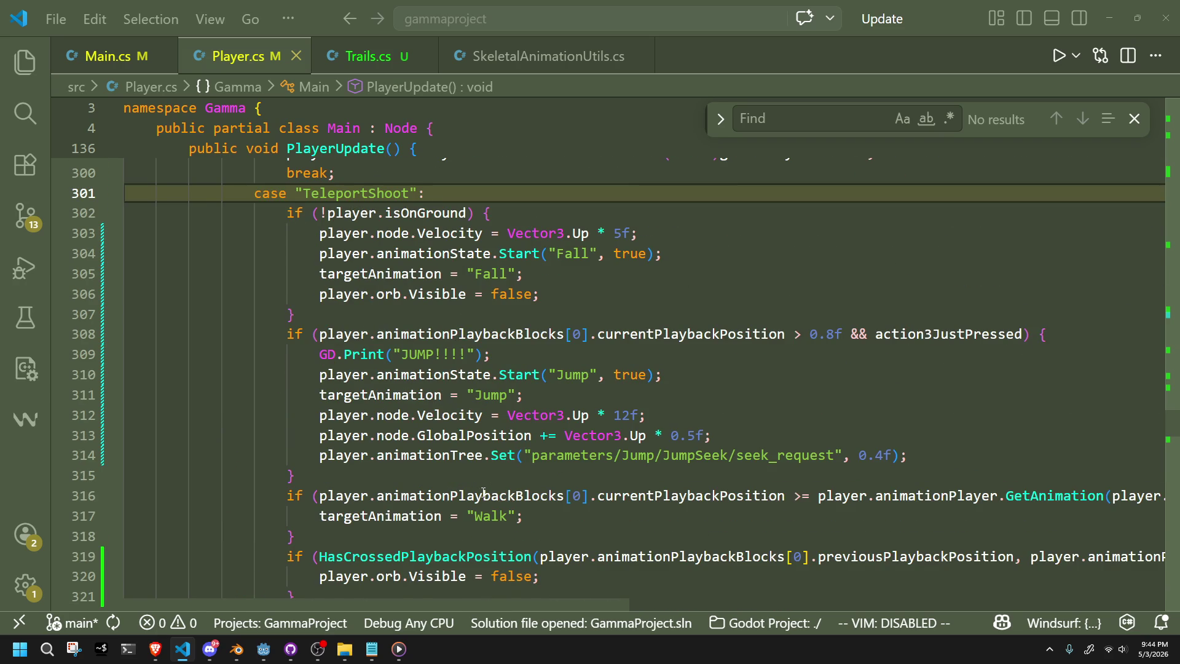
scroll(483, 491, up, 1)
click(248, 657)
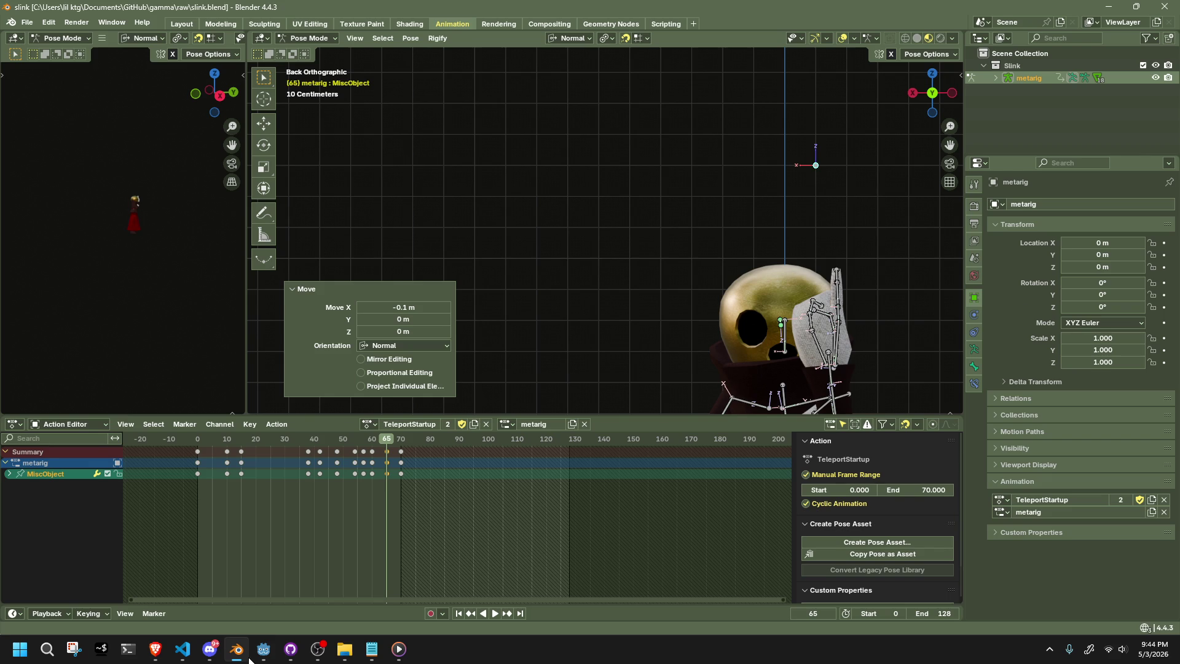
click(249, 656)
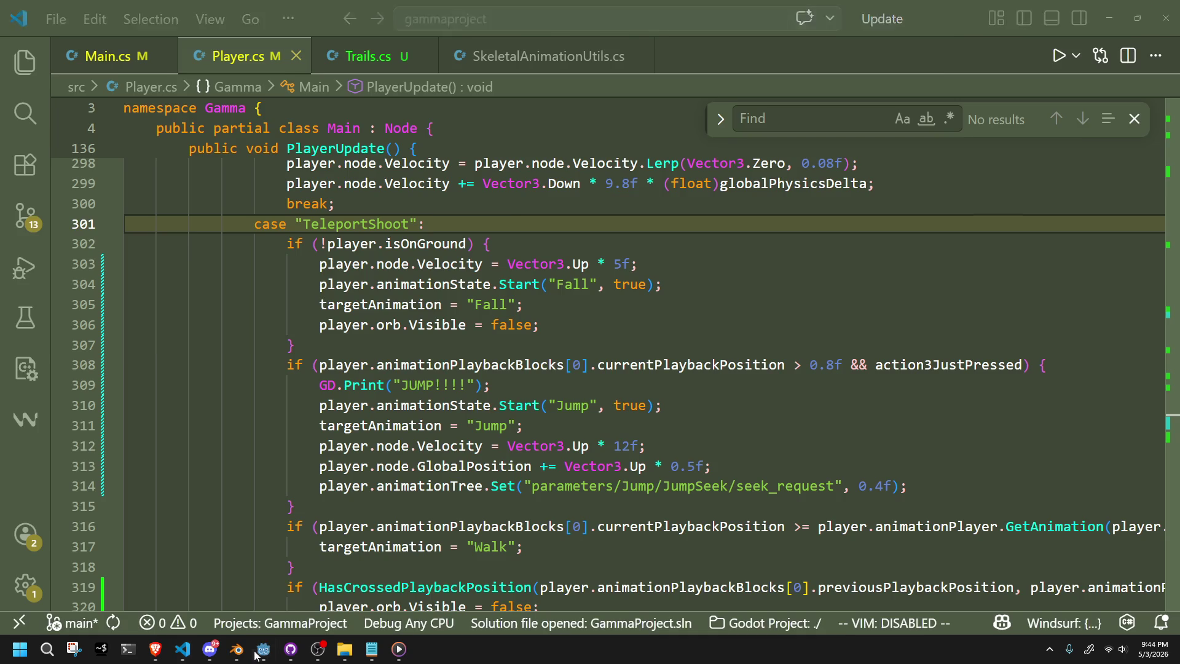
click(260, 653)
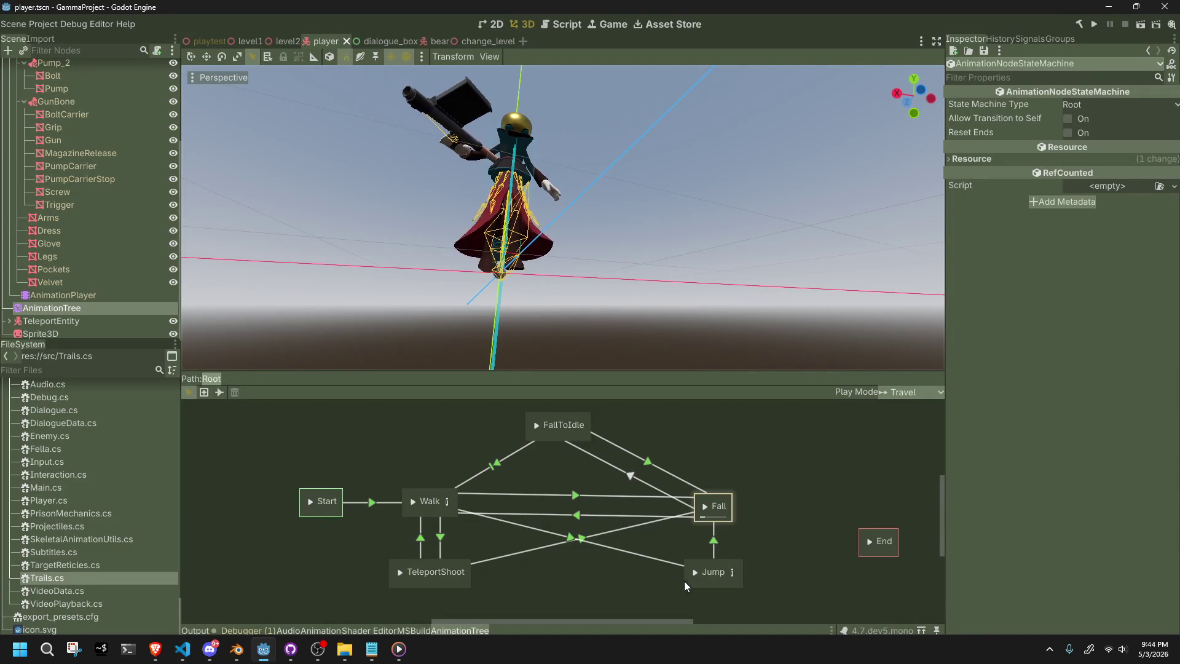
Inspect the Jump→Fall transition and the Fall state in the AnimationTree.
click(710, 556)
click(708, 503)
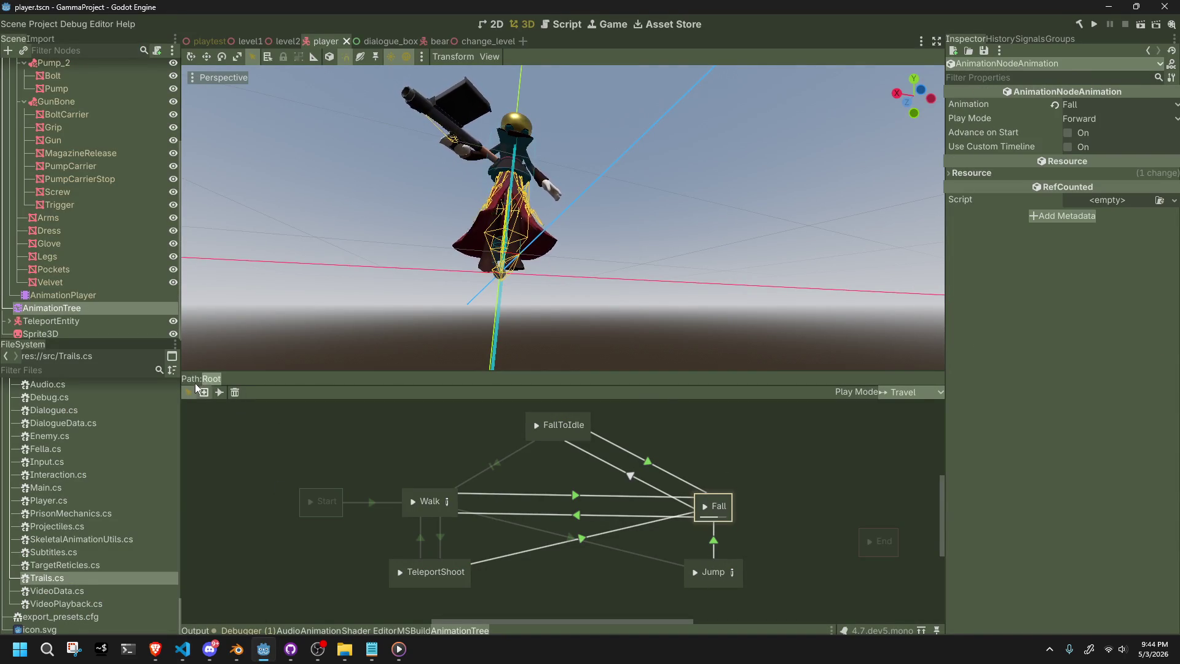
click(197, 621)
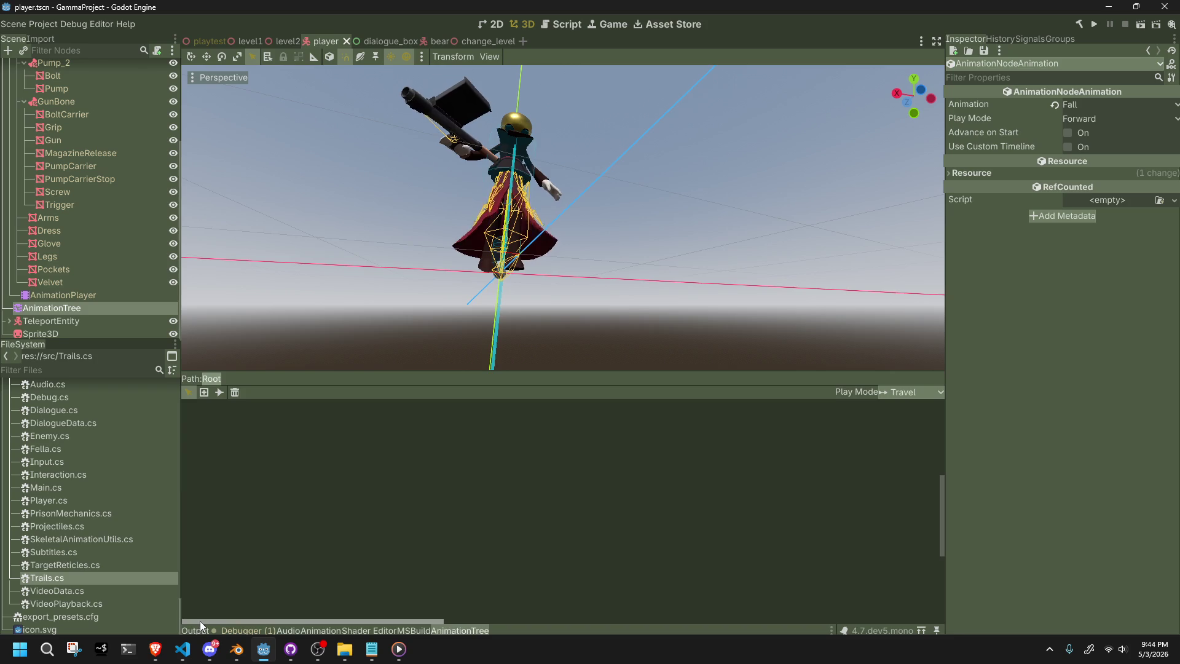
Highlight Jump and Fall in the Output log, then run the project again.
click(195, 630)
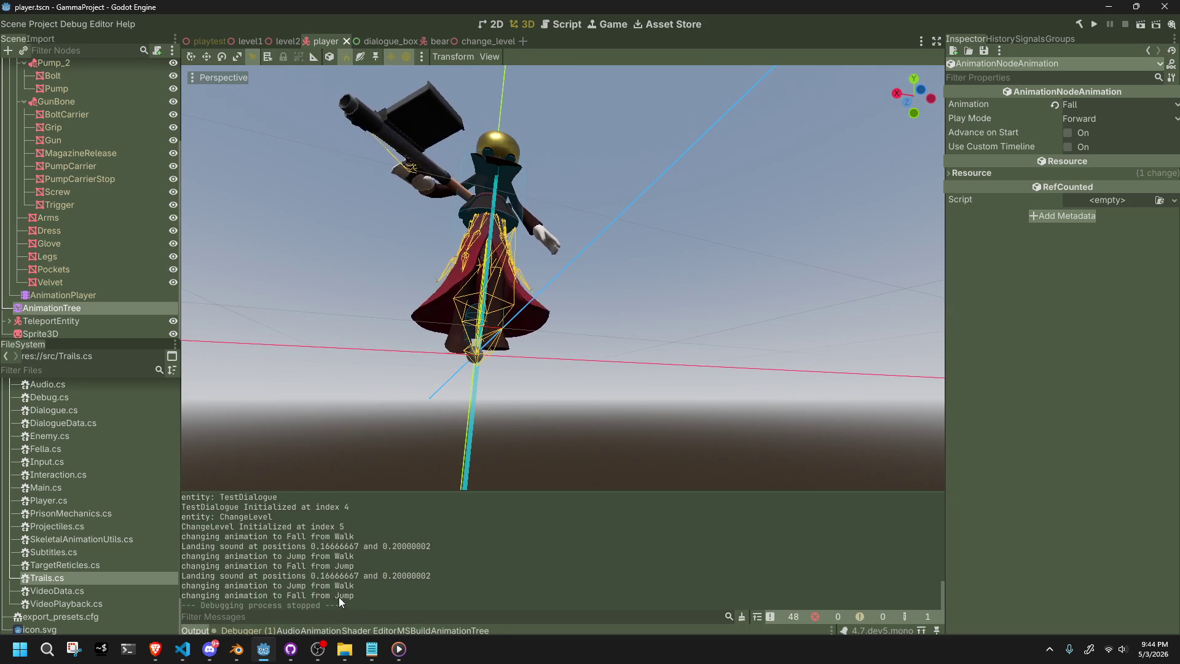
double_click(293, 585)
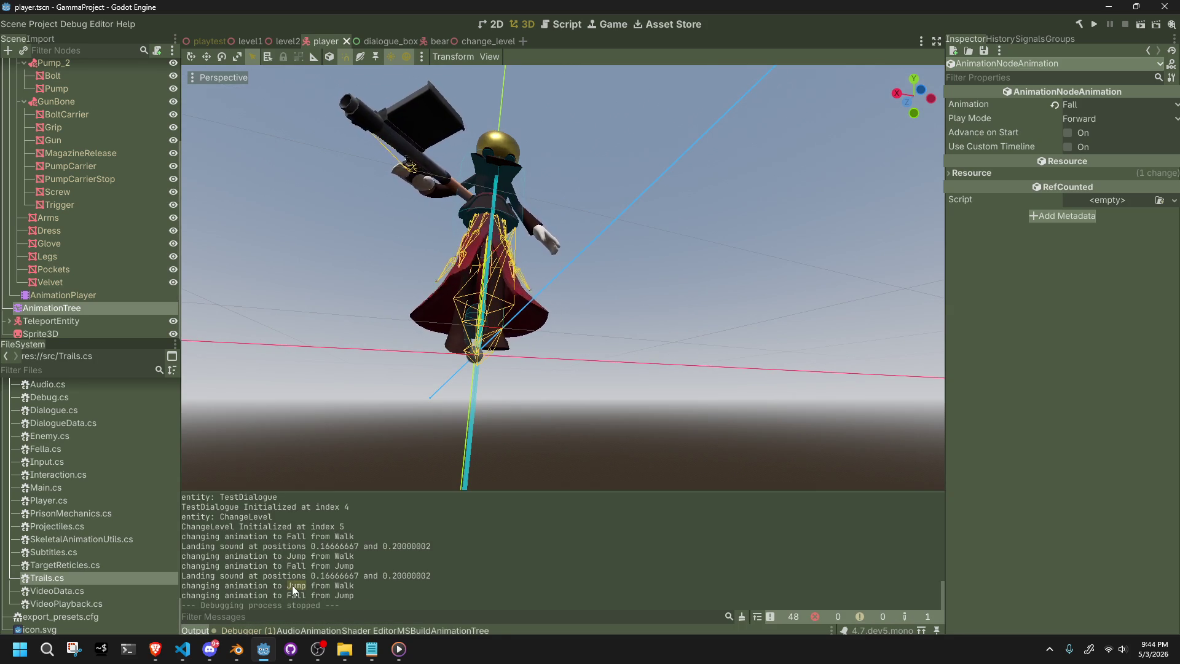
double_click(291, 596)
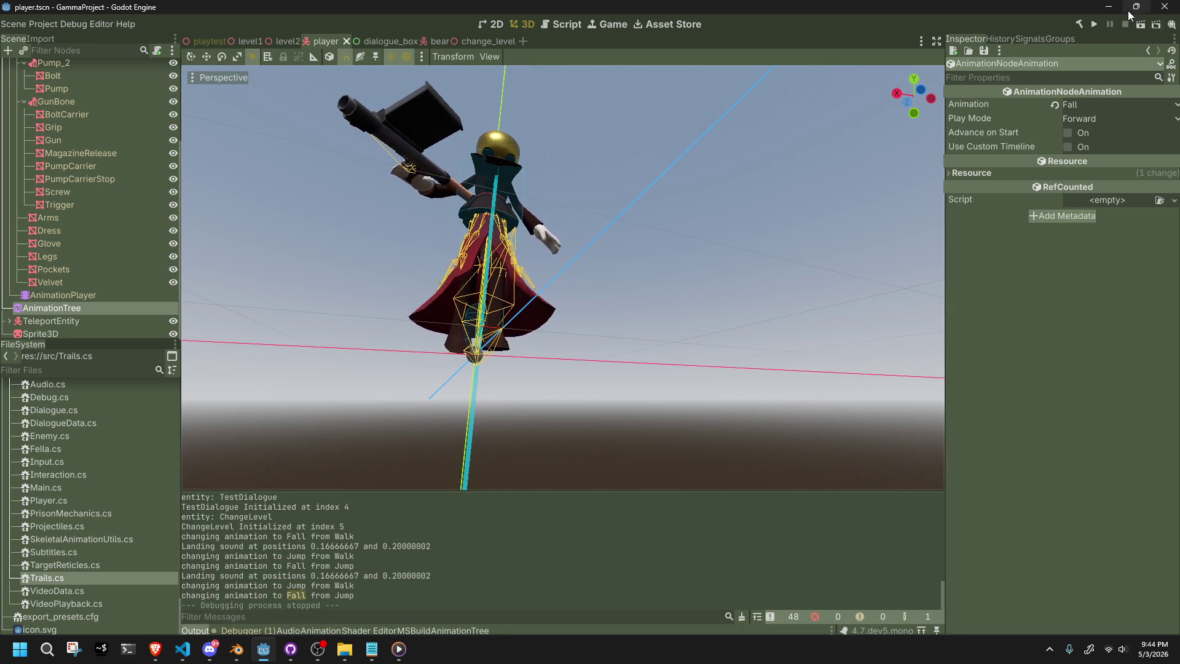
click(1095, 24)
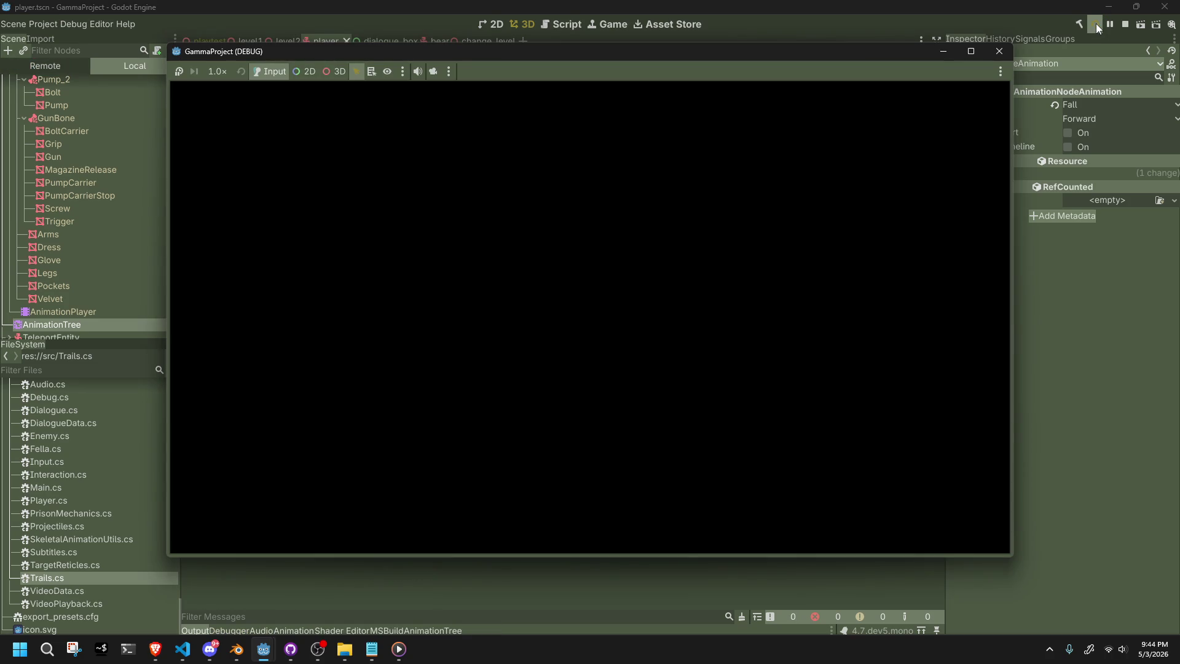
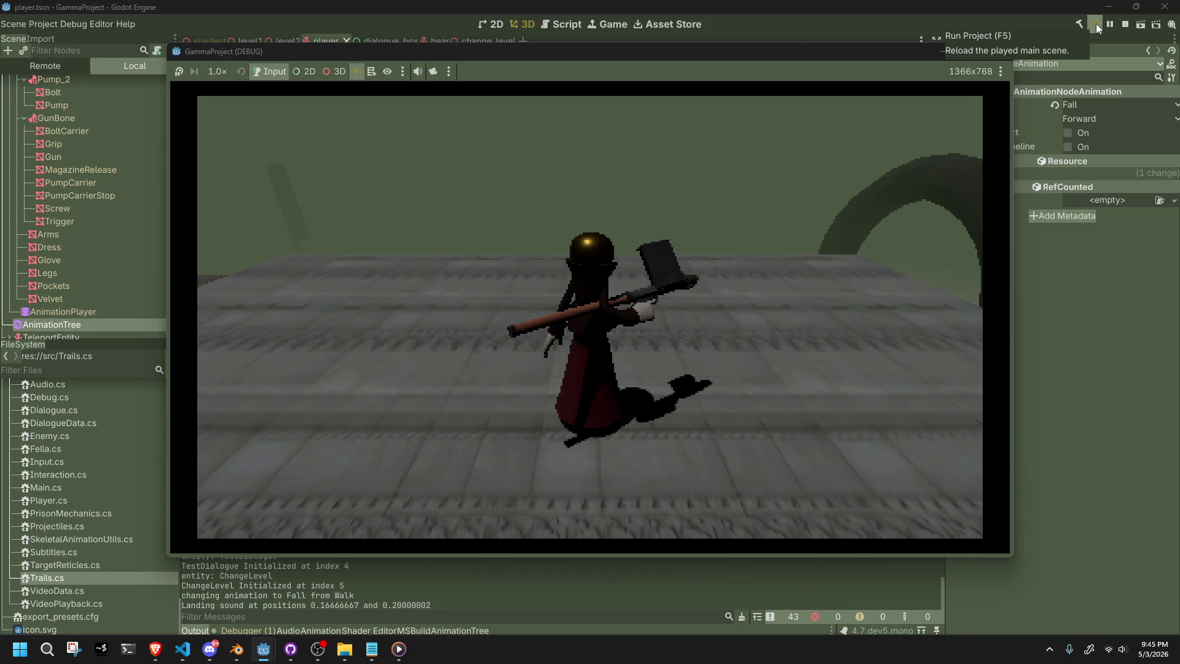
Jump repeatedly while walking in the running game to test the Walk→Jump→Fall transitions.
key(space)
key(s)
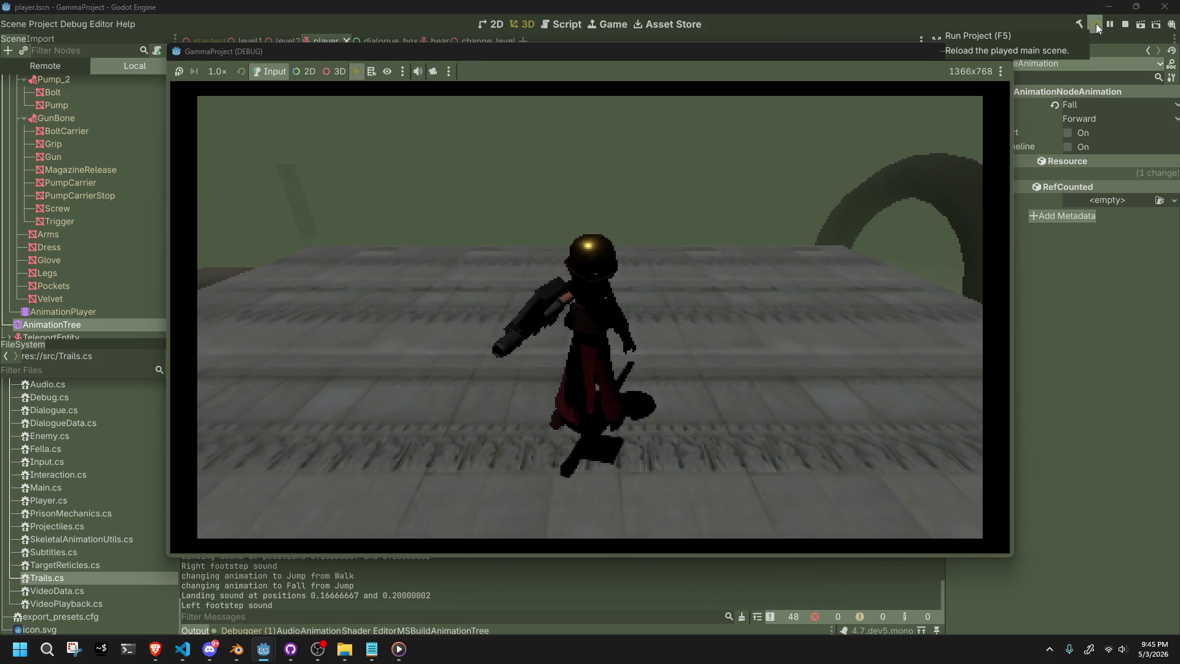
key(space)
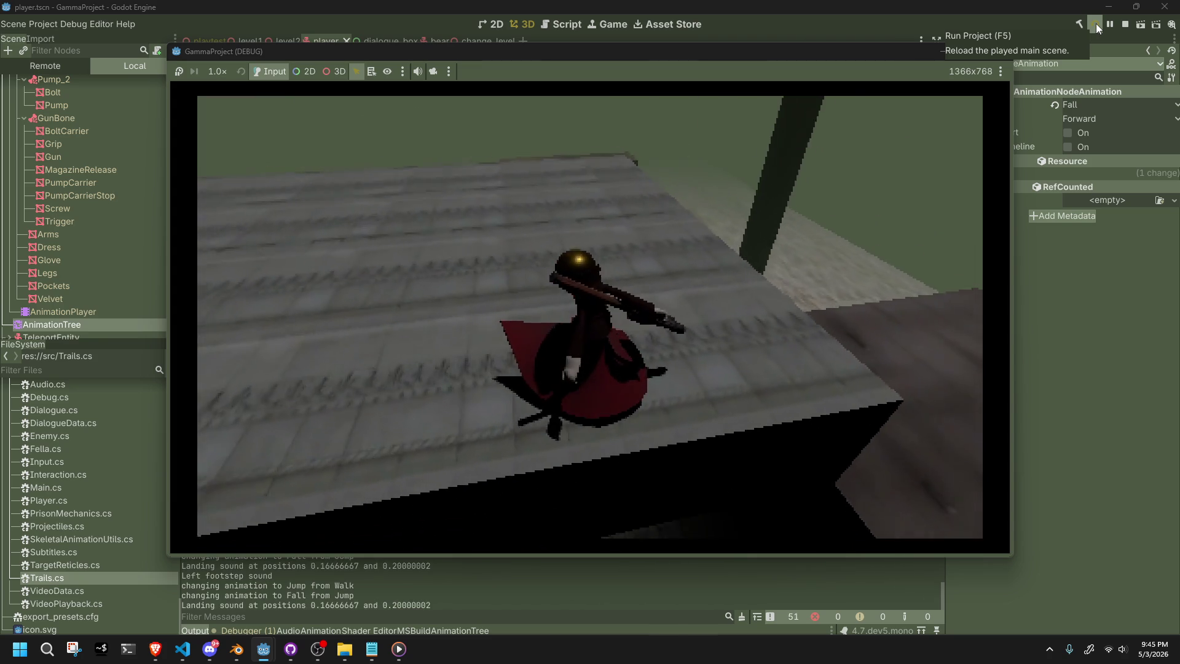
key(w)
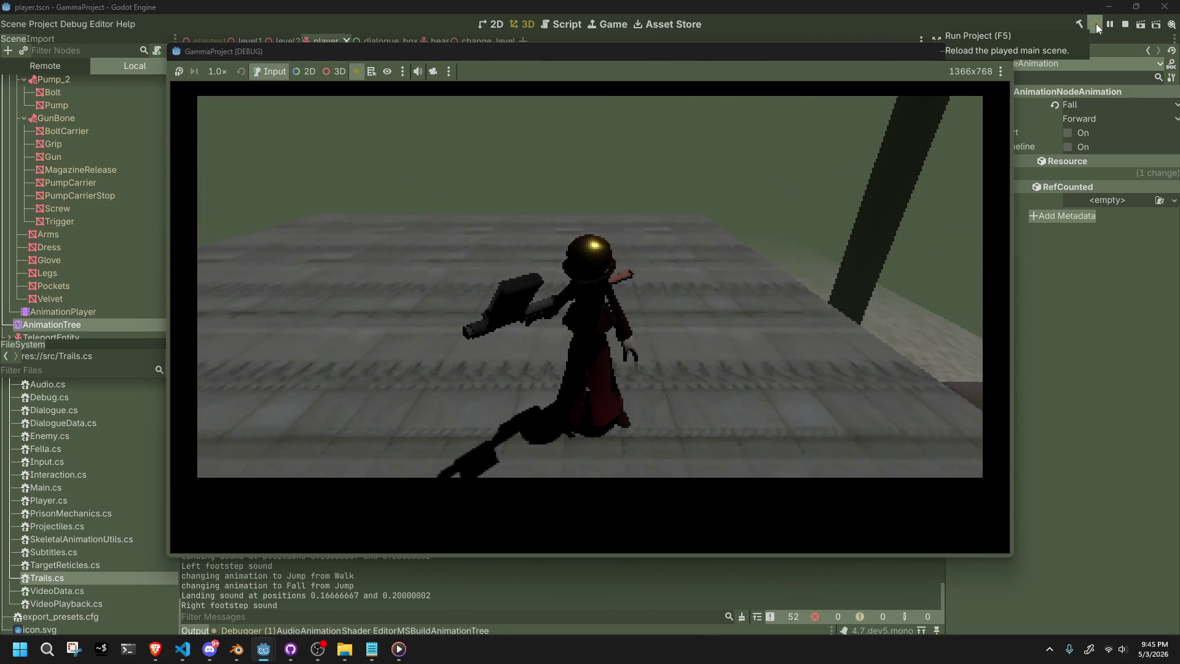
key(space)
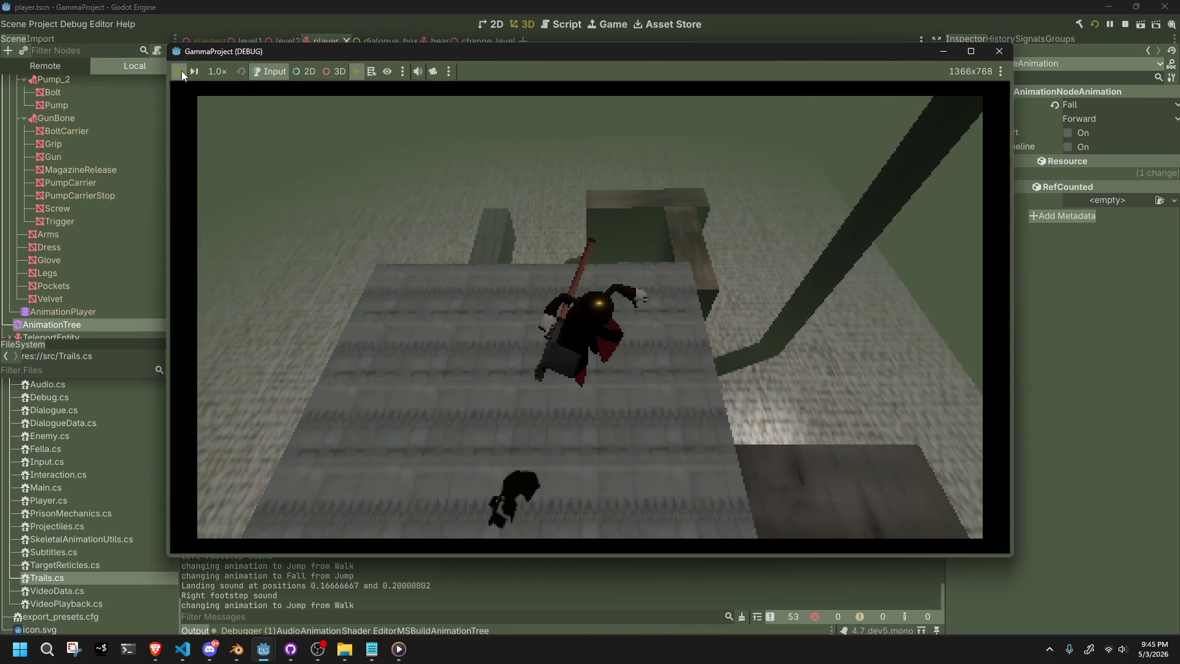
Slow the game to 1/16 speed and resume, then stop it and select the AnimationPlayer node.
click(209, 71)
click(236, 90)
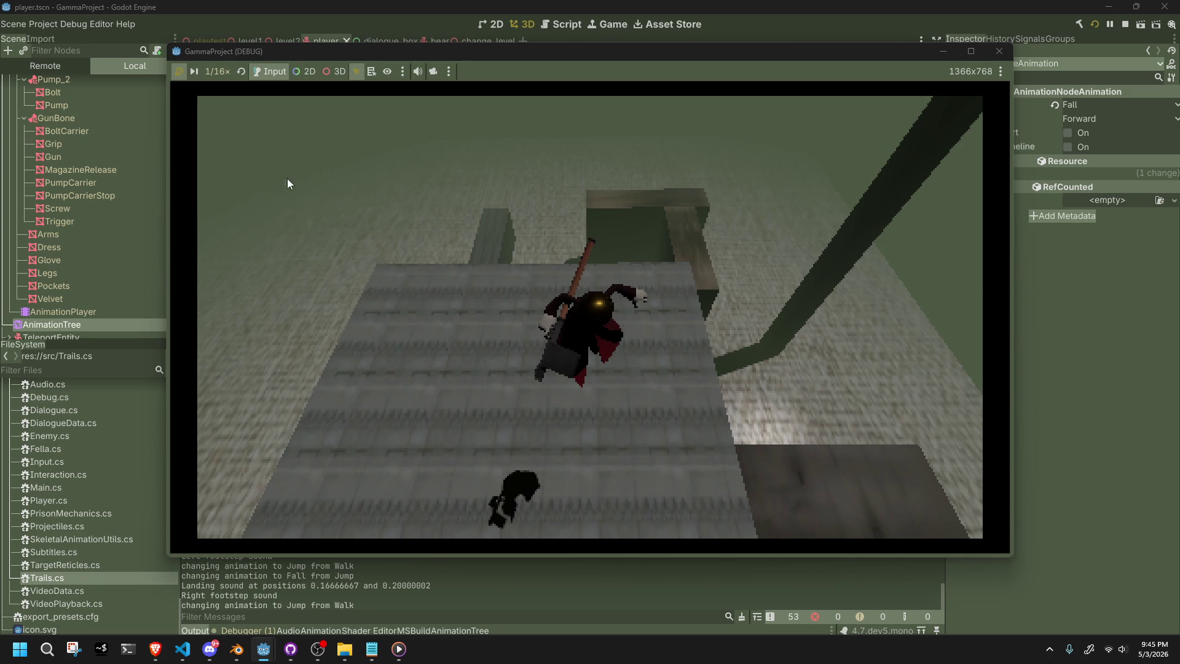
click(176, 78)
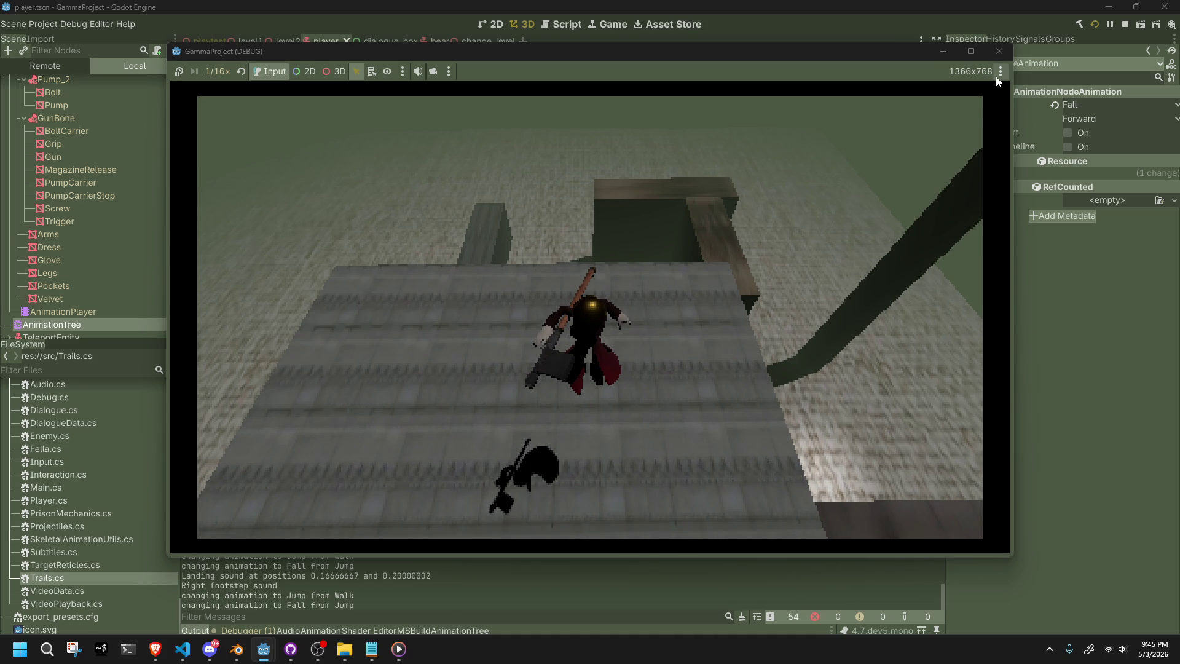
click(998, 51)
click(68, 310)
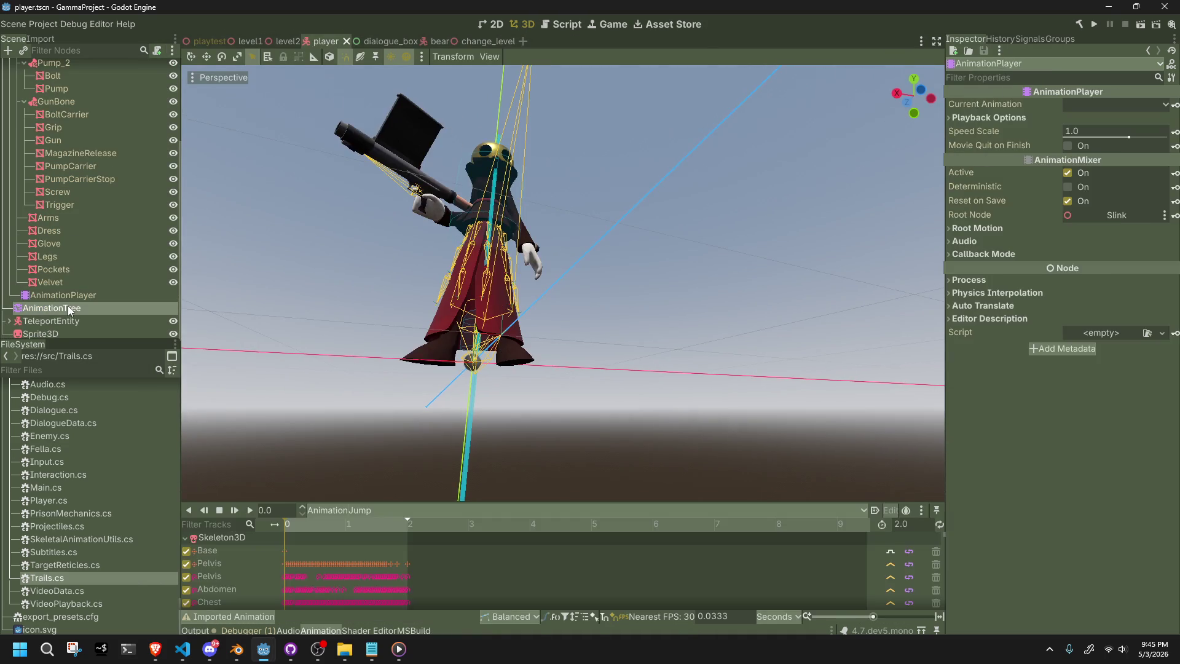
Open the AnimationTree state machine and inspect the Jump state and its Jump→Fall transition settings.
click(69, 309)
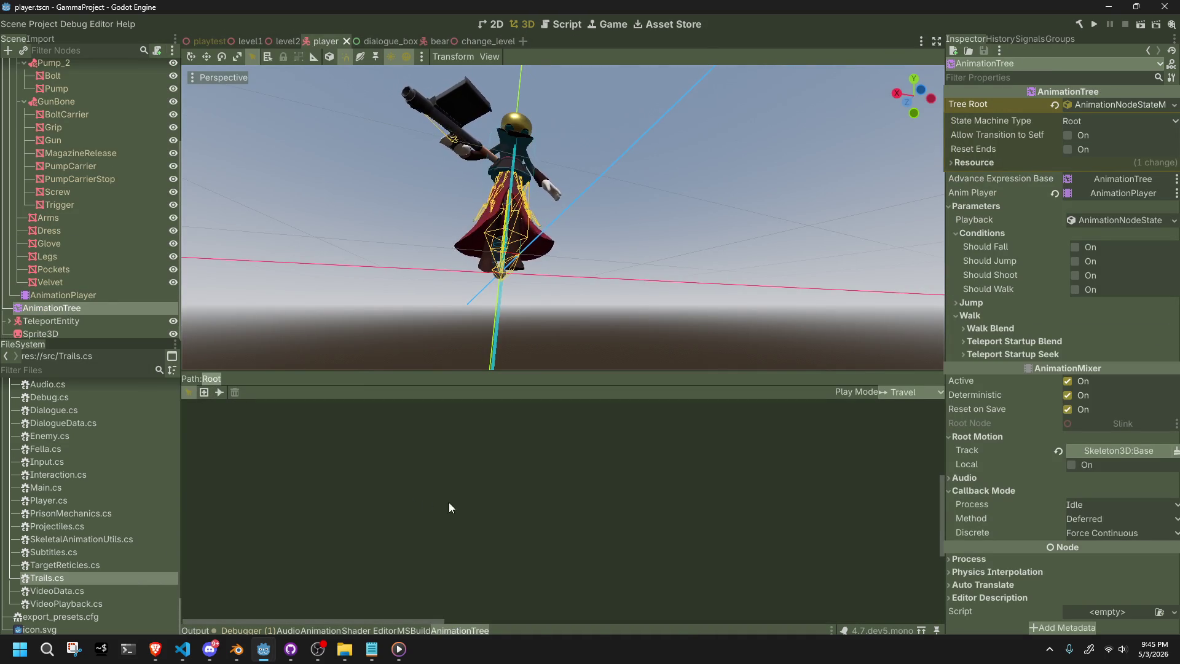
mouse_move(429, 621)
mouse_down()
mouse_move(710, 624)
mouse_move(674, 637)
mouse_move(702, 626)
mouse_up()
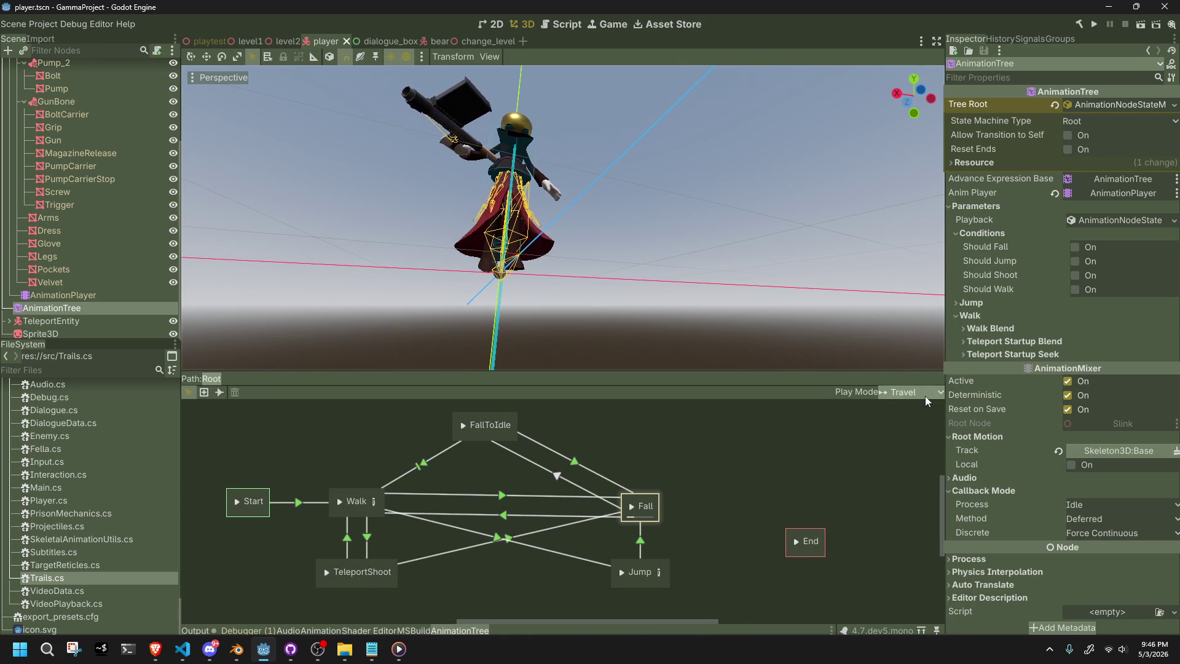
click(665, 585)
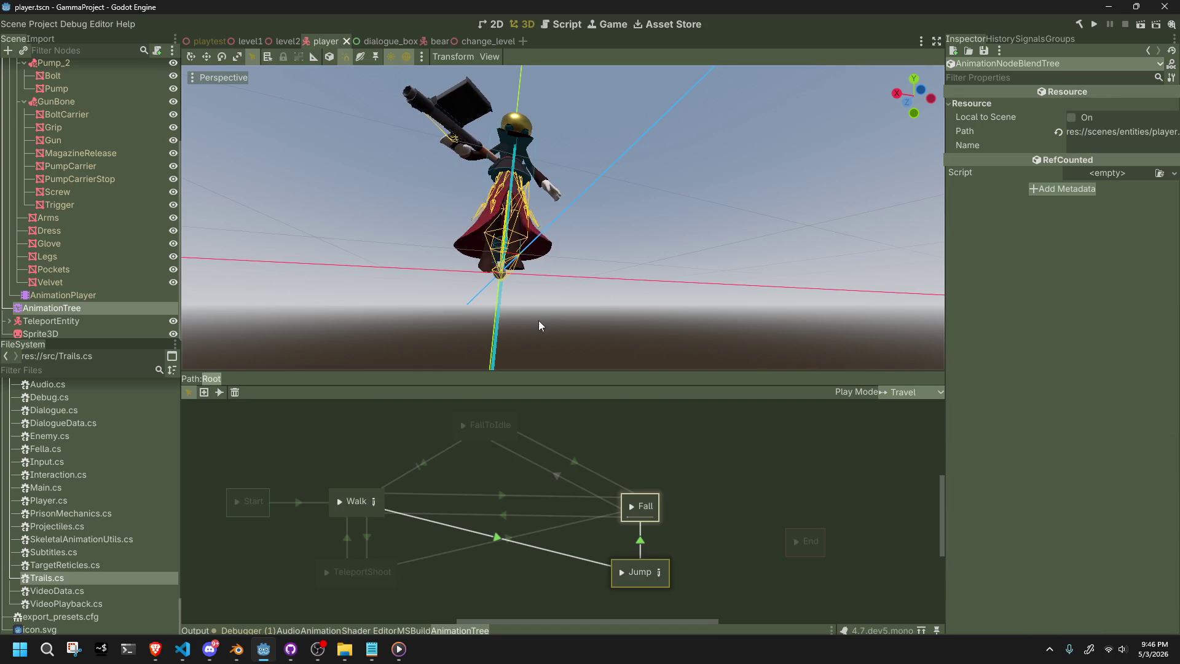
click(643, 553)
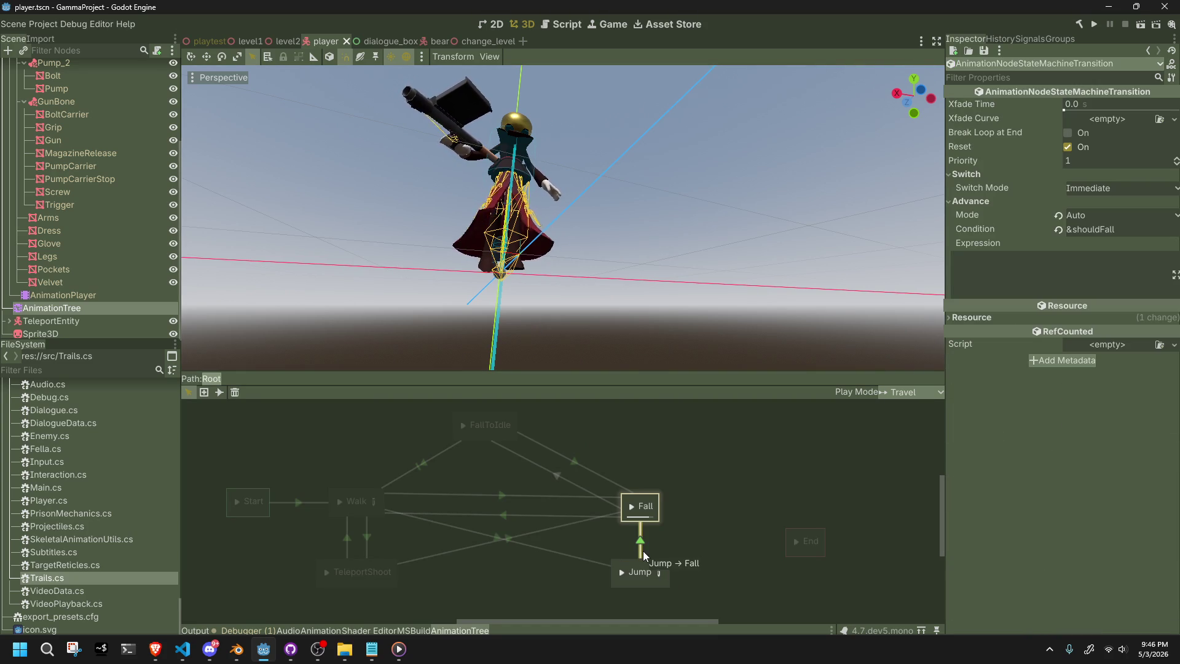
click(616, 497)
scroll(607, 223, up, 5)
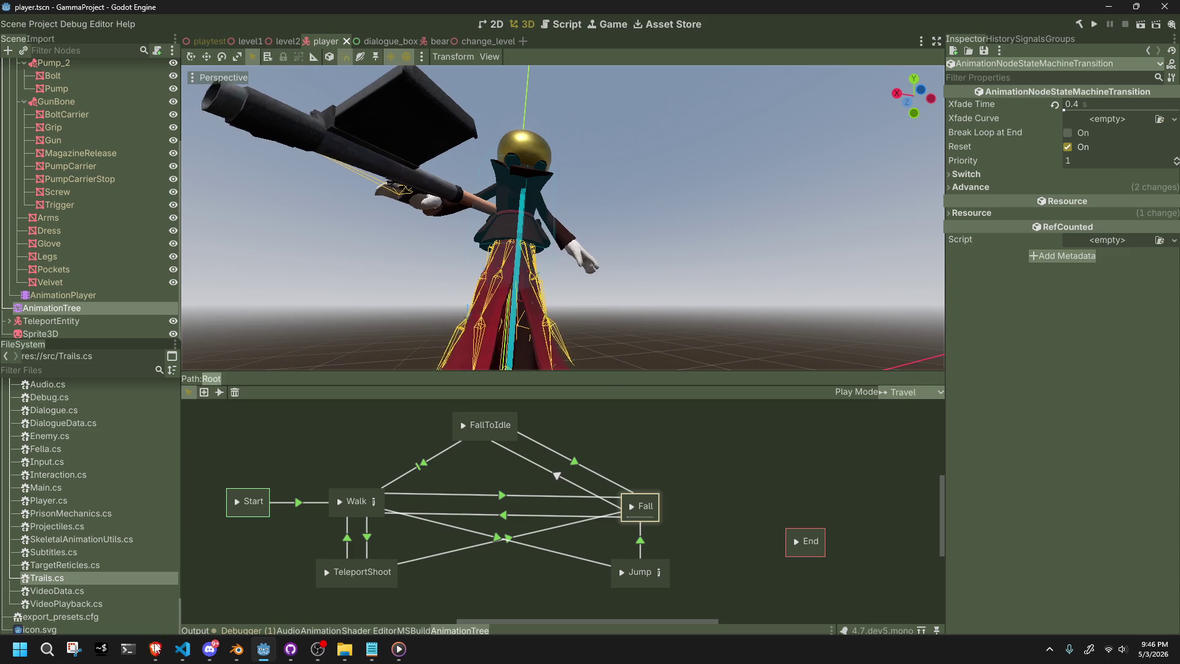
Preview the Jump animation on the character, then switch to Player.cs in VS Code.
click(662, 581)
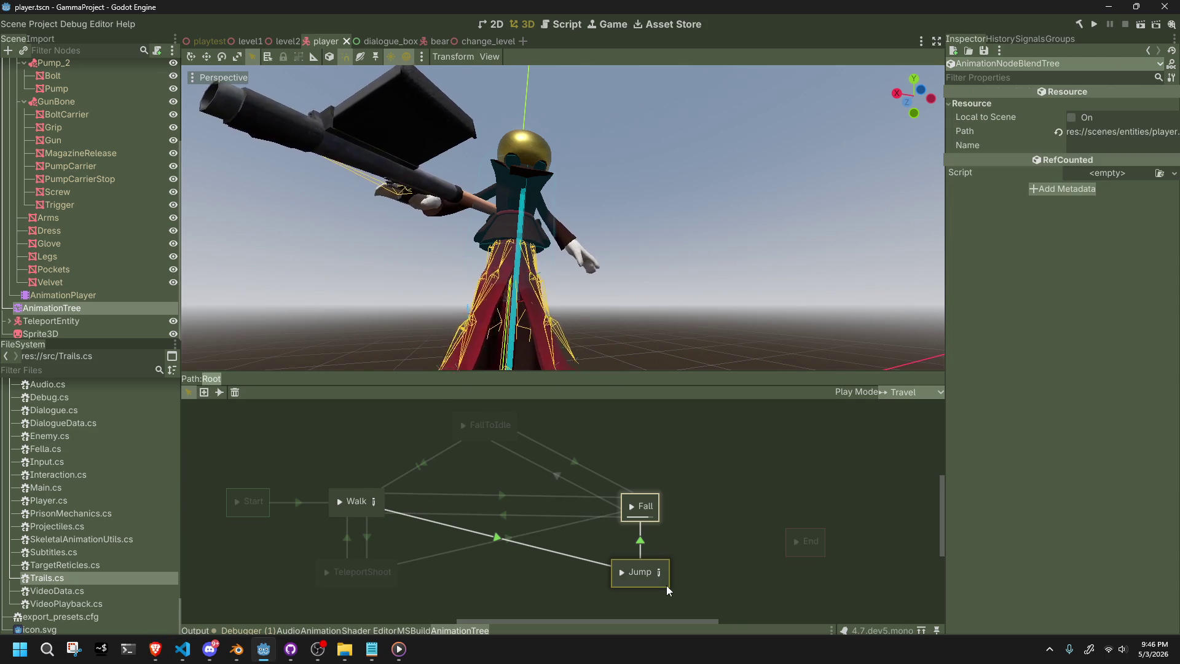
click(620, 573)
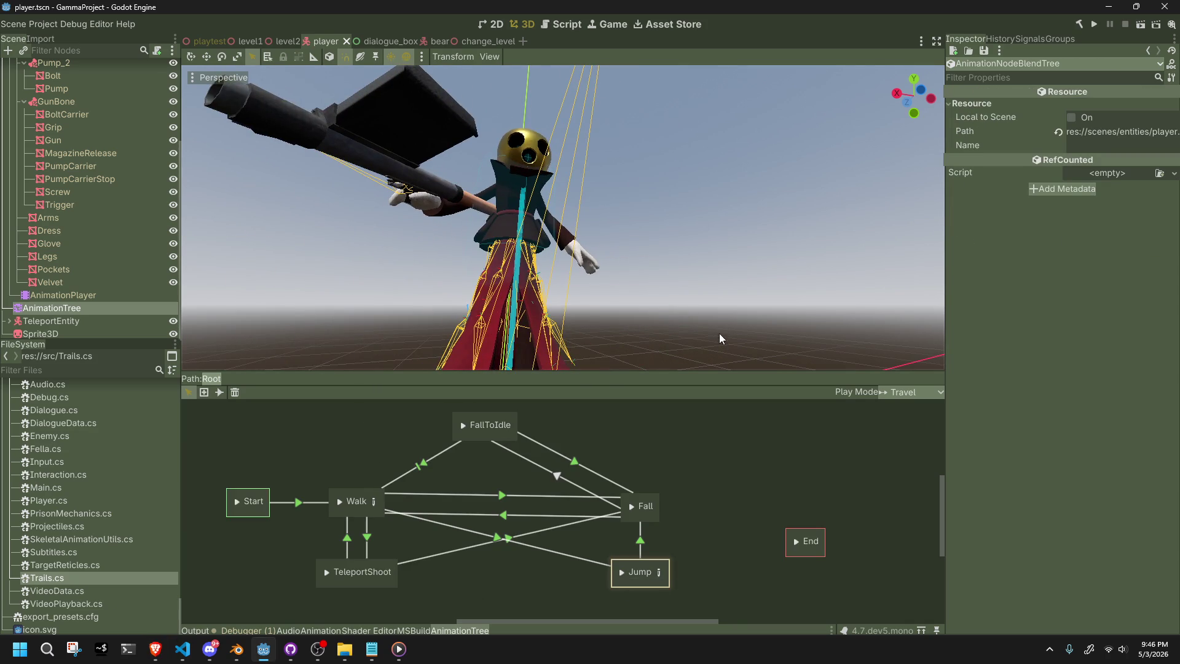
scroll(720, 337, down, 3)
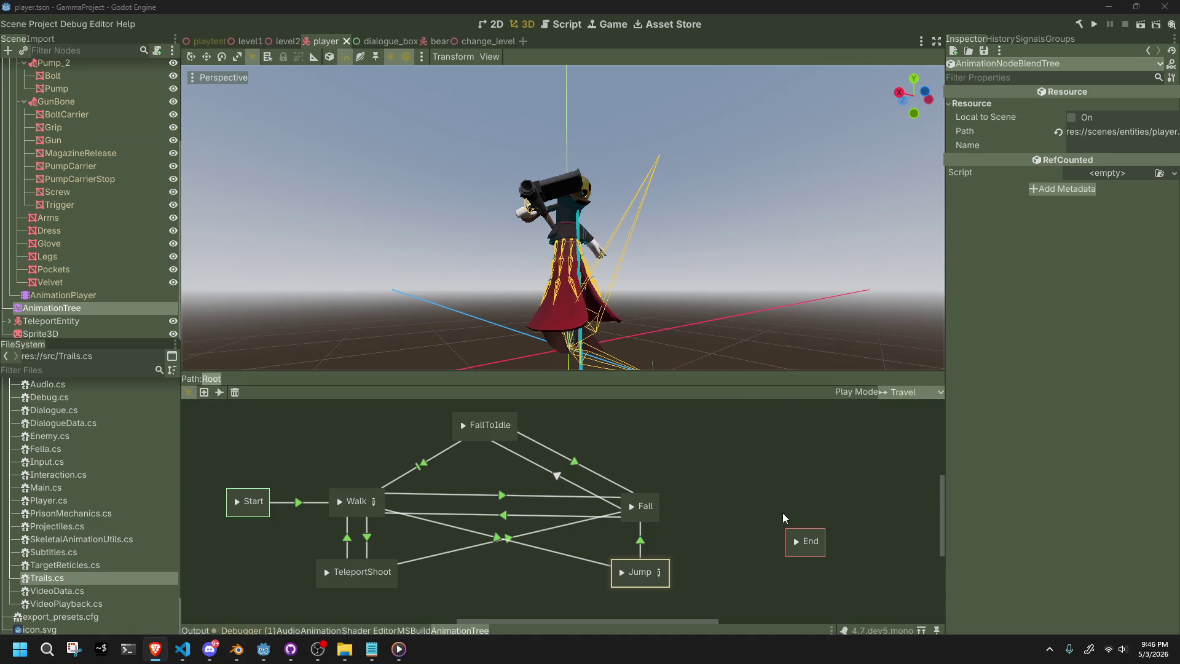
key(alt+Tab)
scroll(724, 544, down, 1)
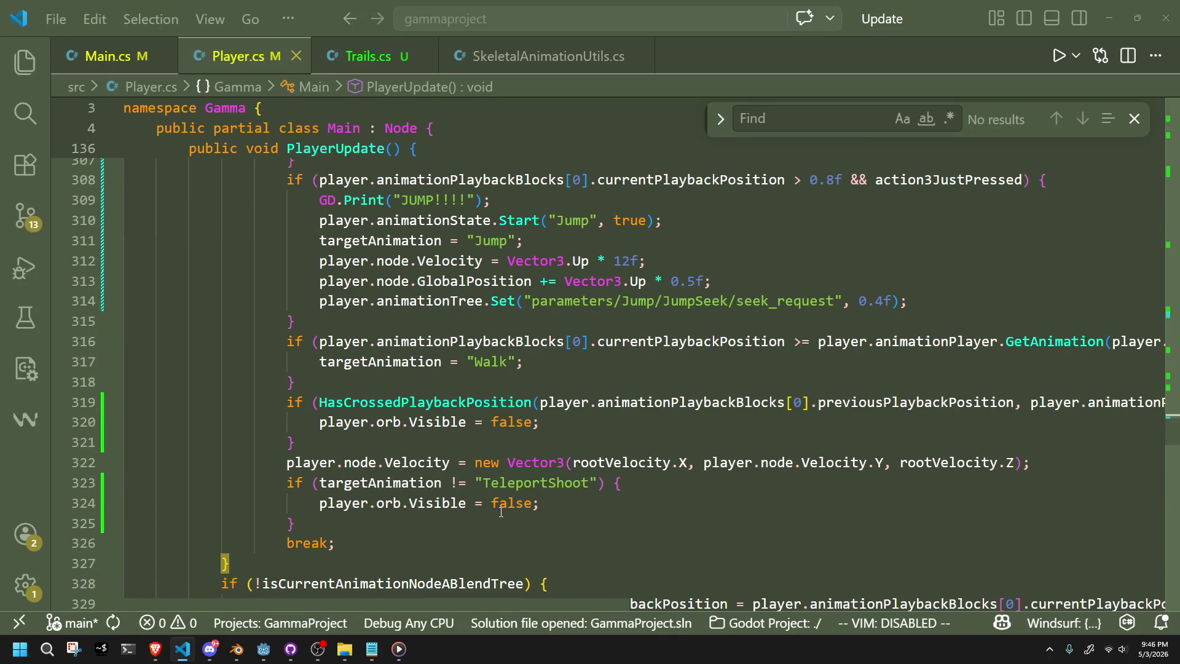
Review the Jump case's break and Visible uses, scrolling up through PlayerUpdate.
click(455, 535)
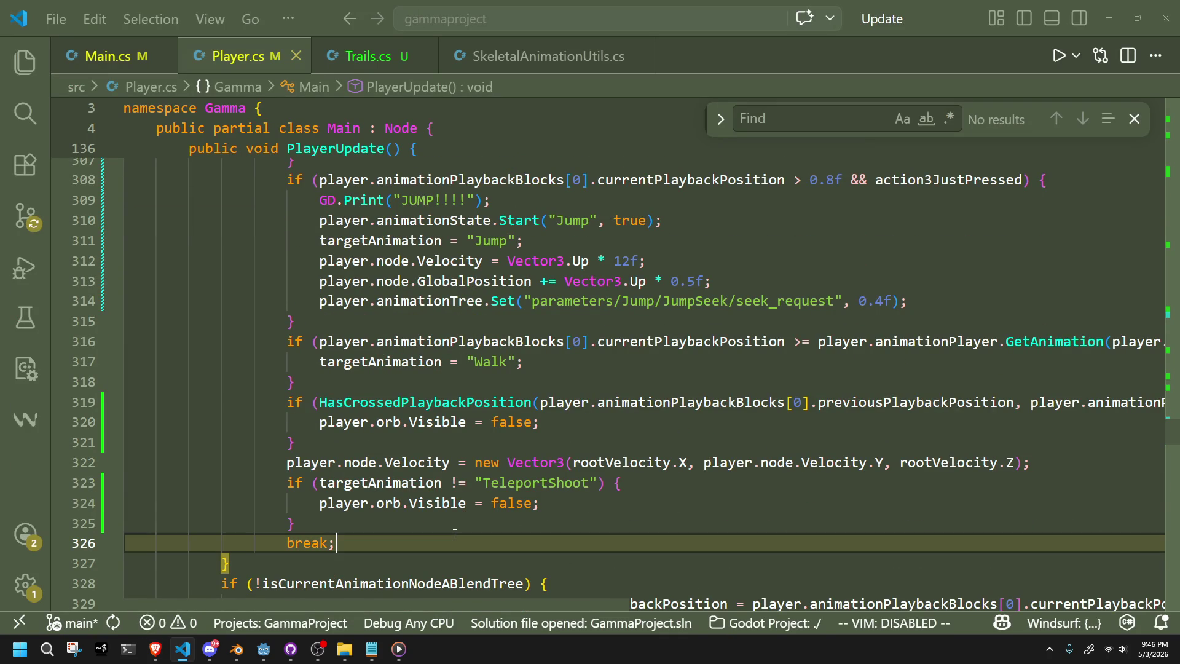
double_click(435, 503)
click(437, 519)
scroll(438, 519, up, 4)
scroll(437, 520, up, 10)
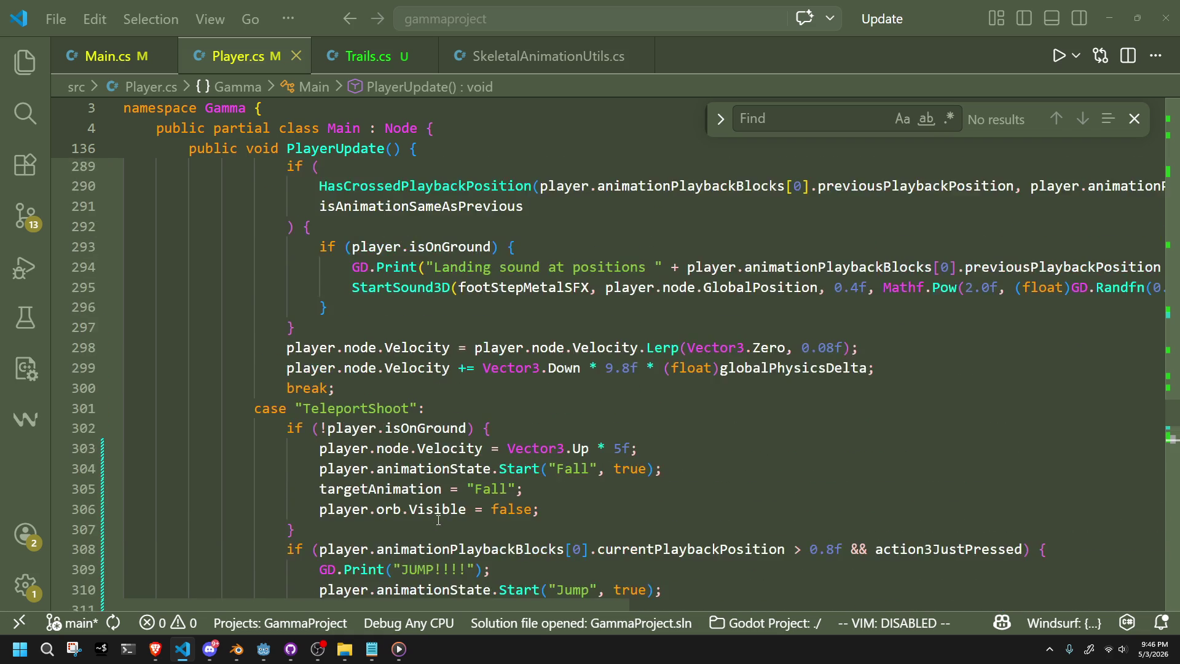
scroll(437, 520, up, 3)
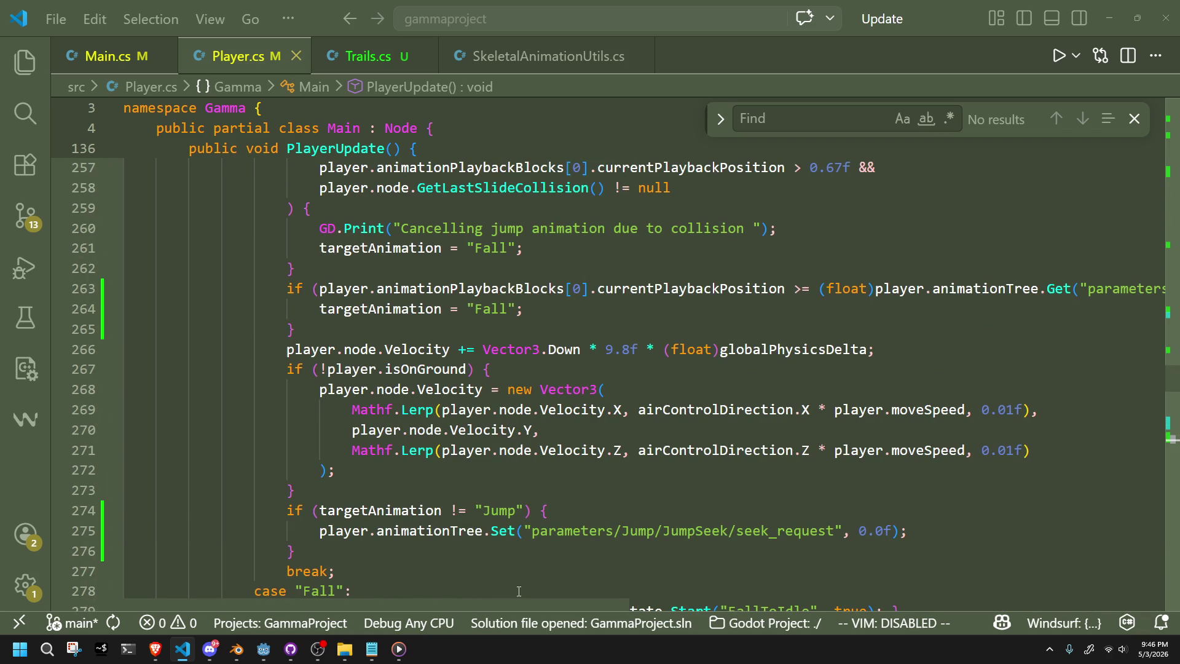
scroll(531, 506, up, 3)
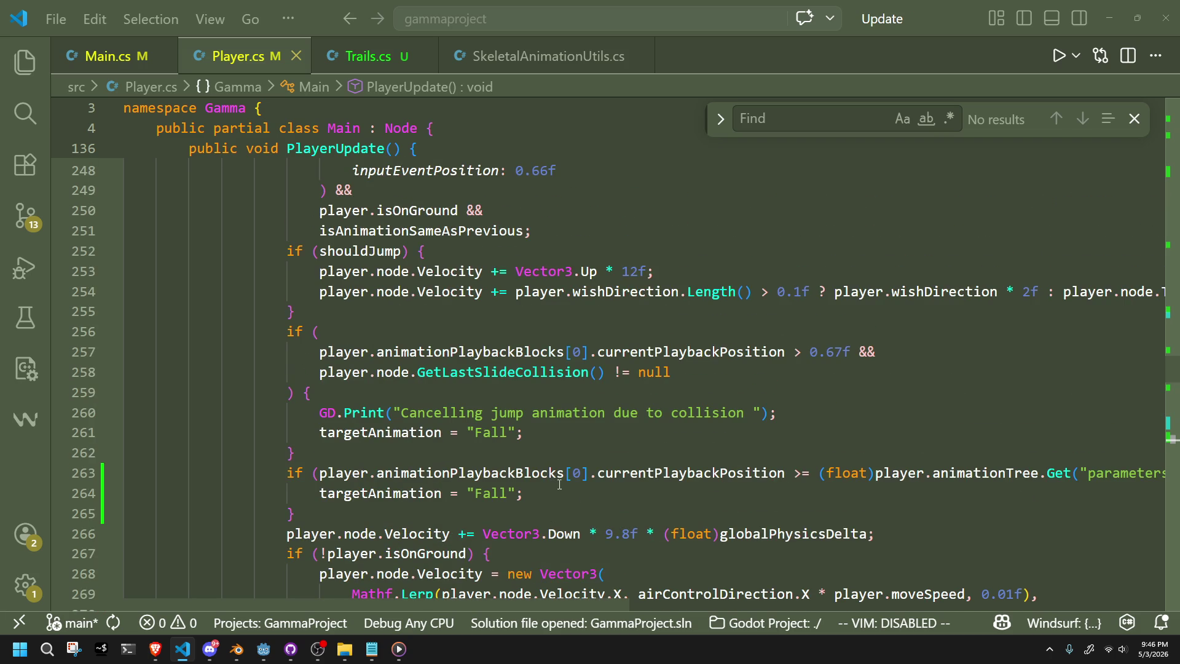
key(alt+Tab)
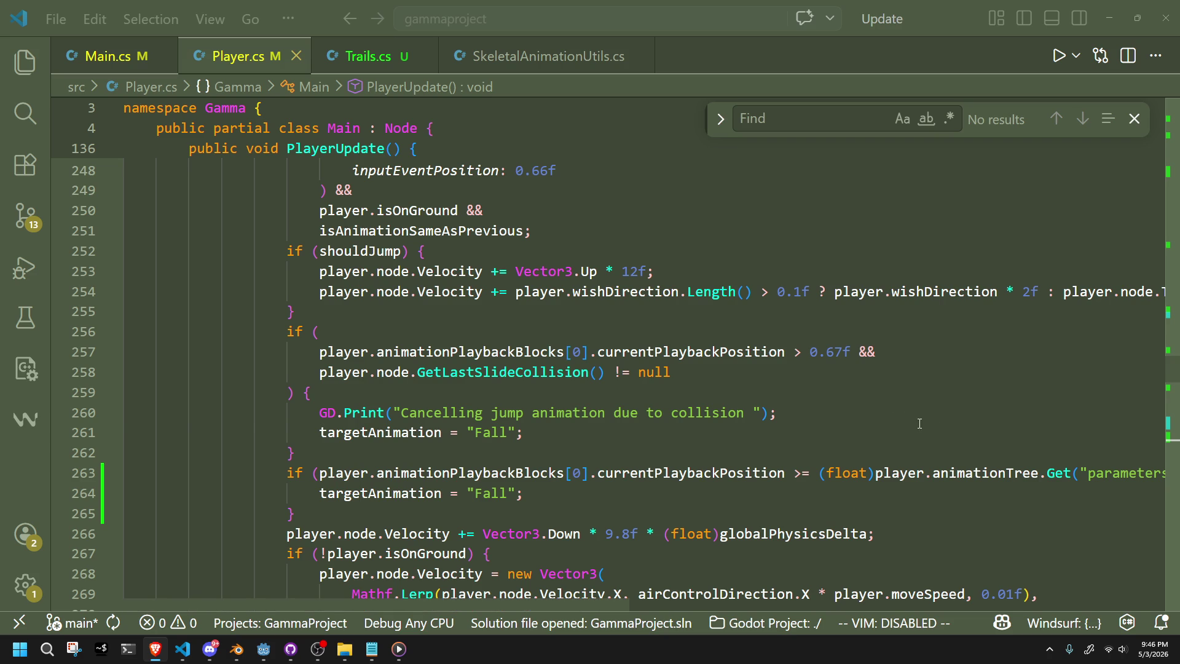
Check the collision condition, brace pairing and Fall assignment around lines 258–264, then return to Godot.
click(888, 417)
click(697, 385)
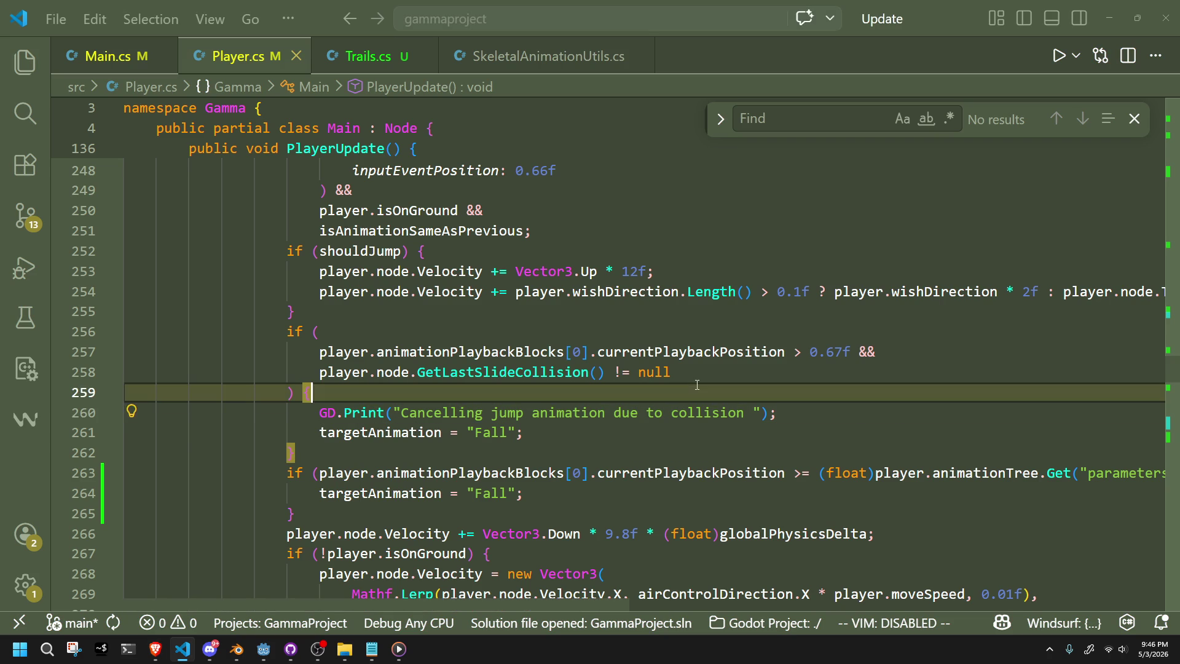
text({)
click(608, 433)
click(594, 493)
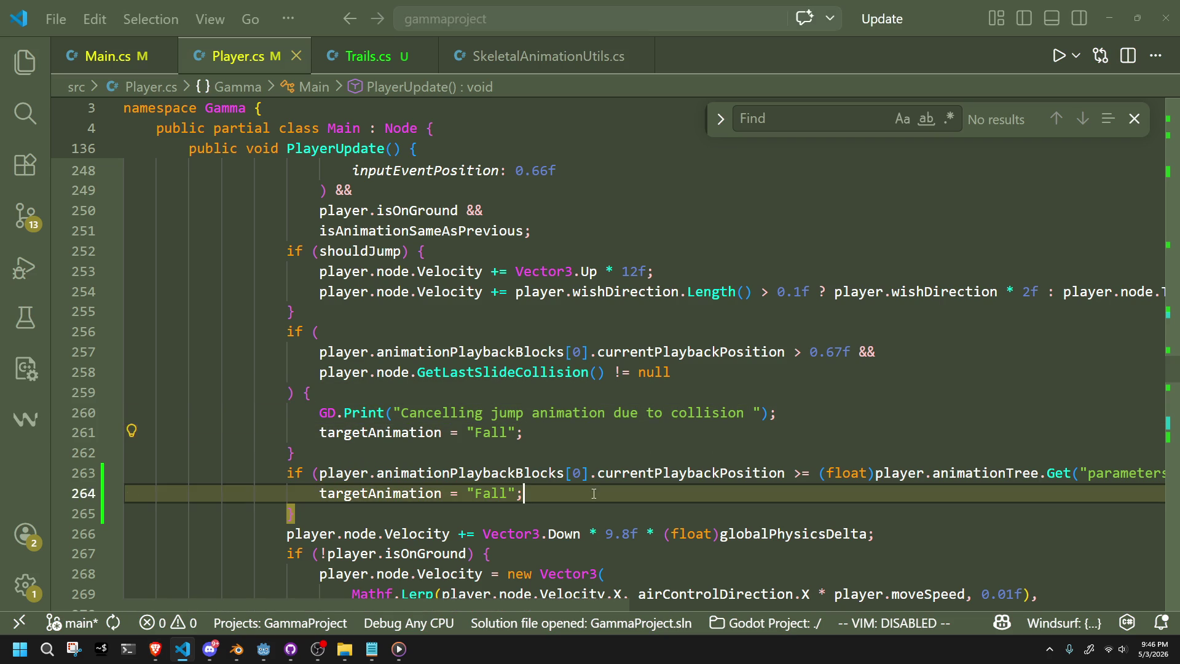
click(676, 433)
click(802, 372)
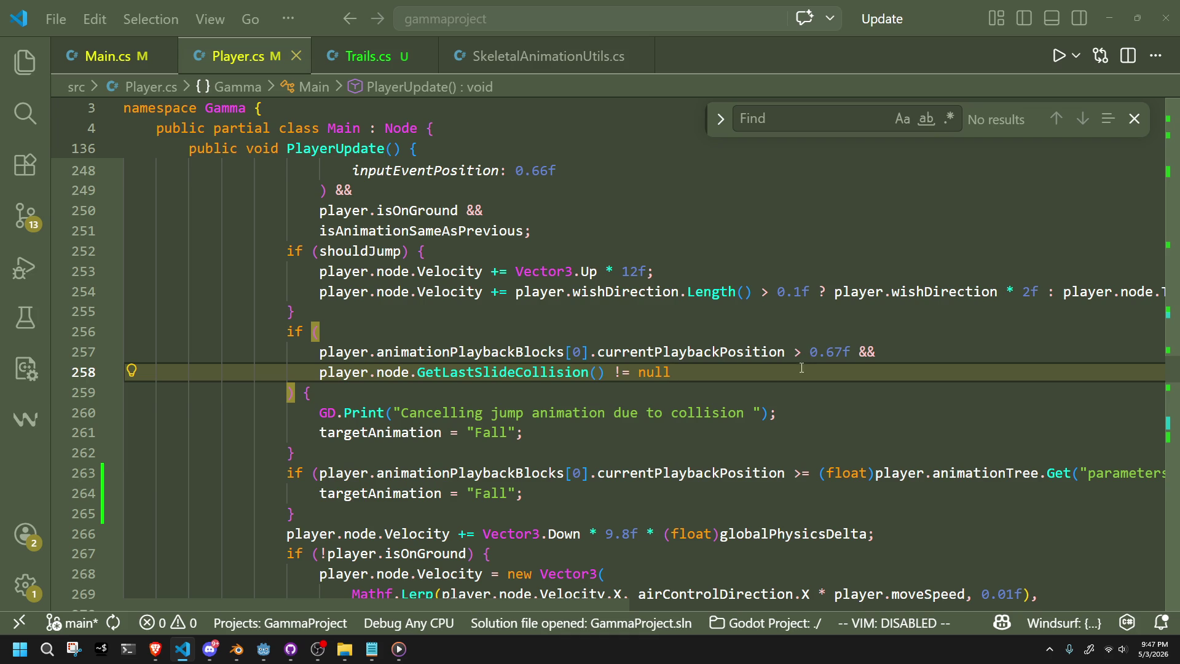
click(678, 402)
scroll(657, 393, up, 2)
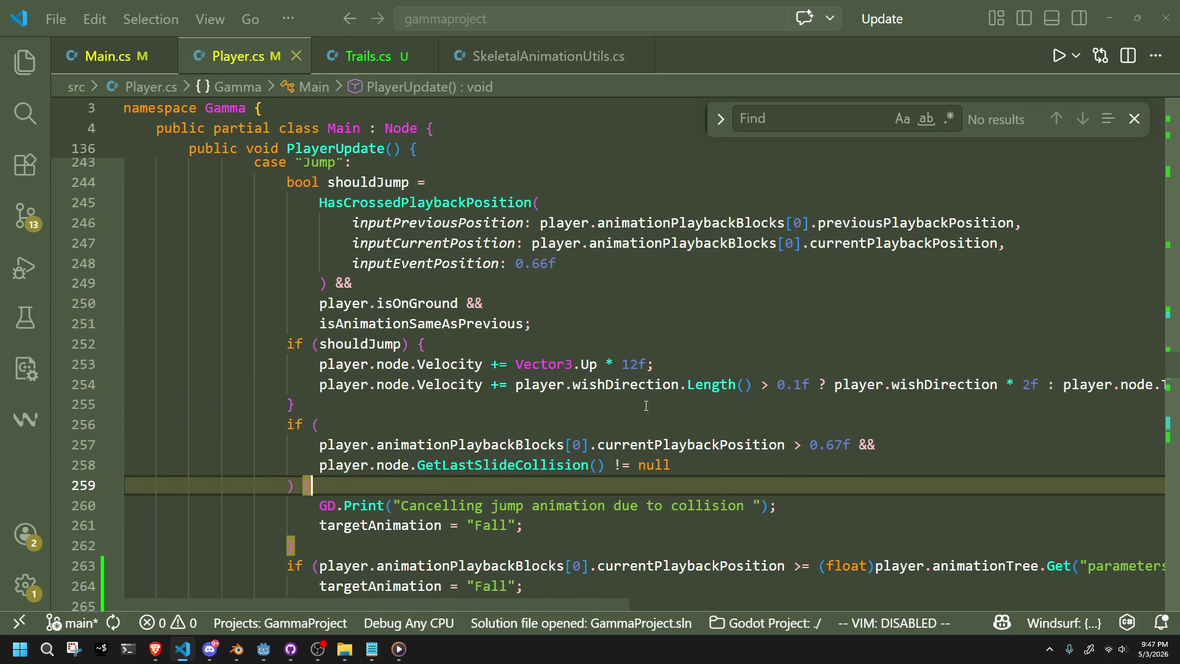
click(647, 404)
key(alt+Tab)
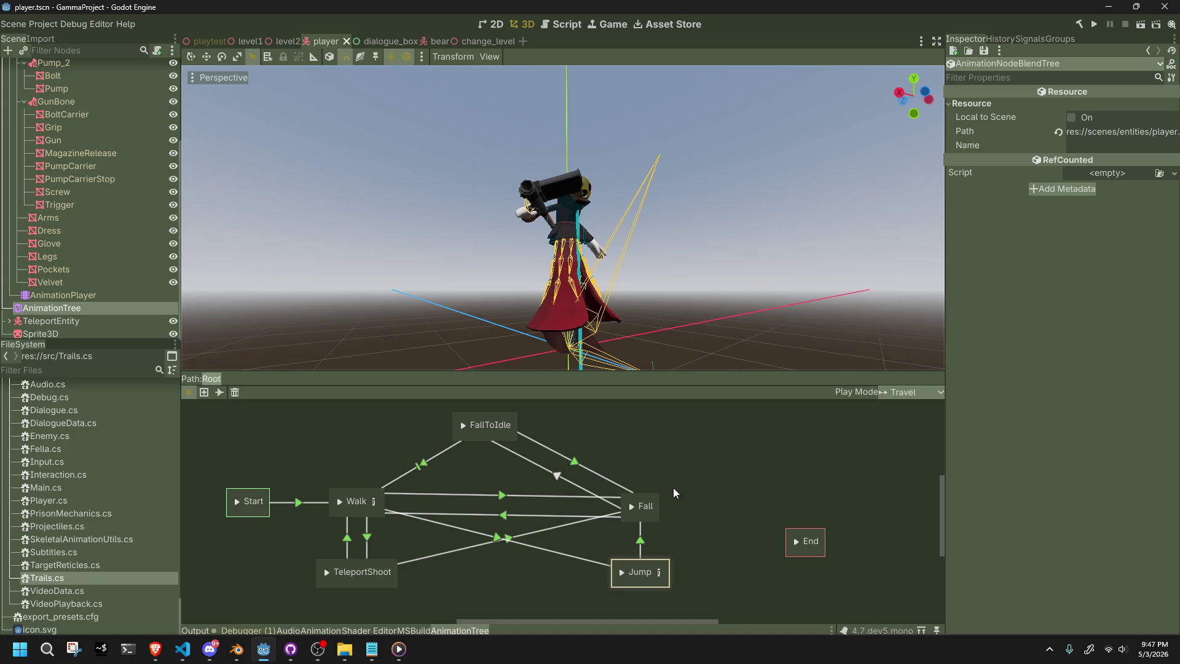
Glance at Player.cs in the code editor again, then go back to Godot.
scroll(669, 302, up, 5)
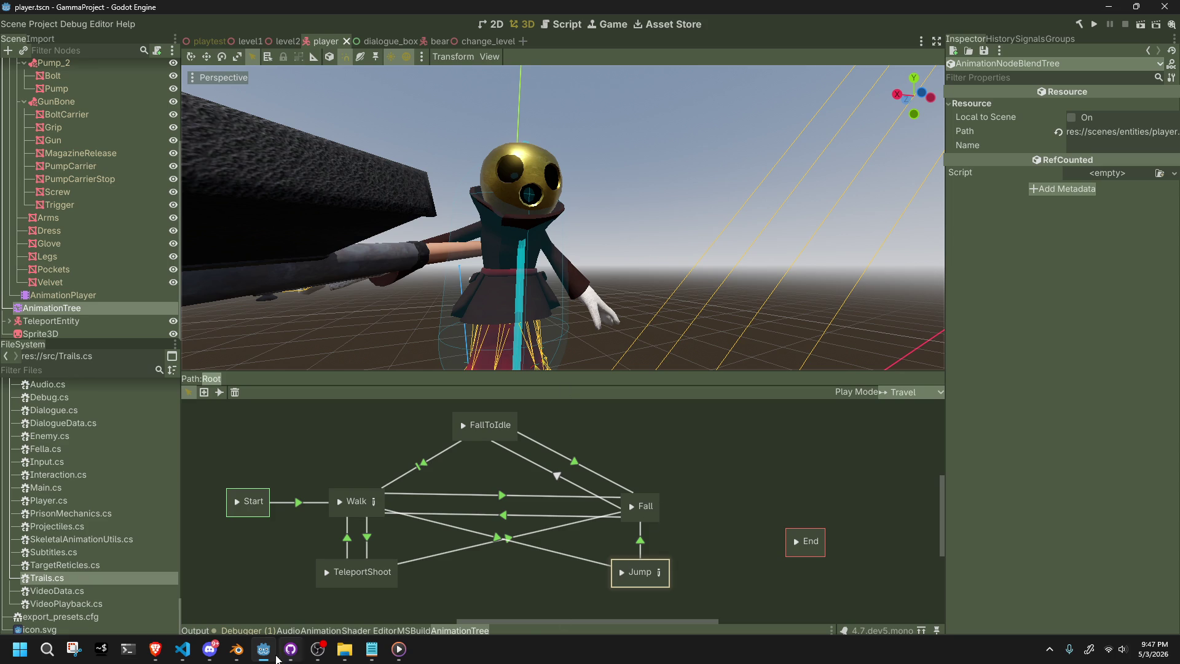
click(183, 649)
scroll(833, 479, down, 2)
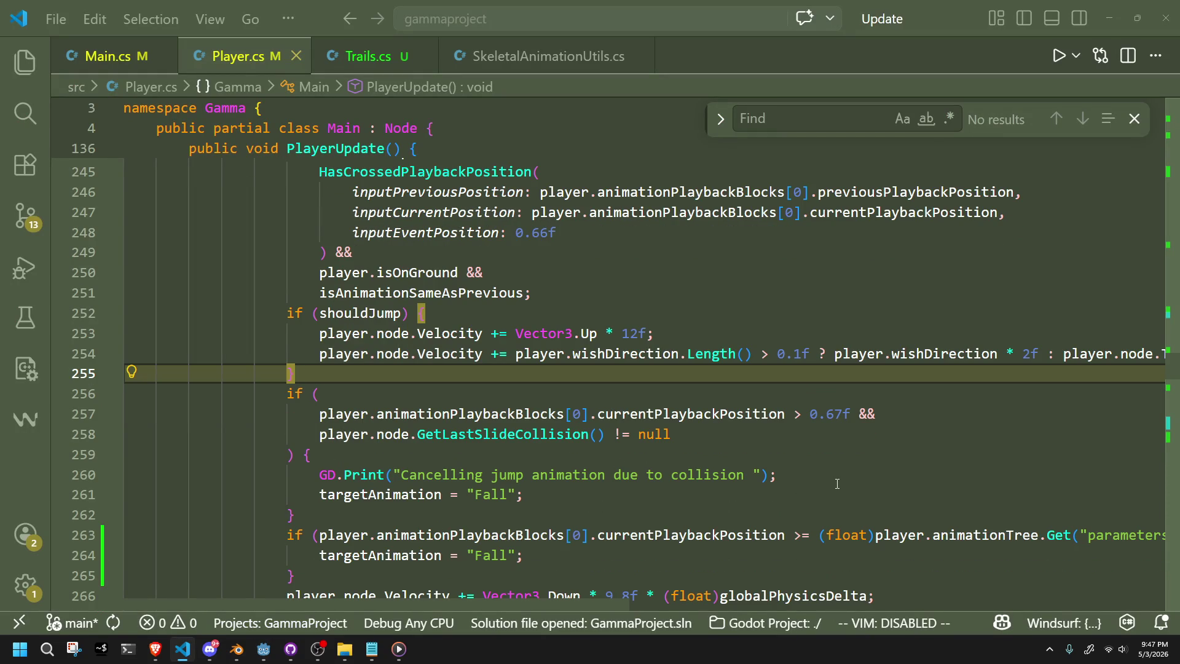
scroll(838, 484, down, 4)
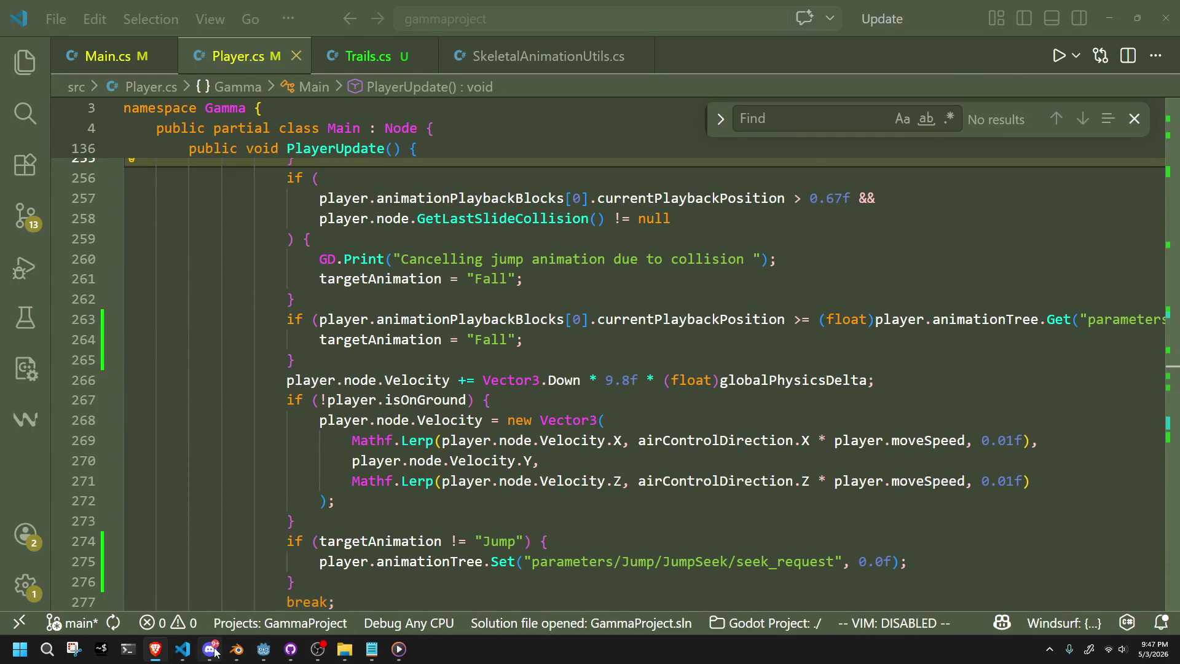
click(256, 652)
Load the Jump animation in the player's AnimationPlayer.
click(56, 298)
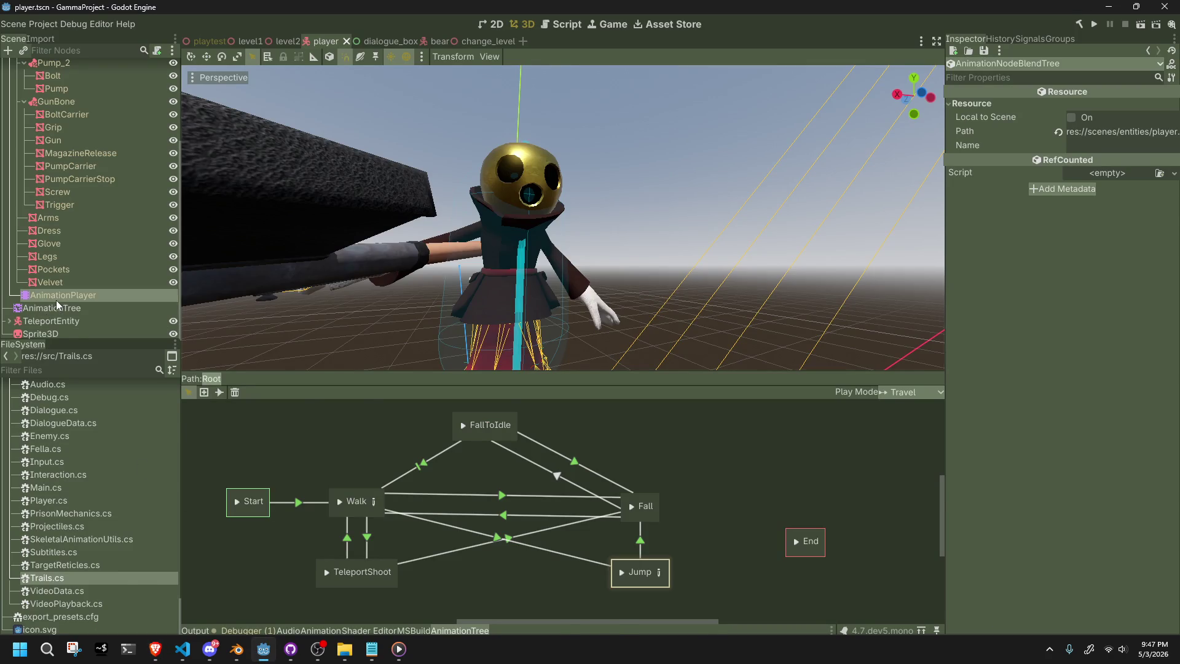
click(414, 510)
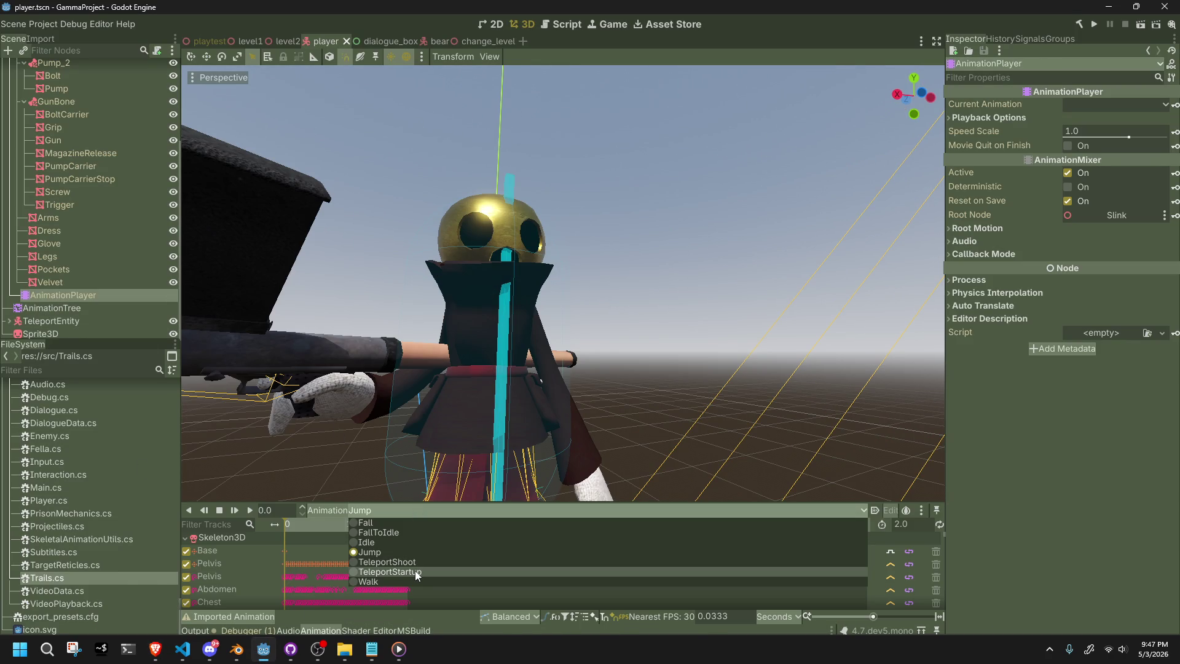
click(404, 552)
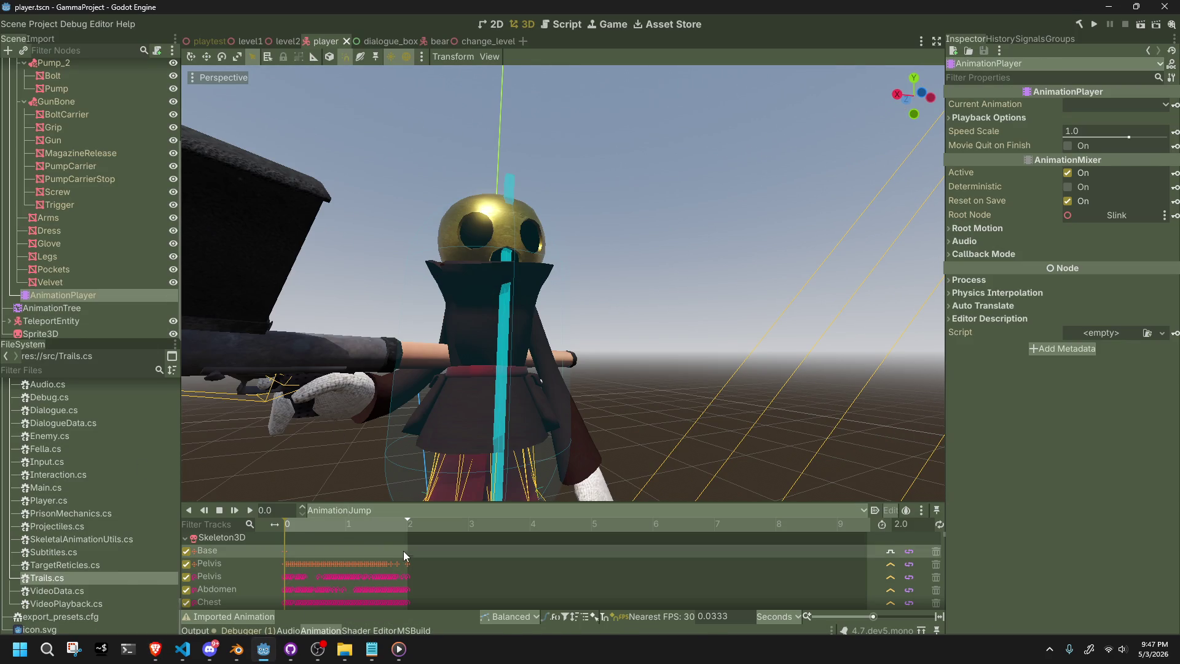
Scrub Jump's start back to 0 while orbiting the viewport to view the early pose.
mouse_move(285, 527)
mouse_down()
mouse_move(297, 530)
mouse_move(282, 529)
mouse_up()
scroll(458, 370, up, 4)
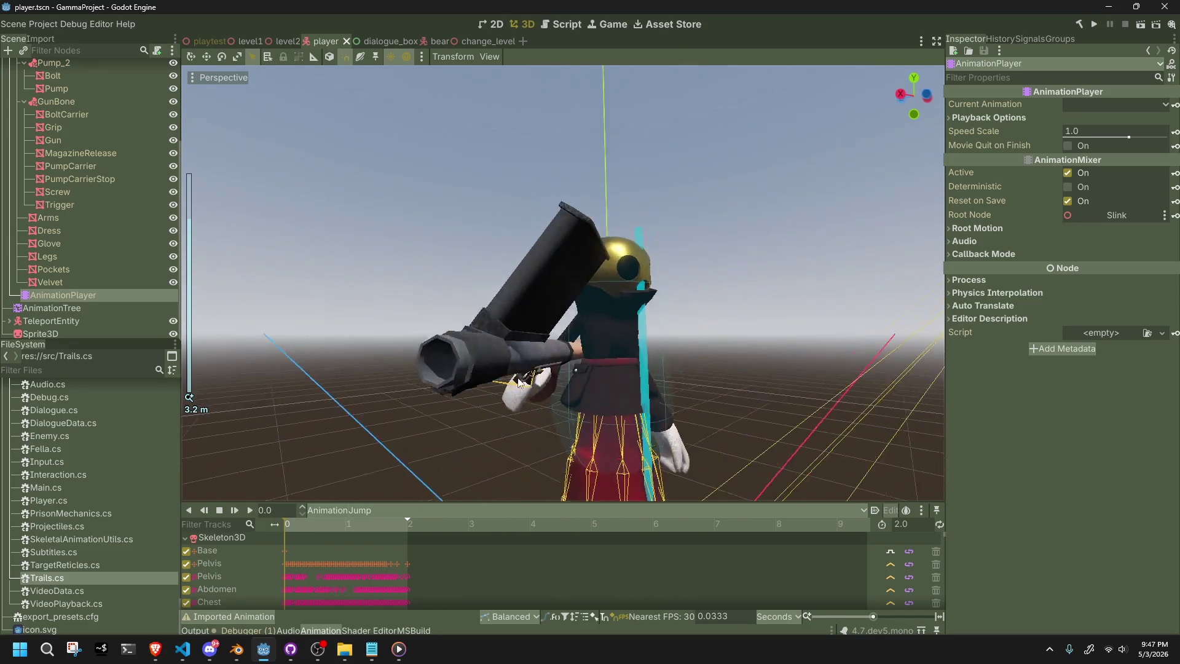
scroll(659, 386, down, 3)
mouse_move(659, 386)
mouse_down()
mouse_move(588, 385)
mouse_move(541, 424)
mouse_up()
click(287, 530)
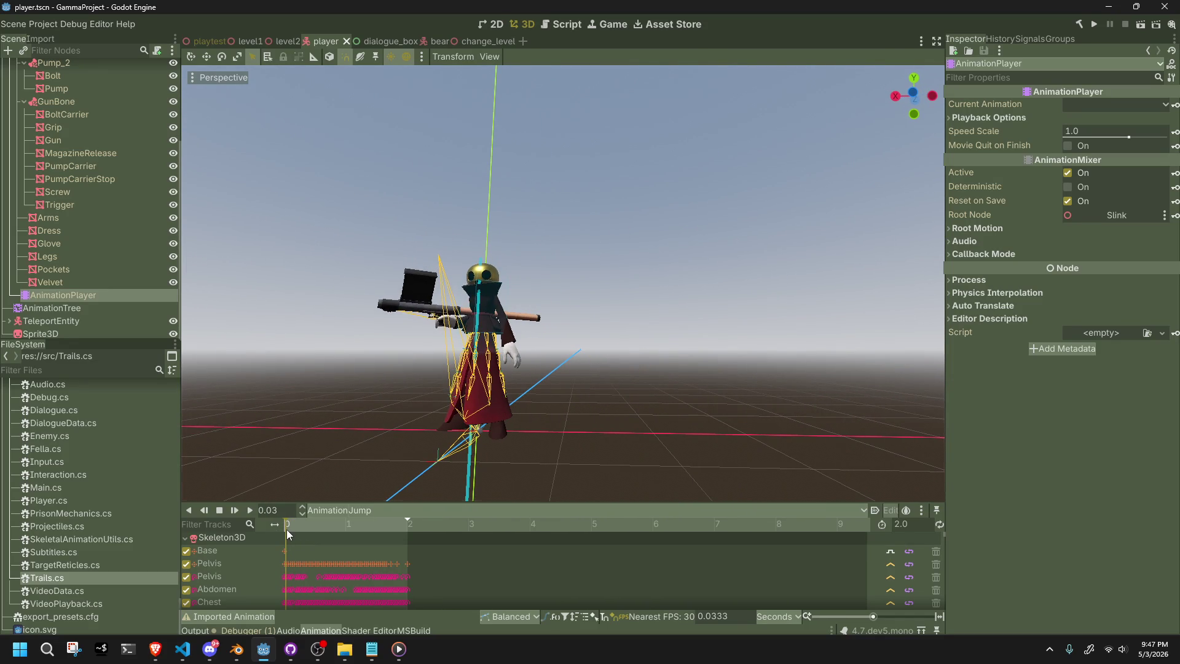
mouse_move(287, 530)
mouse_down()
mouse_move(296, 530)
mouse_move(278, 530)
mouse_up()
drag(566, 406, 644, 392)
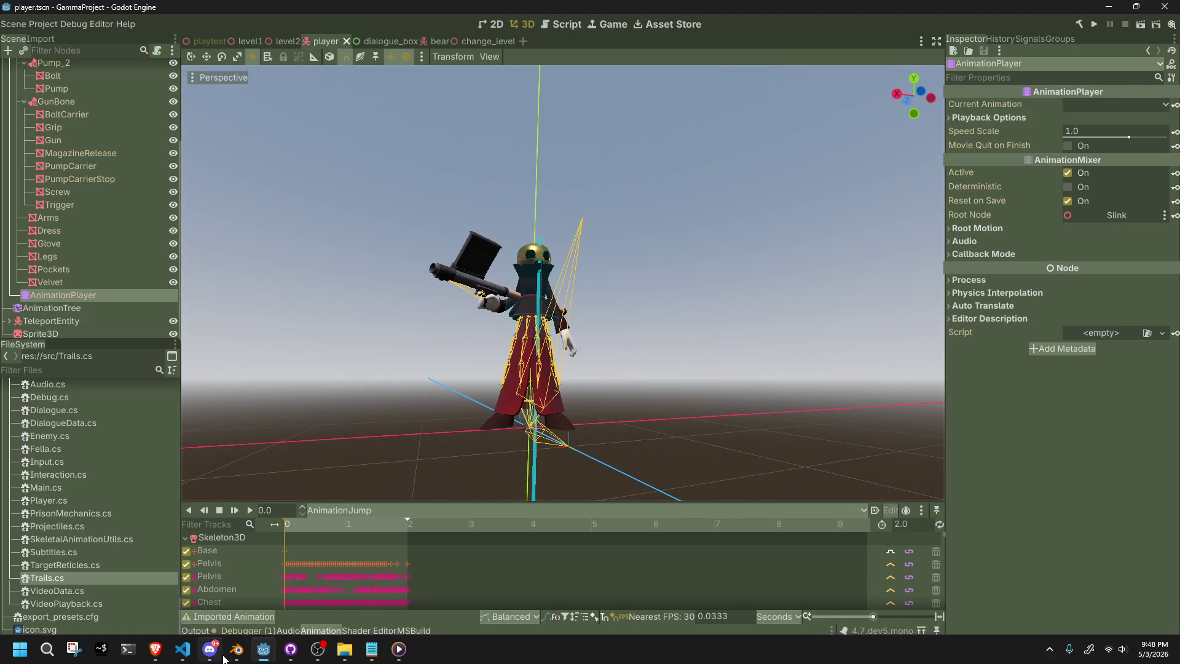
click(183, 649)
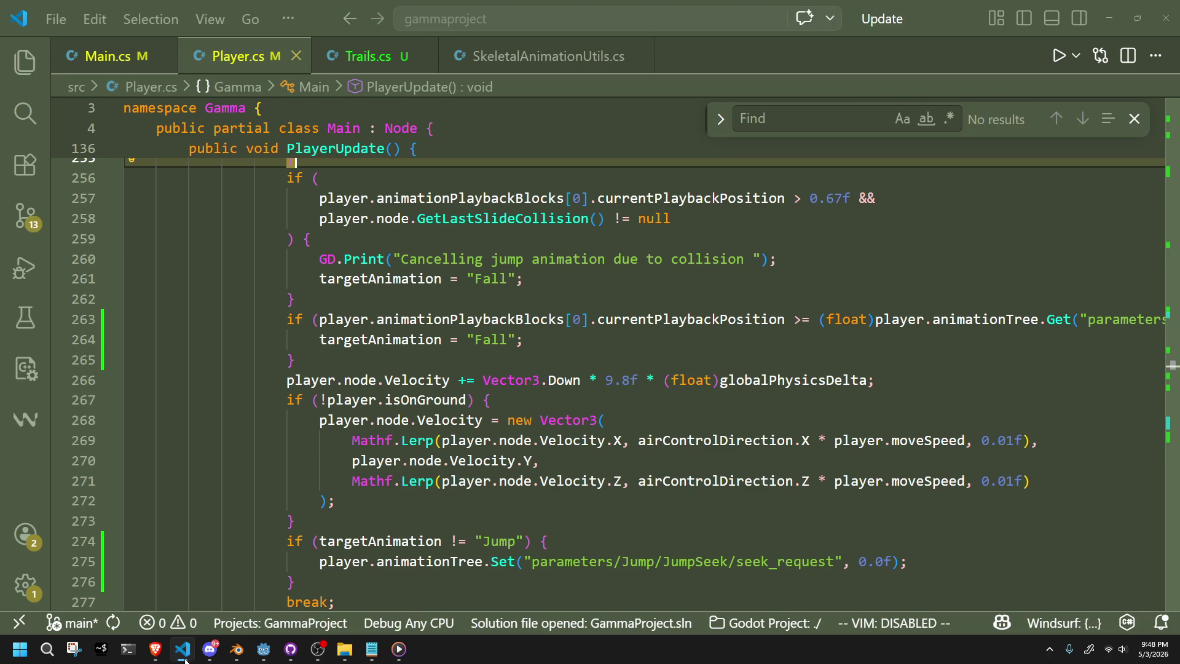
Inspect the Jump condition block and the Fall assignment on line 264 in Player.cs.
click(564, 534)
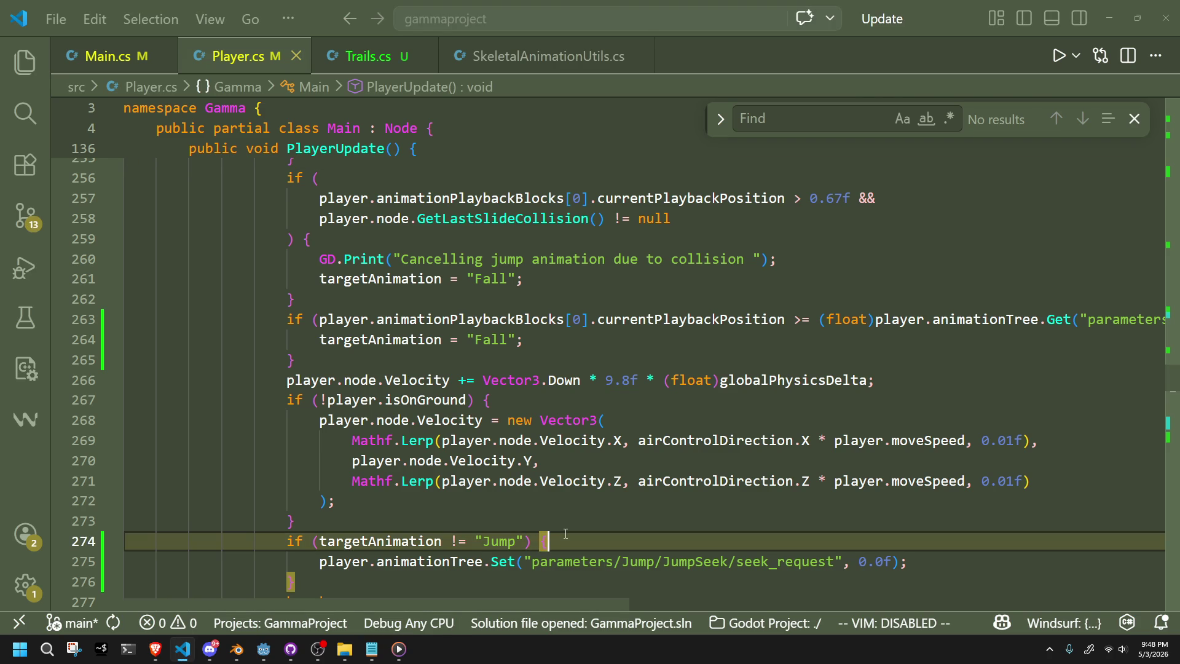
click(559, 524)
click(516, 541)
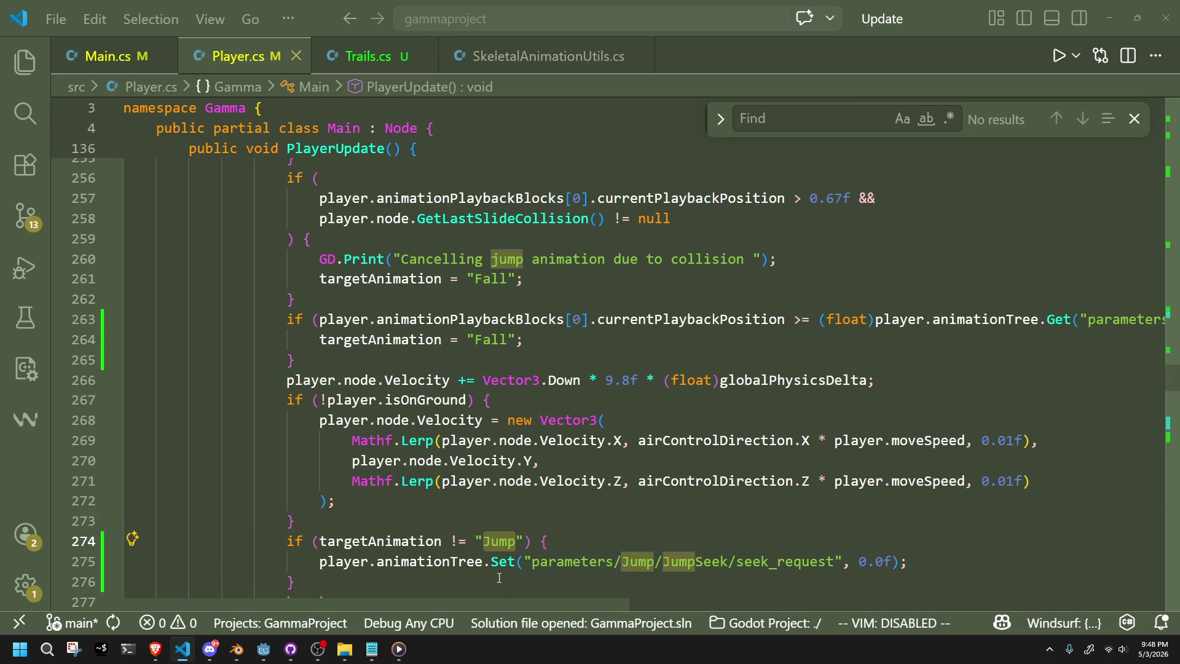
click(499, 578)
mouse_move(469, 542)
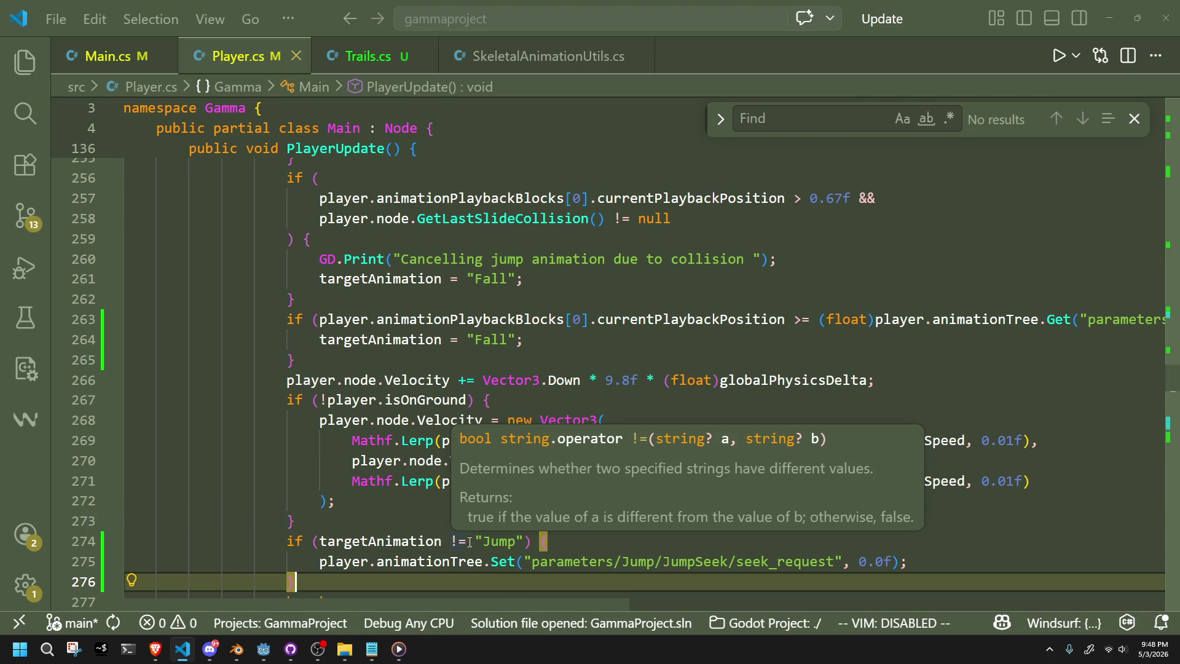
click(505, 342)
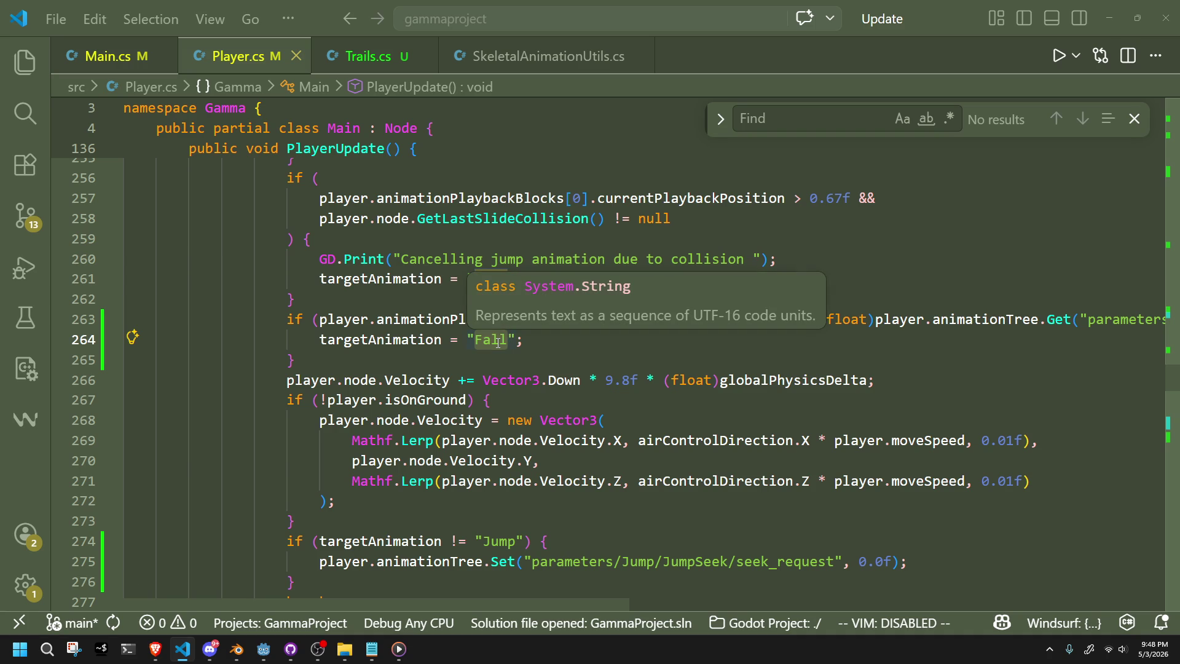
key(Down)
key(Up)
key(Up)
key(Down)
key(End)
Review the seek_request line 275 and where the Walk condition block closes.
scroll(516, 364, up, 4)
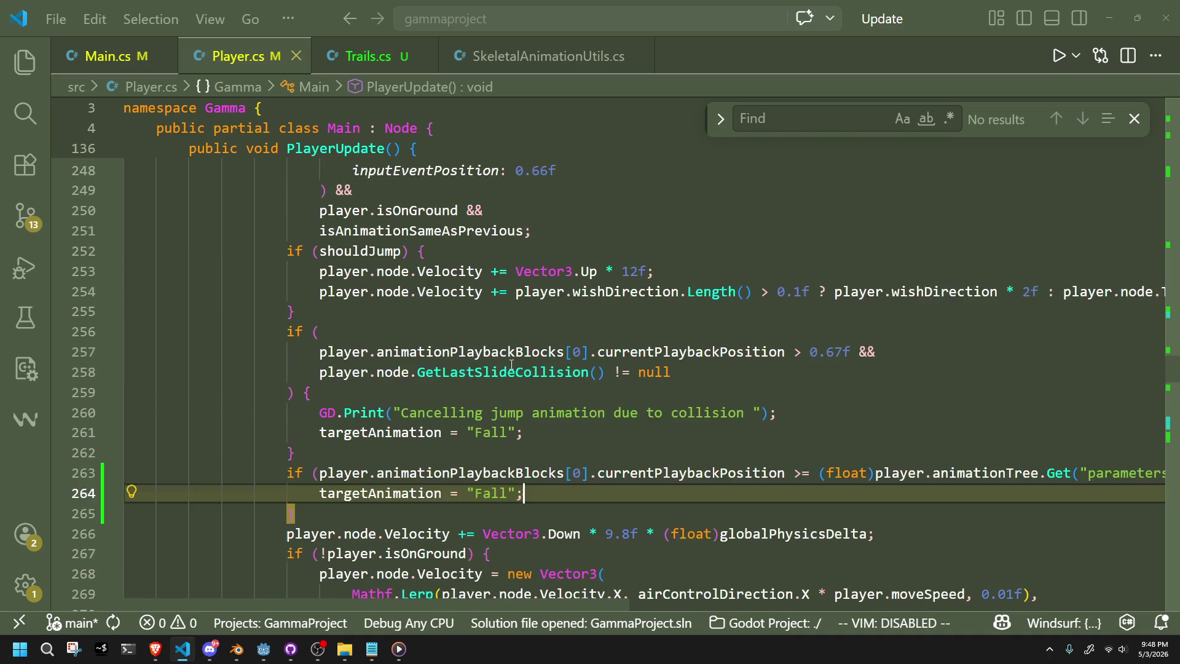
scroll(512, 364, up, 3)
scroll(512, 364, down, 3)
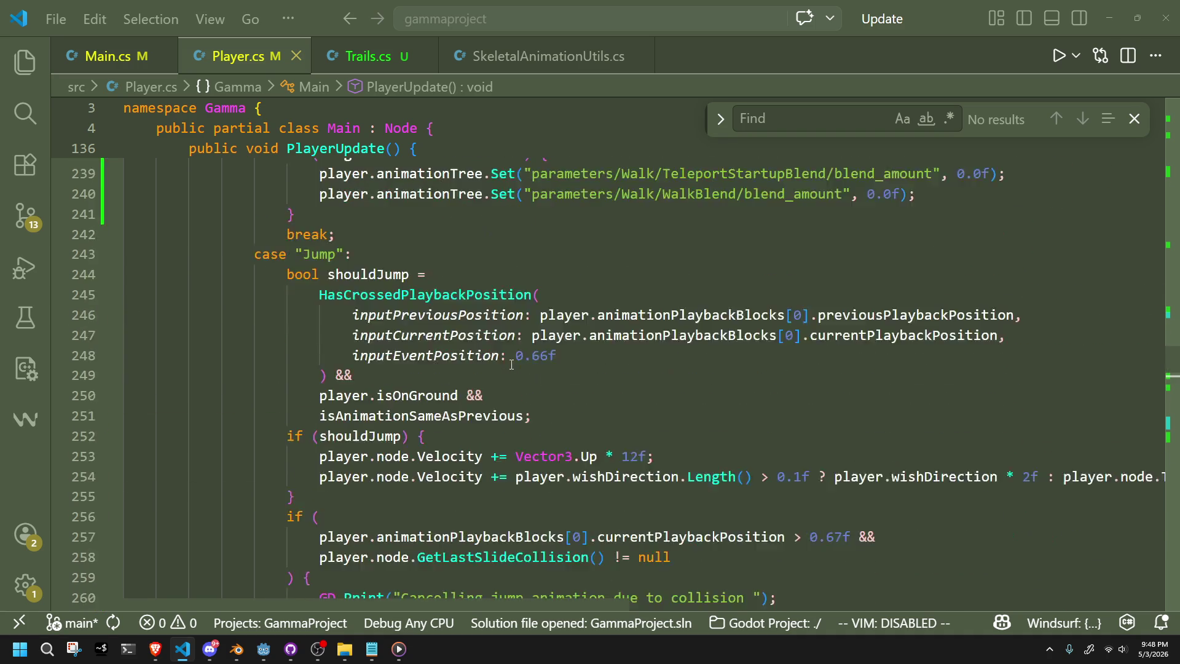
scroll(512, 364, down, 4)
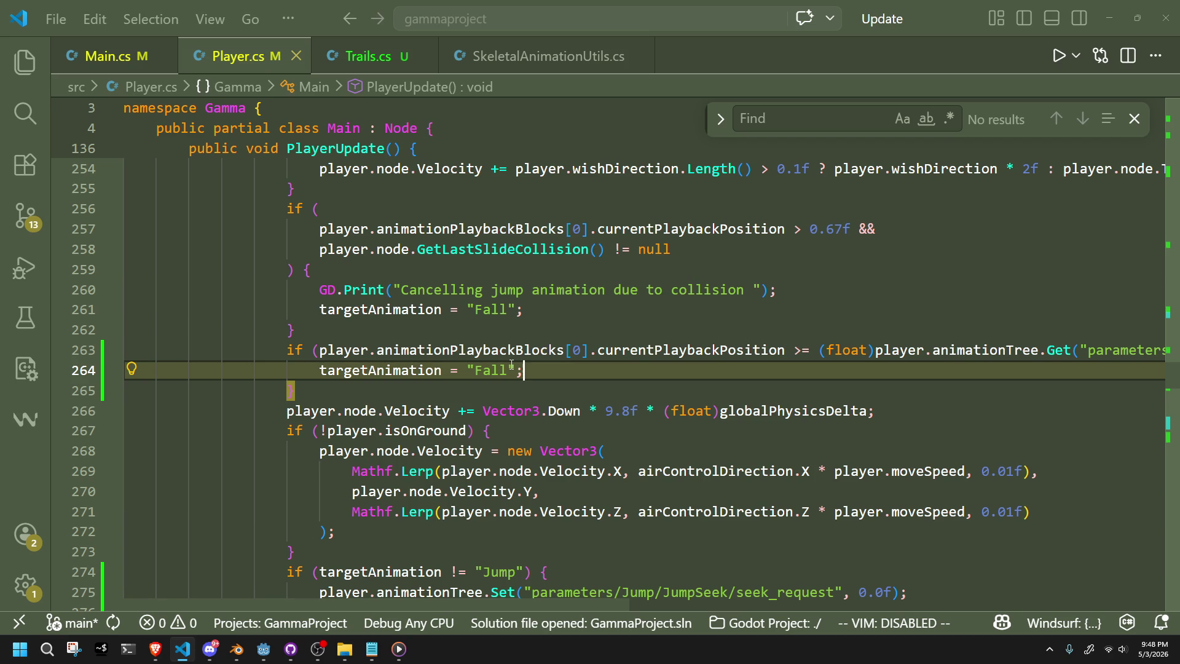
scroll(511, 364, down, 1)
double_click(773, 564)
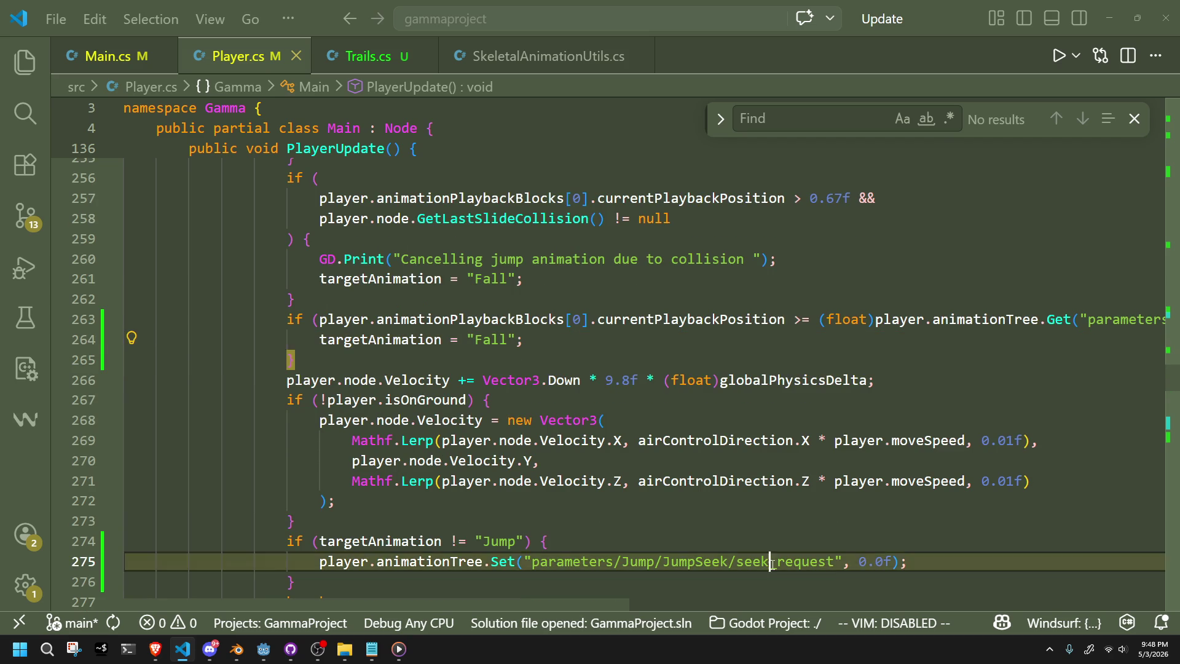
scroll(774, 564, up, 15)
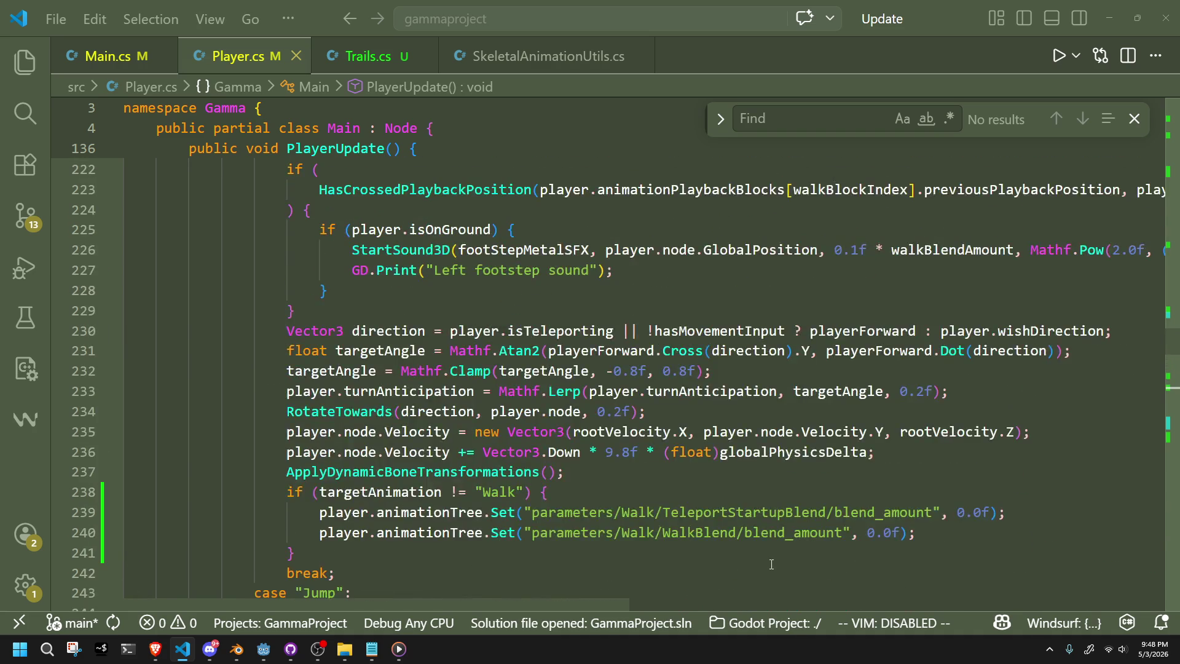
scroll(771, 564, up, 8)
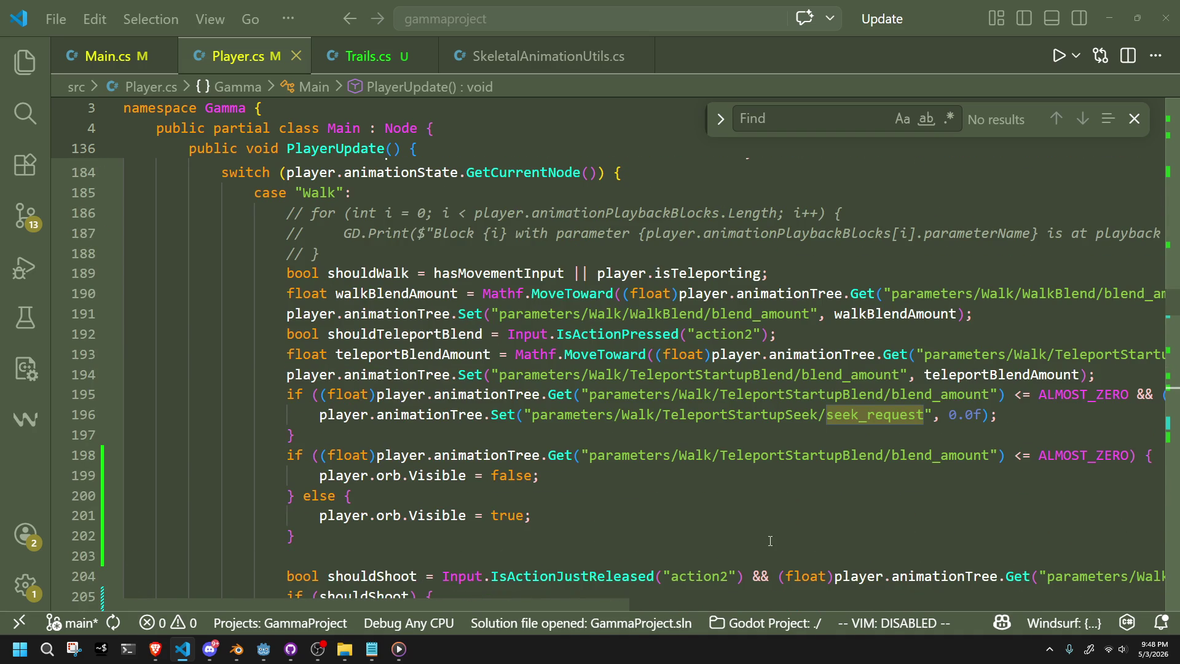
scroll(590, 460, down, 12)
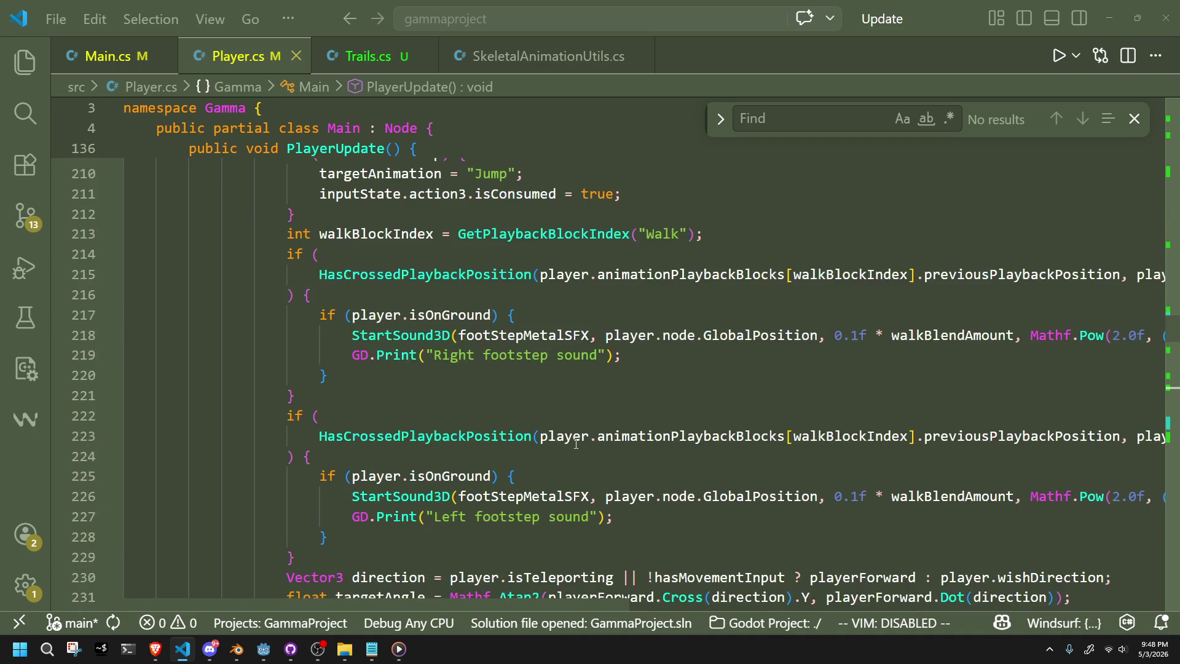
scroll(576, 448, down, 2)
click(443, 557)
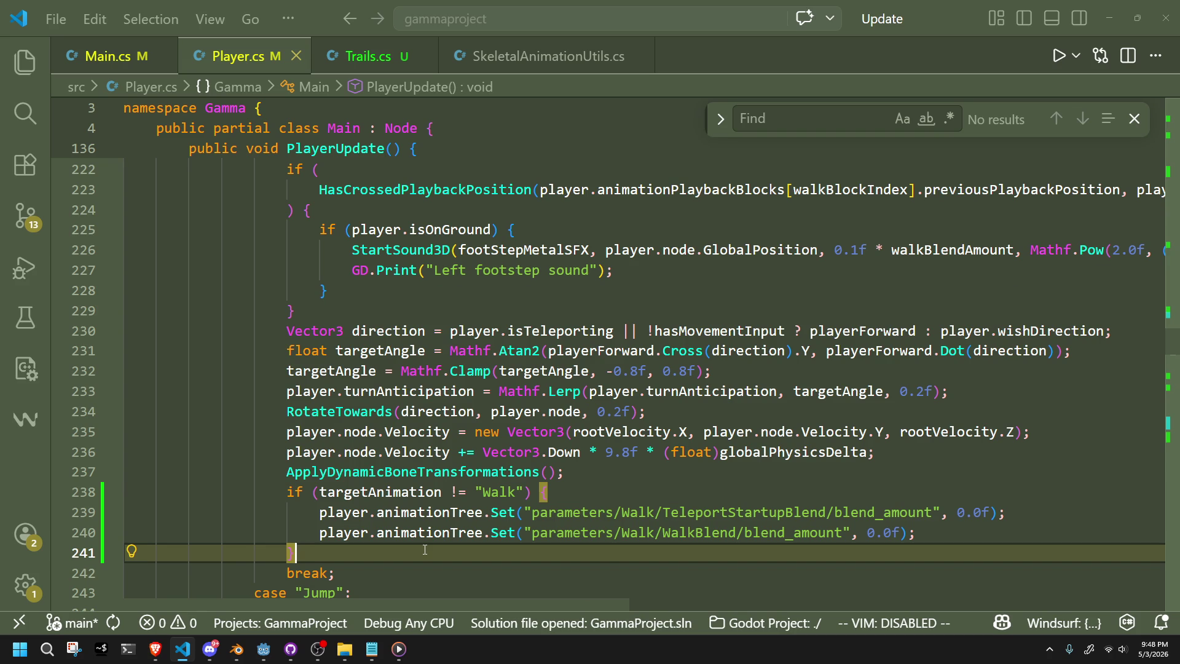
Scroll down through PlayerUpdate's teleport and attack-targeting logic to PlayerCameraUpdate.
scroll(425, 549, down, 6)
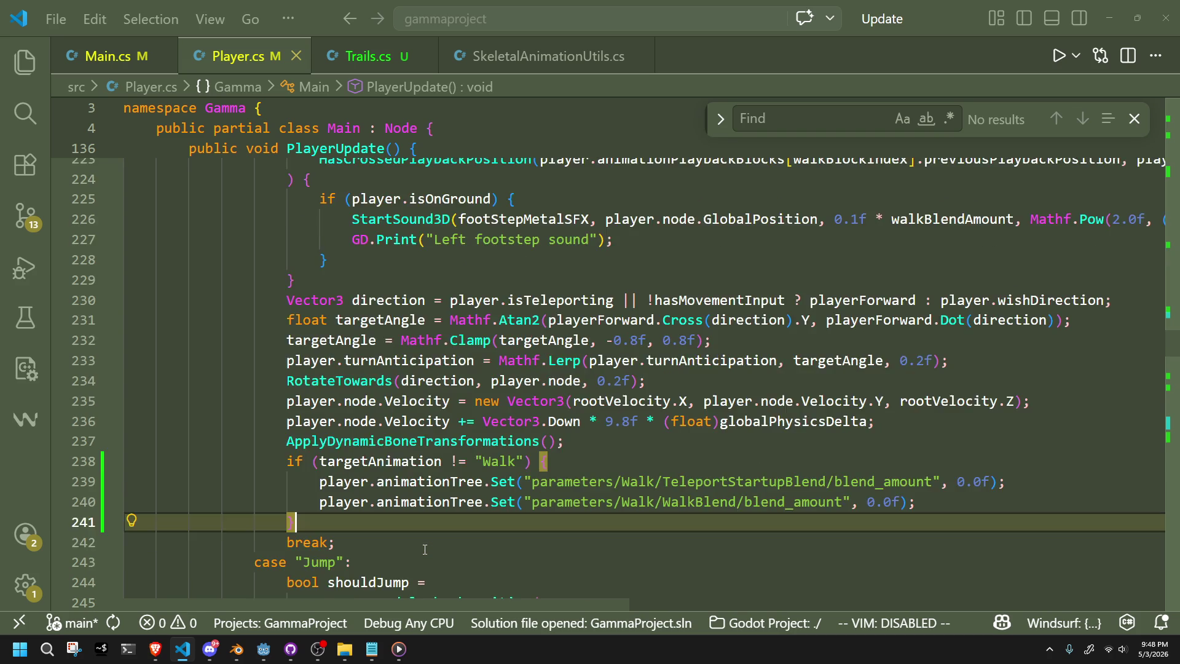
scroll(425, 549, down, 16)
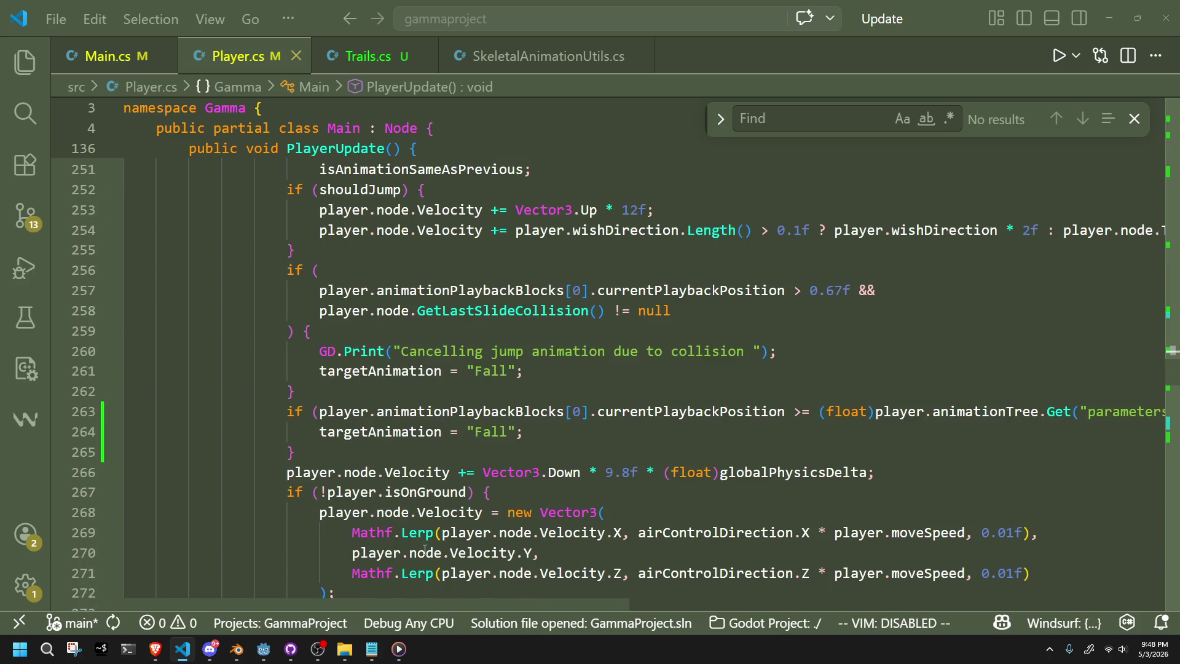
scroll(423, 550, down, 10)
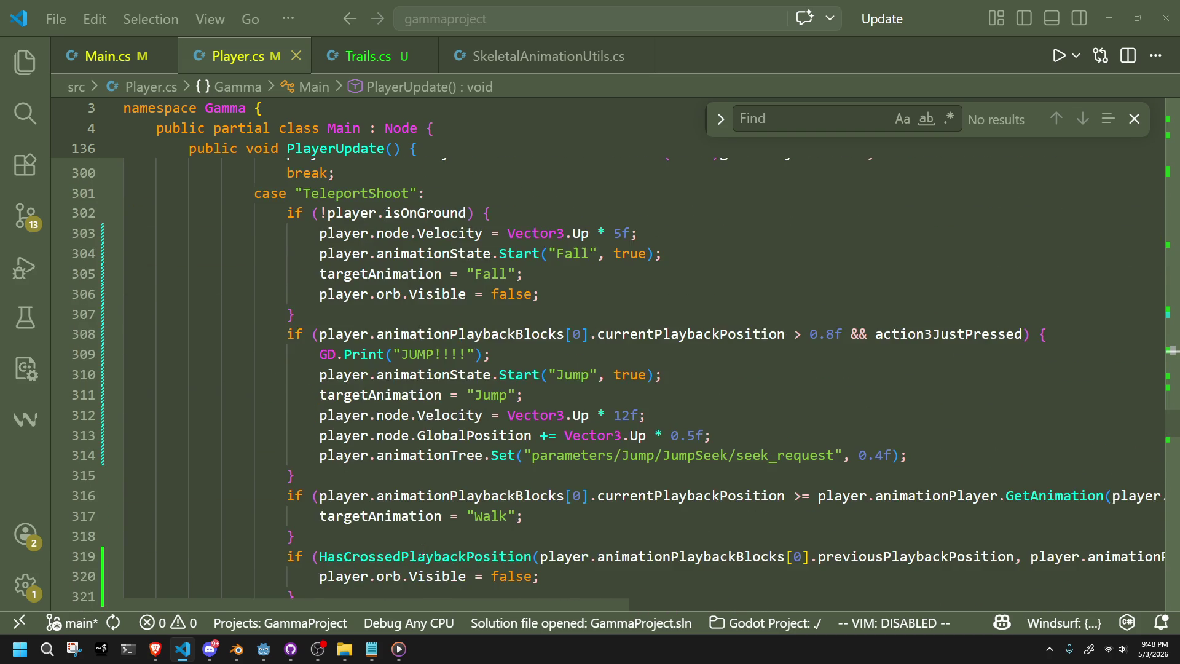
scroll(423, 550, down, 3)
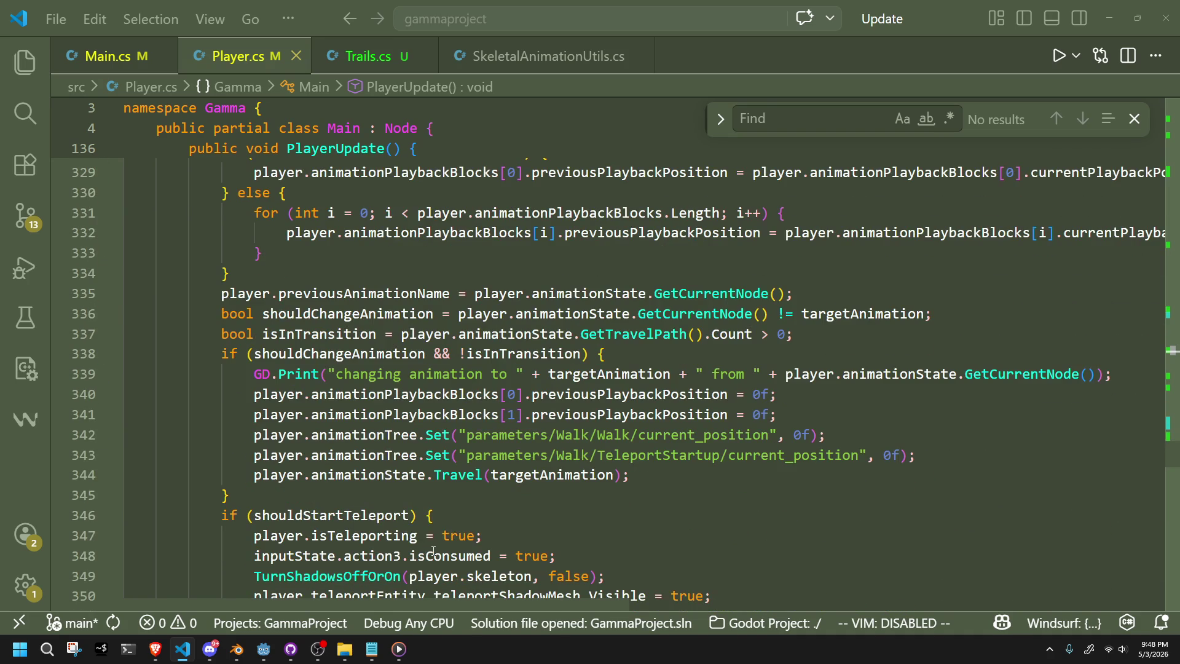
scroll(433, 551, down, 13)
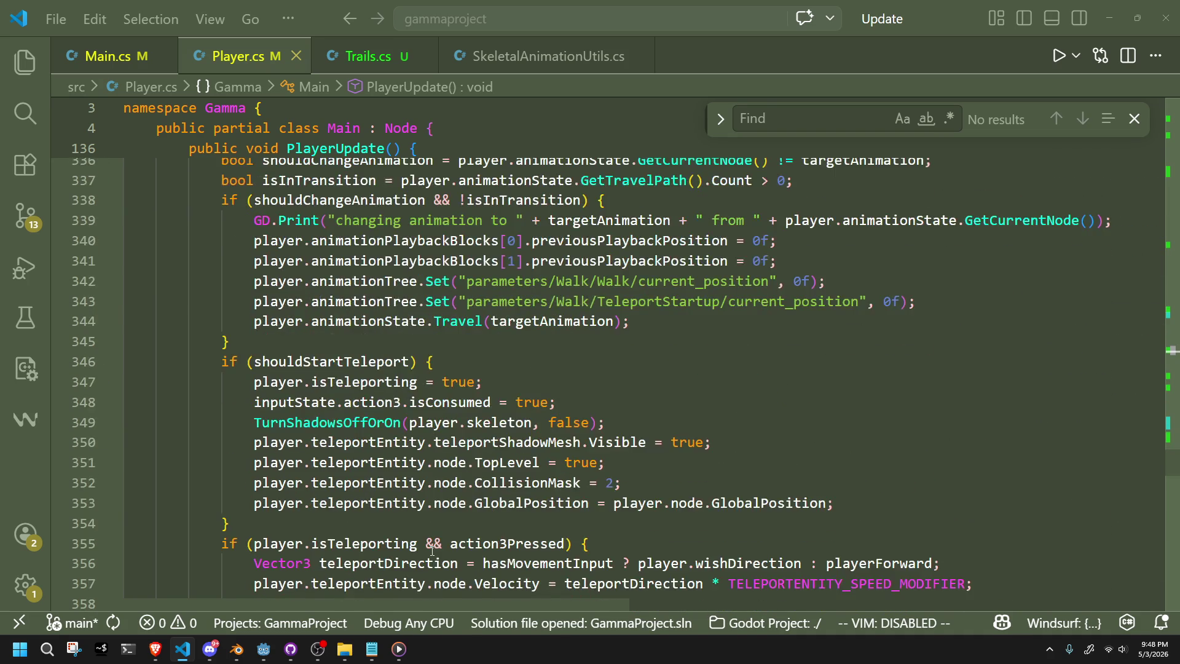
scroll(434, 554, down, 3)
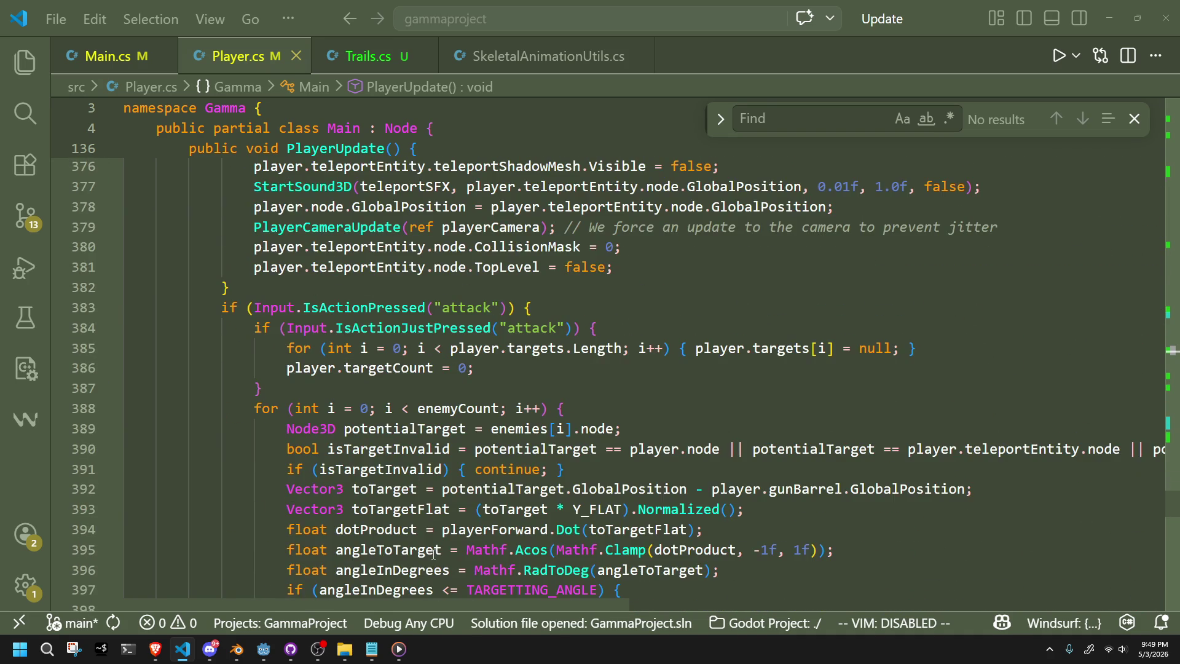
scroll(434, 553, up, 8)
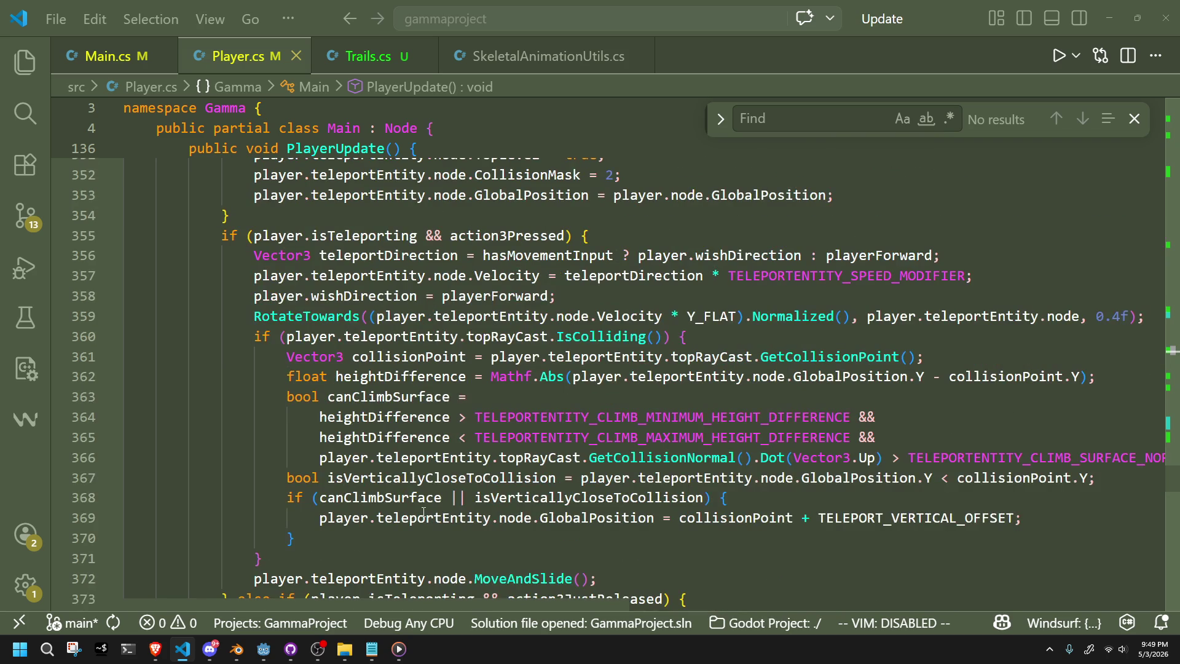
scroll(424, 512, down, 10)
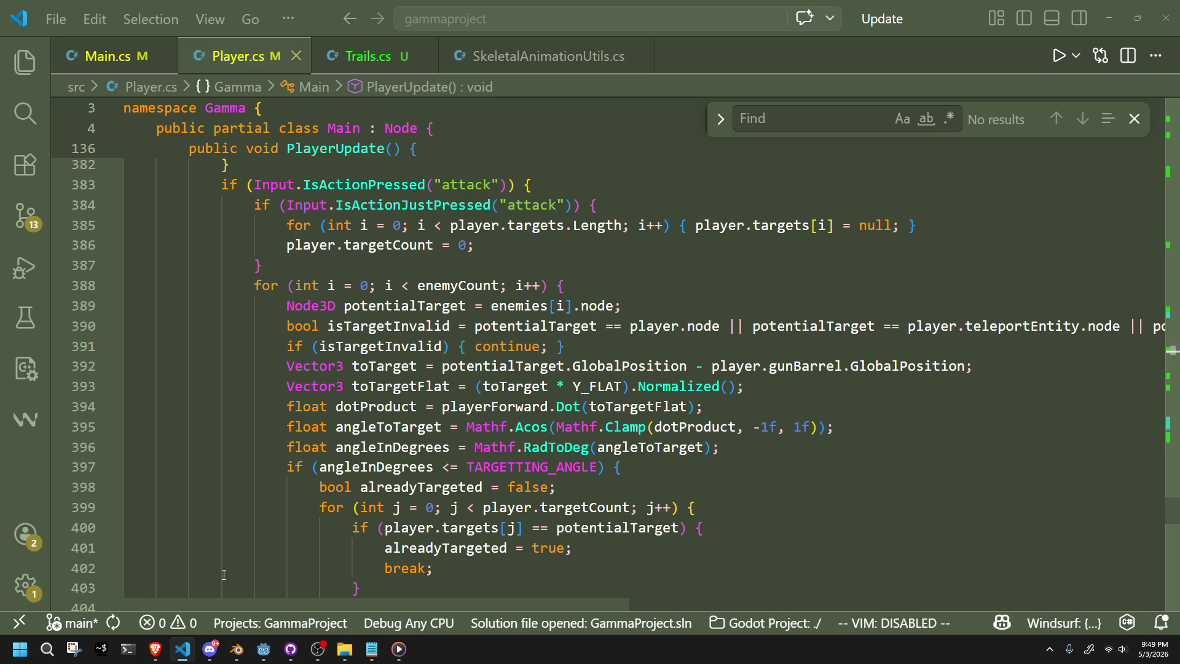
scroll(224, 575, down, 10)
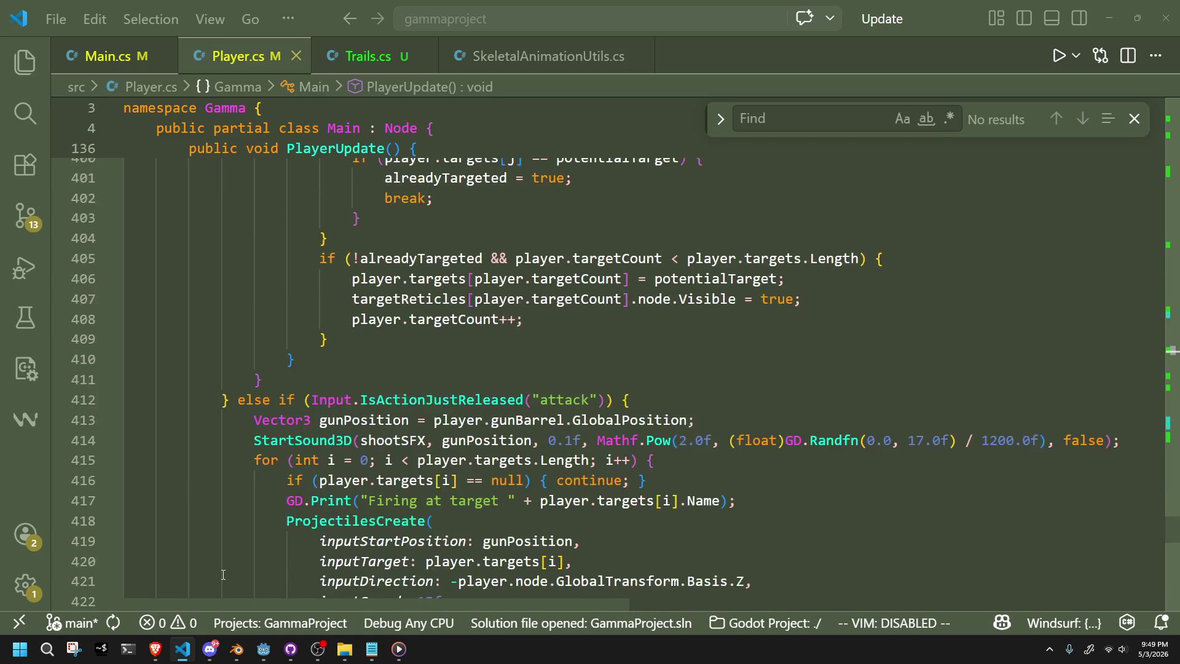
scroll(224, 575, down, 5)
scroll(224, 574, down, 2)
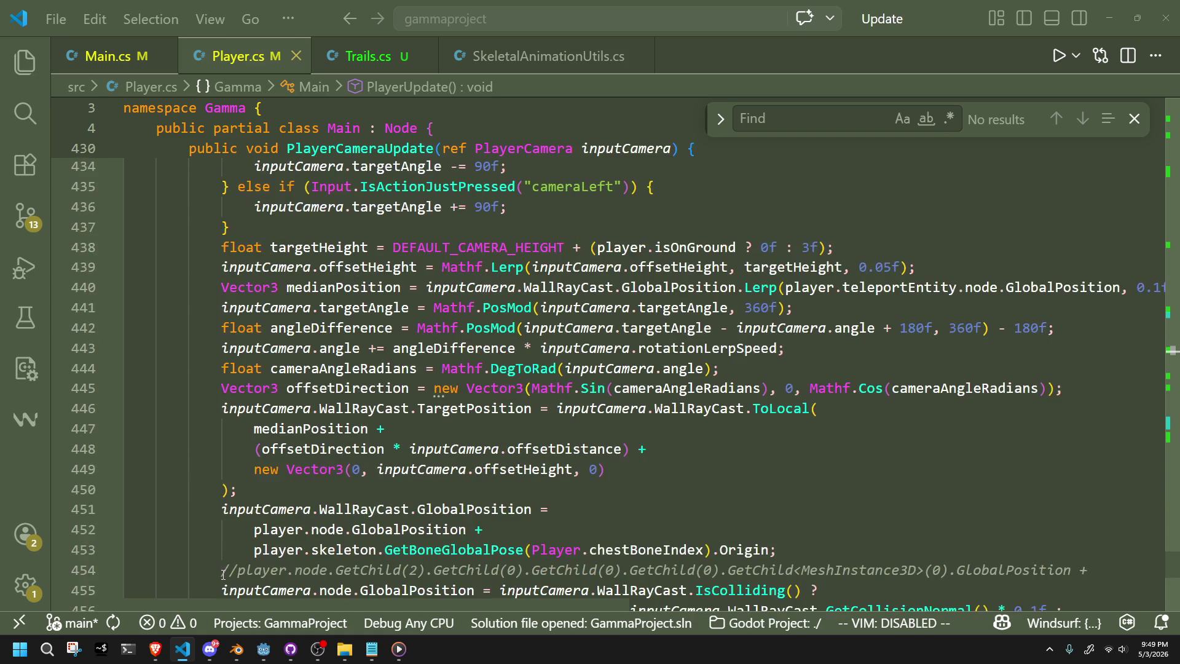
scroll(224, 575, up, 1)
scroll(224, 575, down, 3)
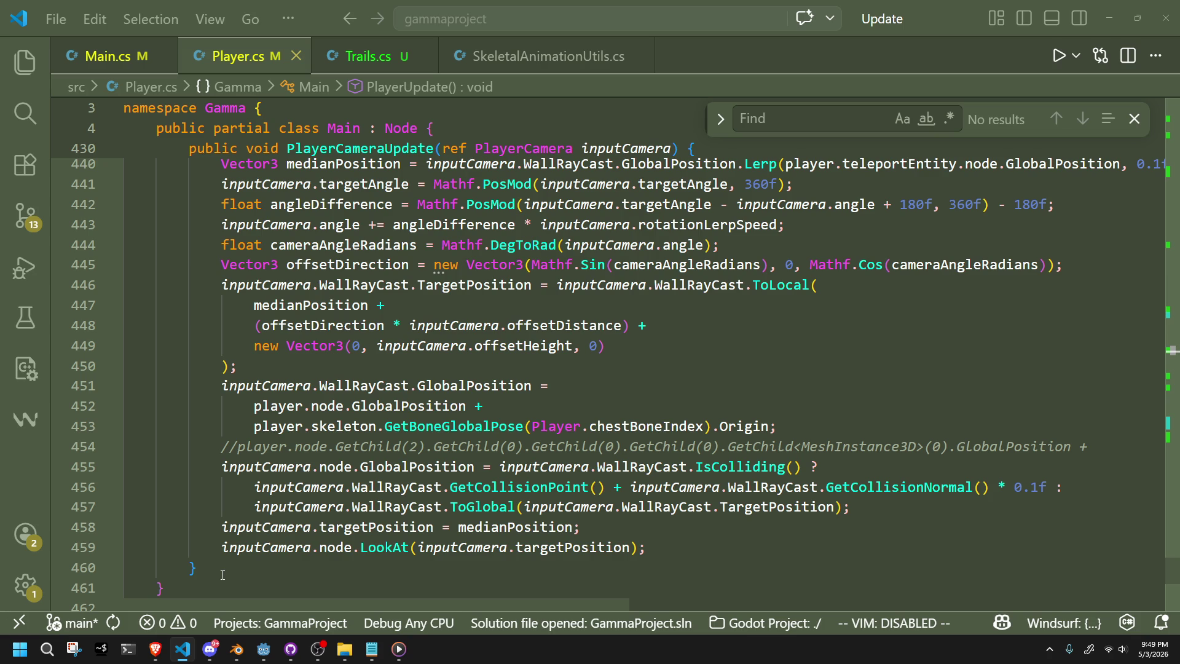
scroll(320, 493, up, 3)
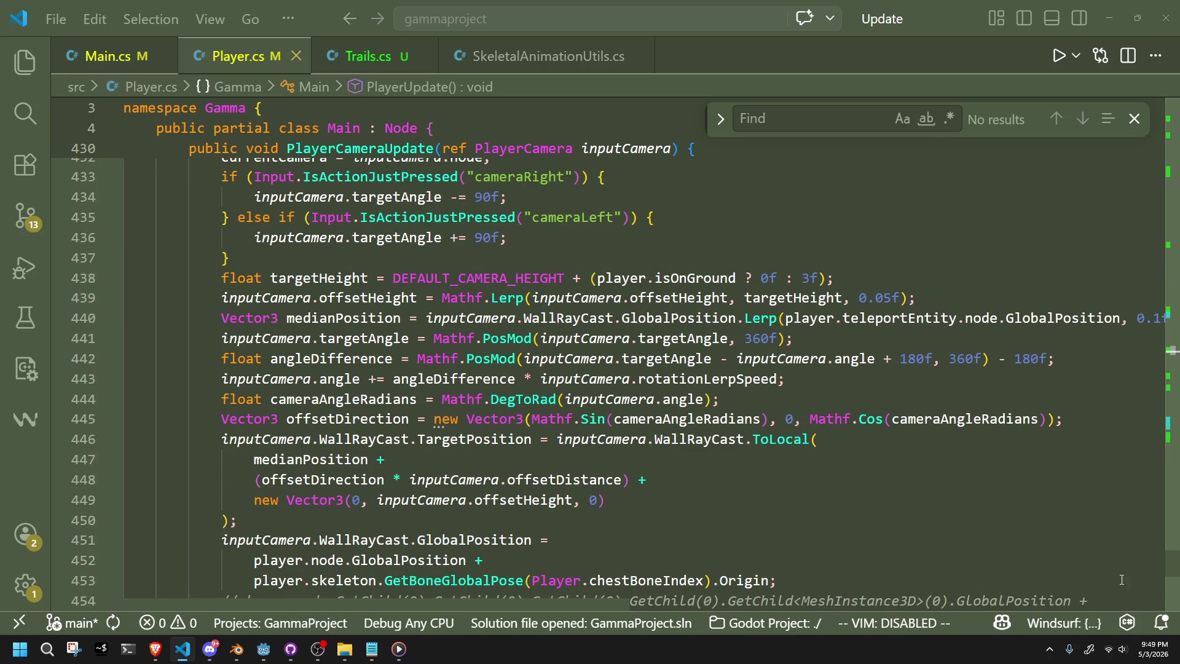
drag(1172, 569, 1174, 264)
scroll(774, 434, up, 10)
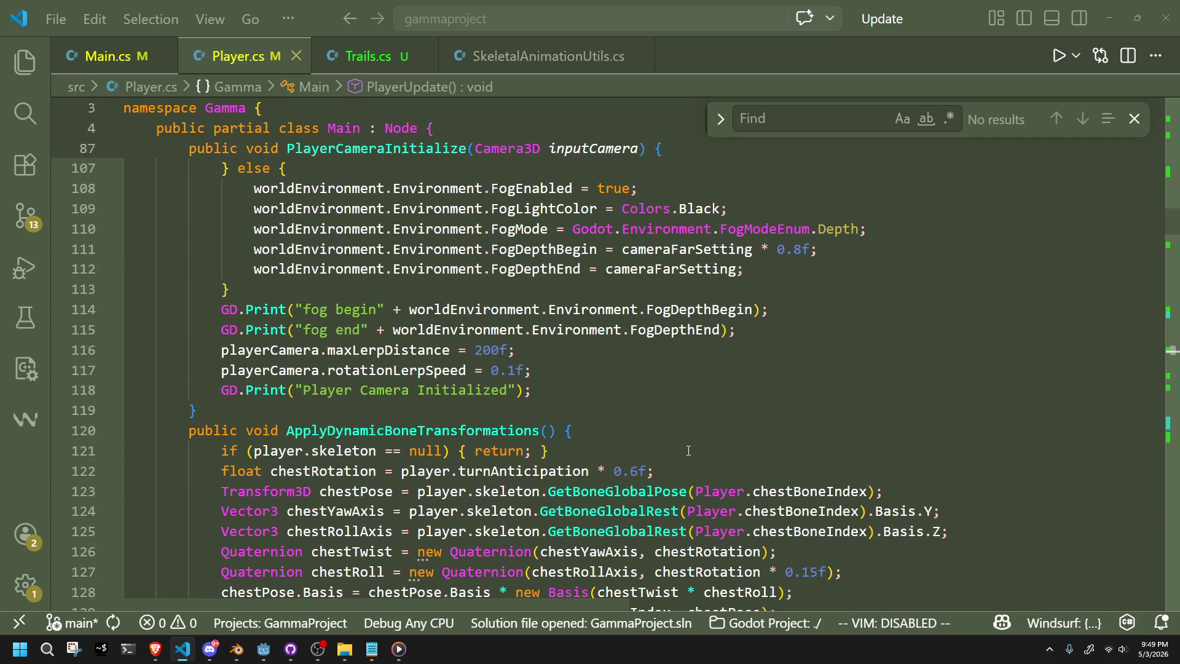
scroll(689, 450, down, 4)
drag(682, 527, 688, 511)
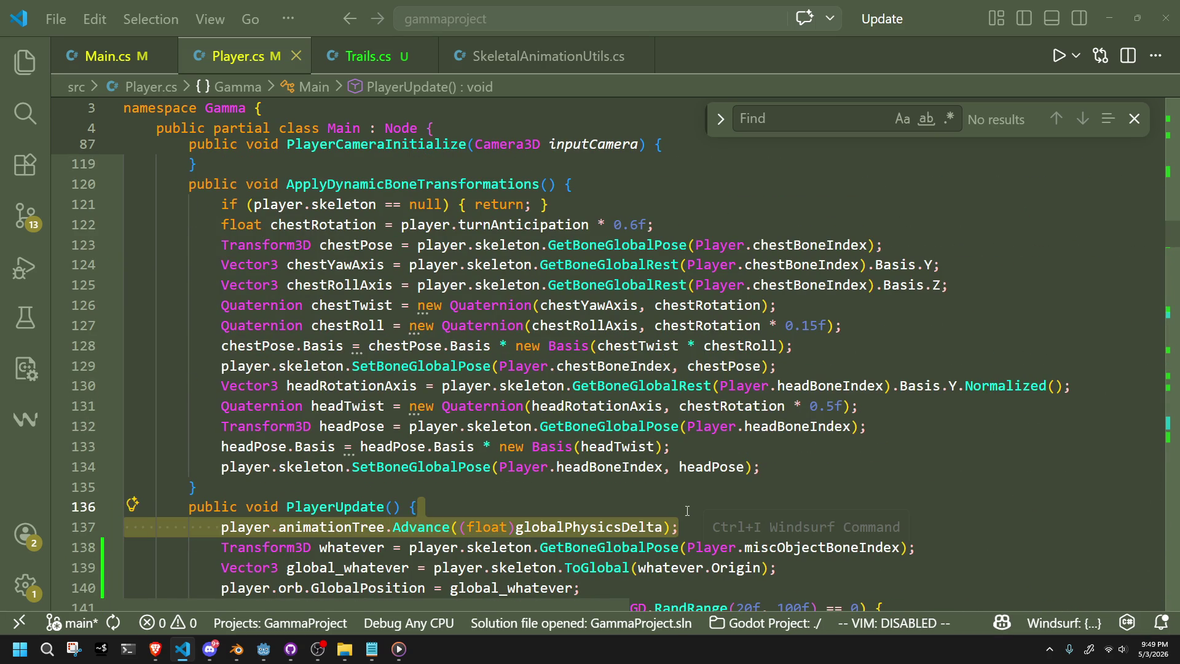
click(719, 503)
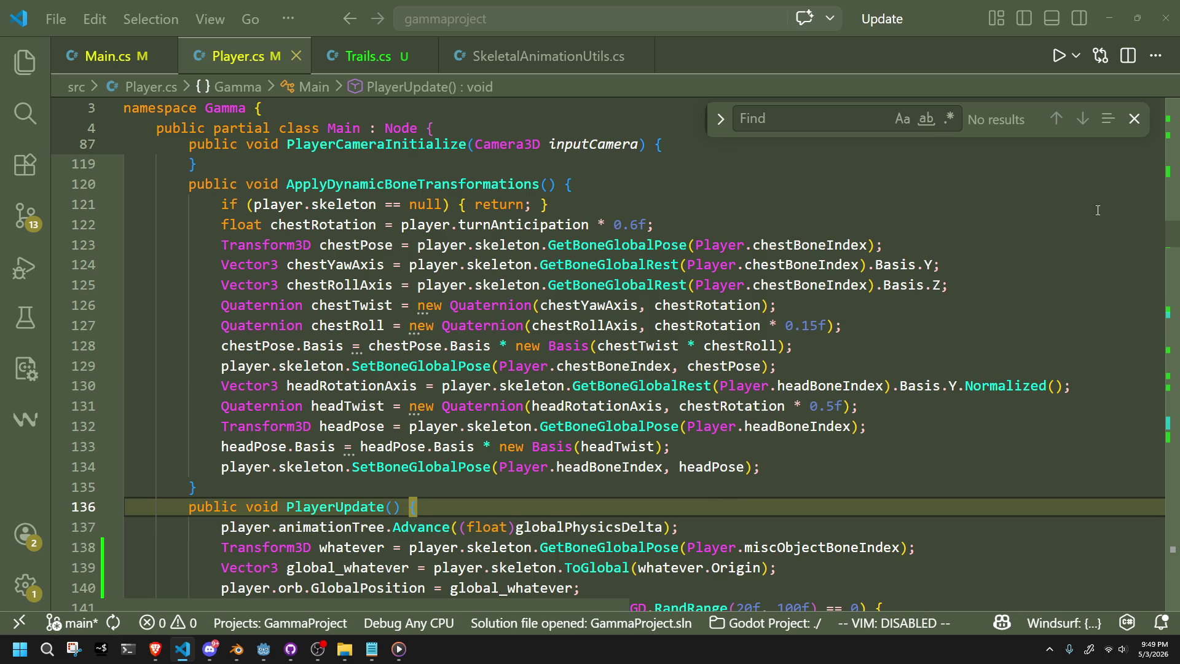
drag(1171, 254, 1164, 386)
click(808, 496)
click(807, 476)
click(808, 515)
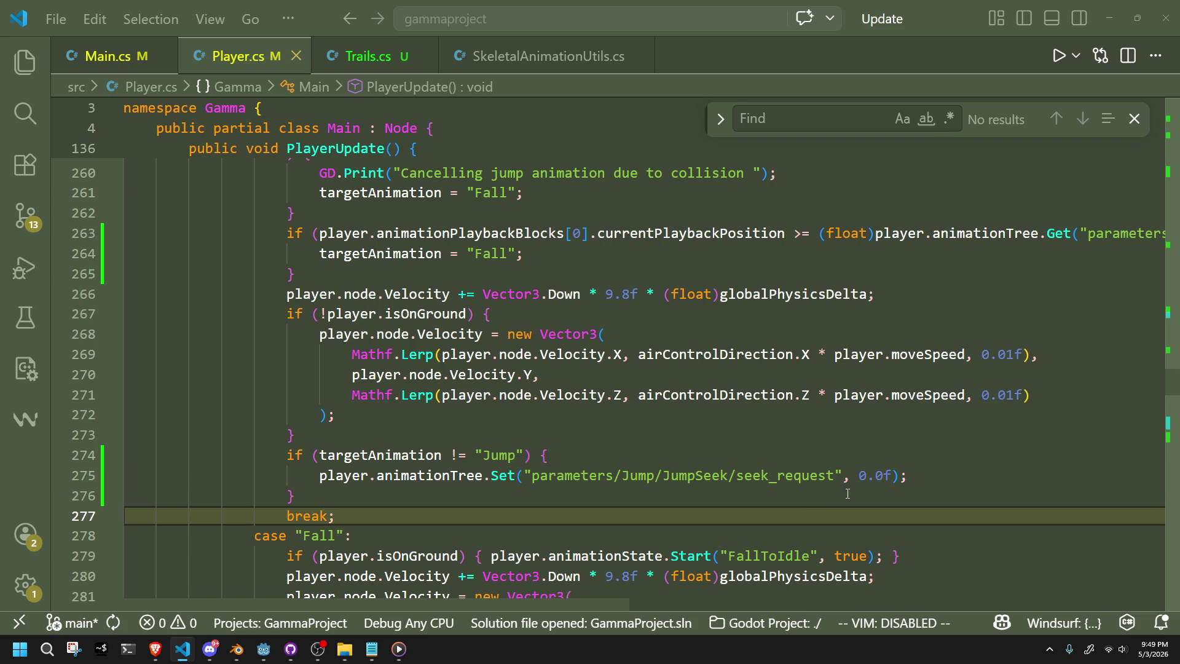
click(861, 481)
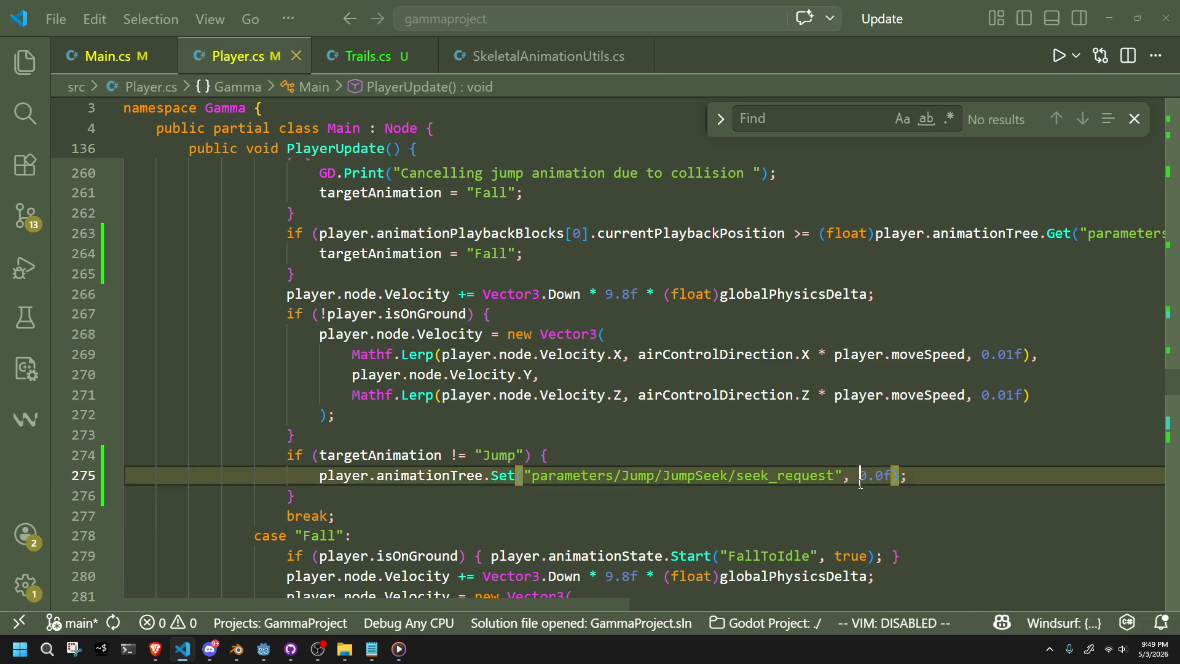
click(578, 491)
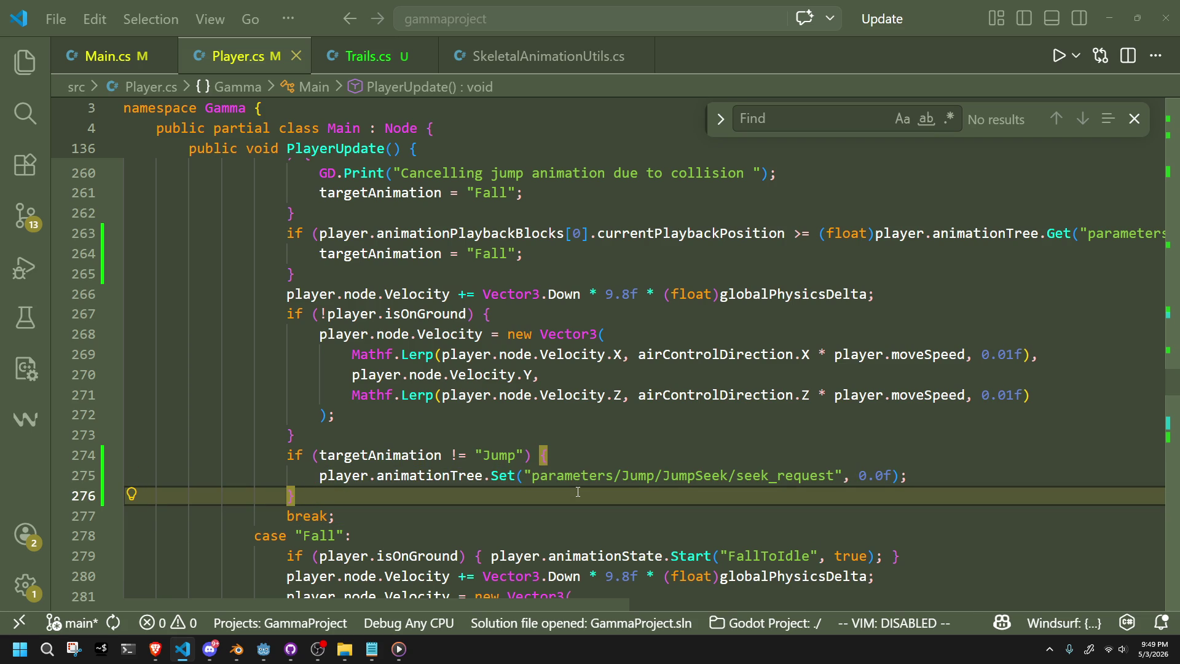
double_click(575, 475)
scroll(574, 471, down, 10)
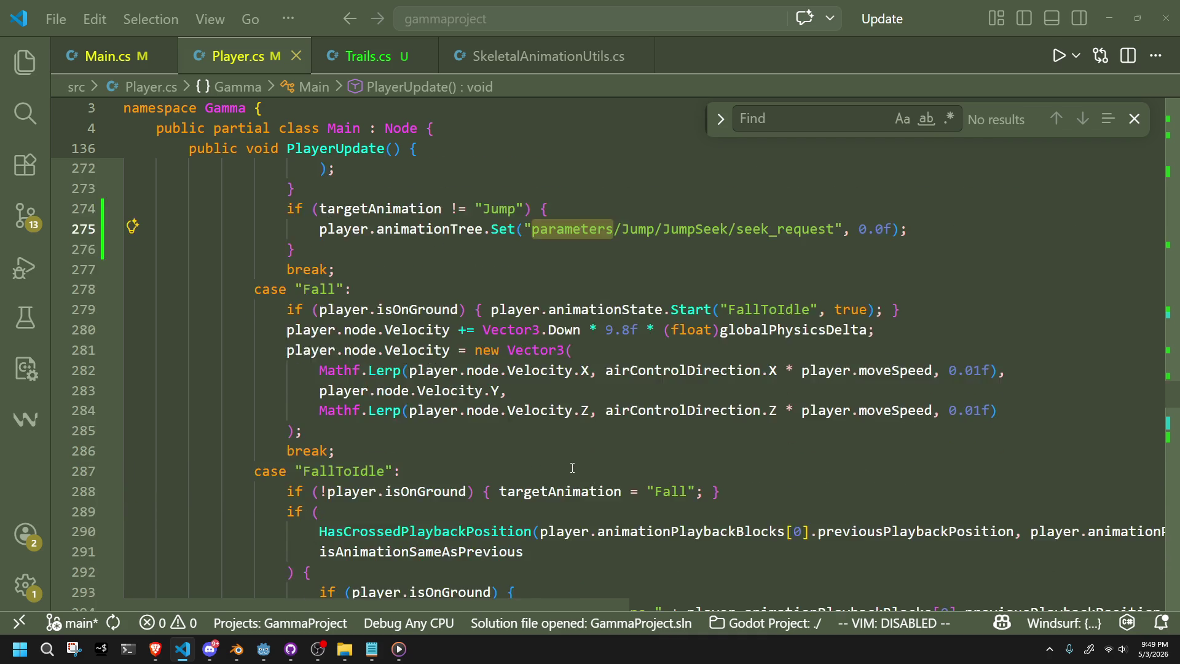
scroll(573, 468, down, 8)
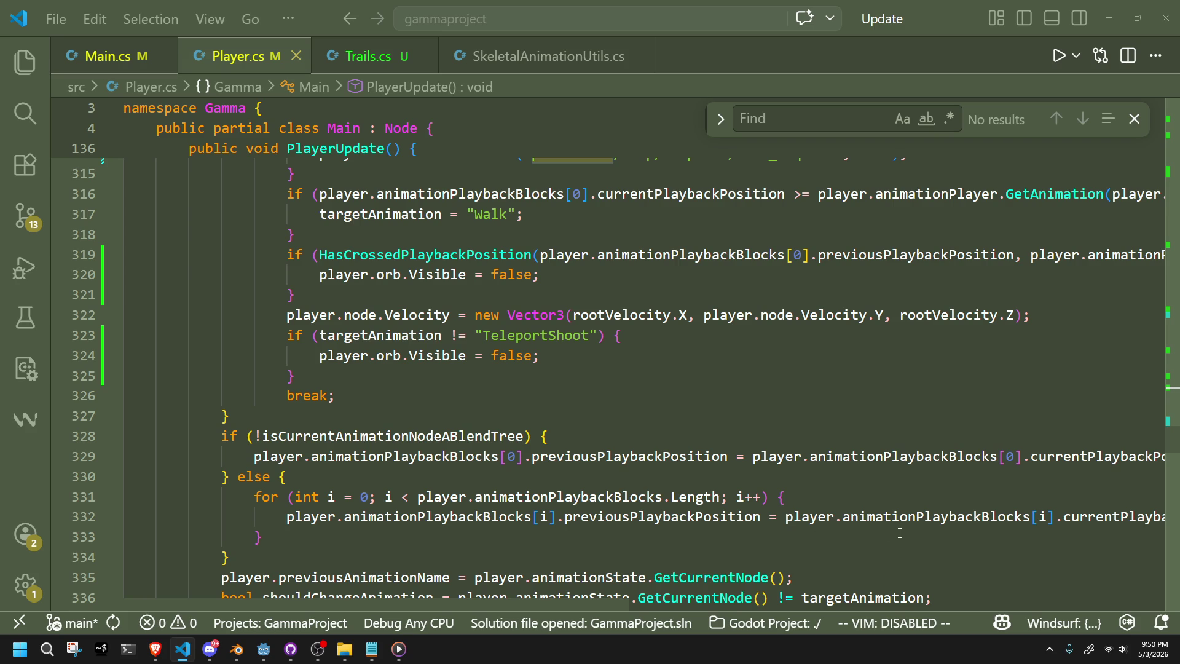
mouse_move(870, 526)
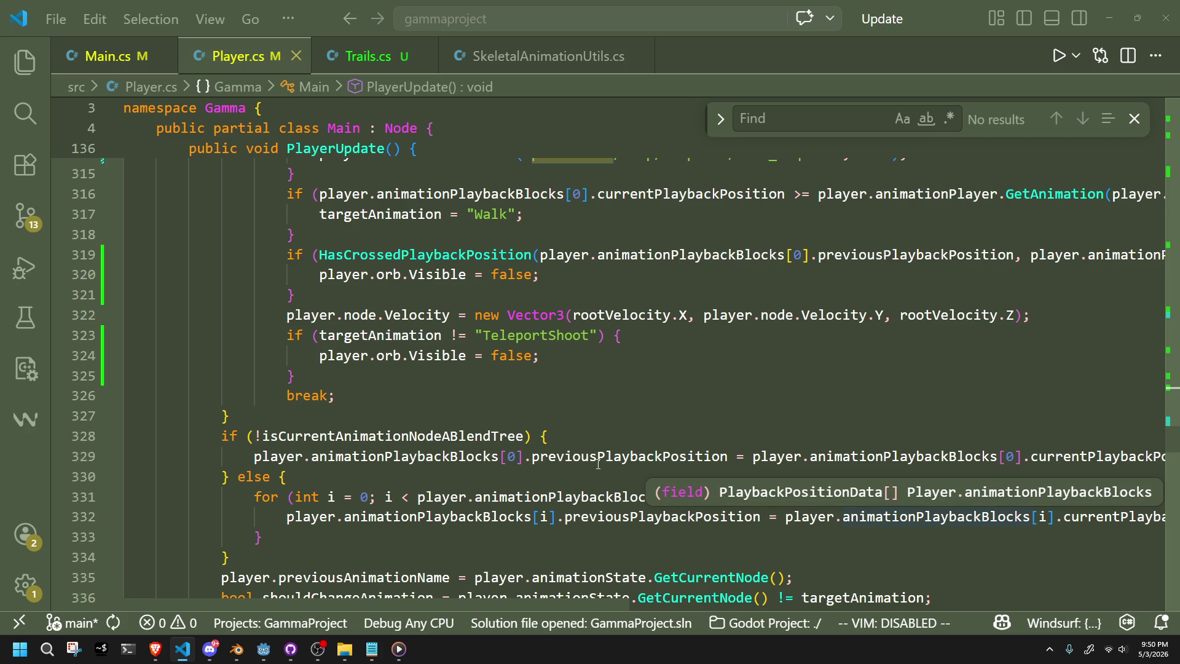
mouse_move(598, 464)
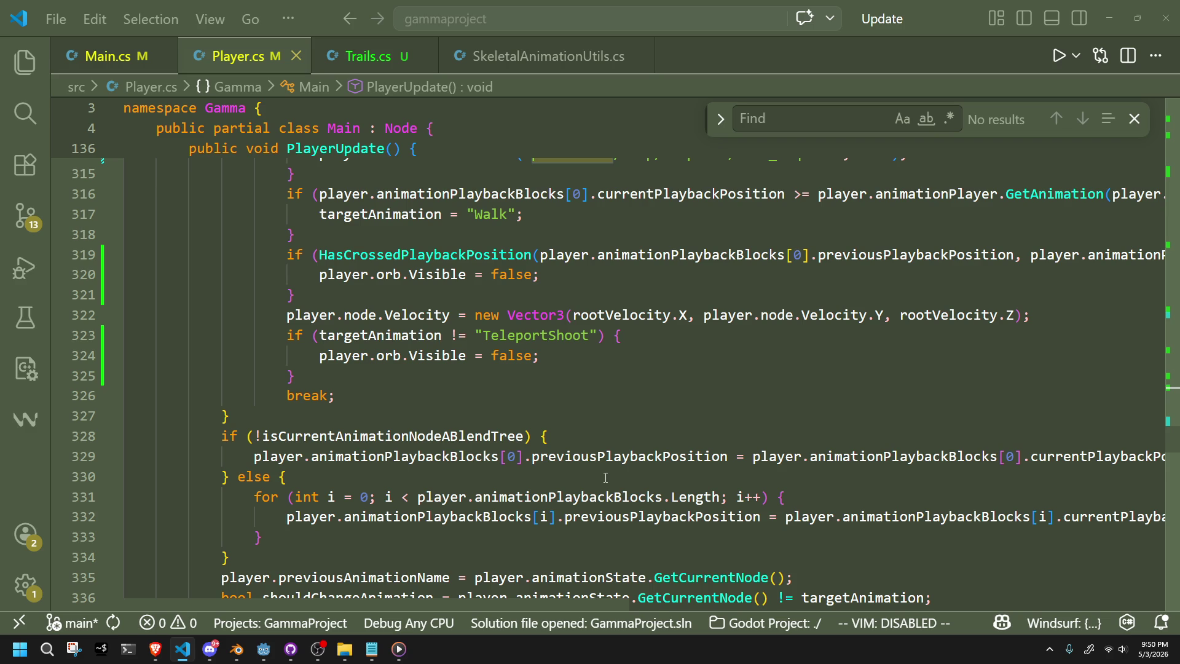
scroll(606, 478, down, 1)
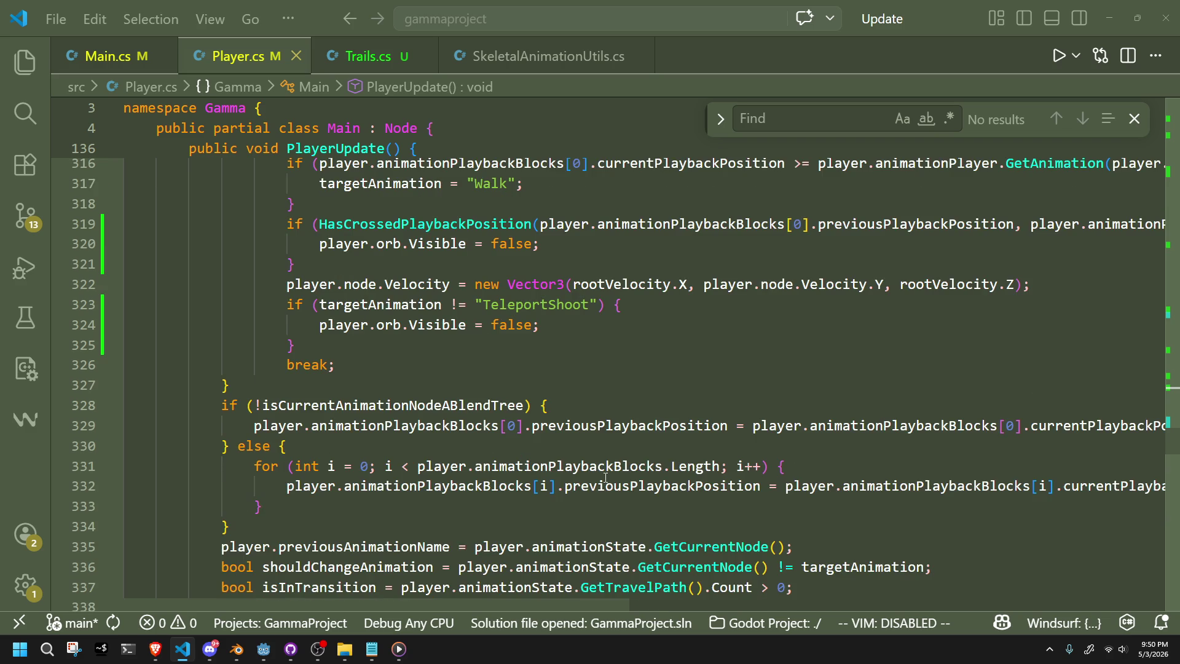
scroll(606, 478, down, 2)
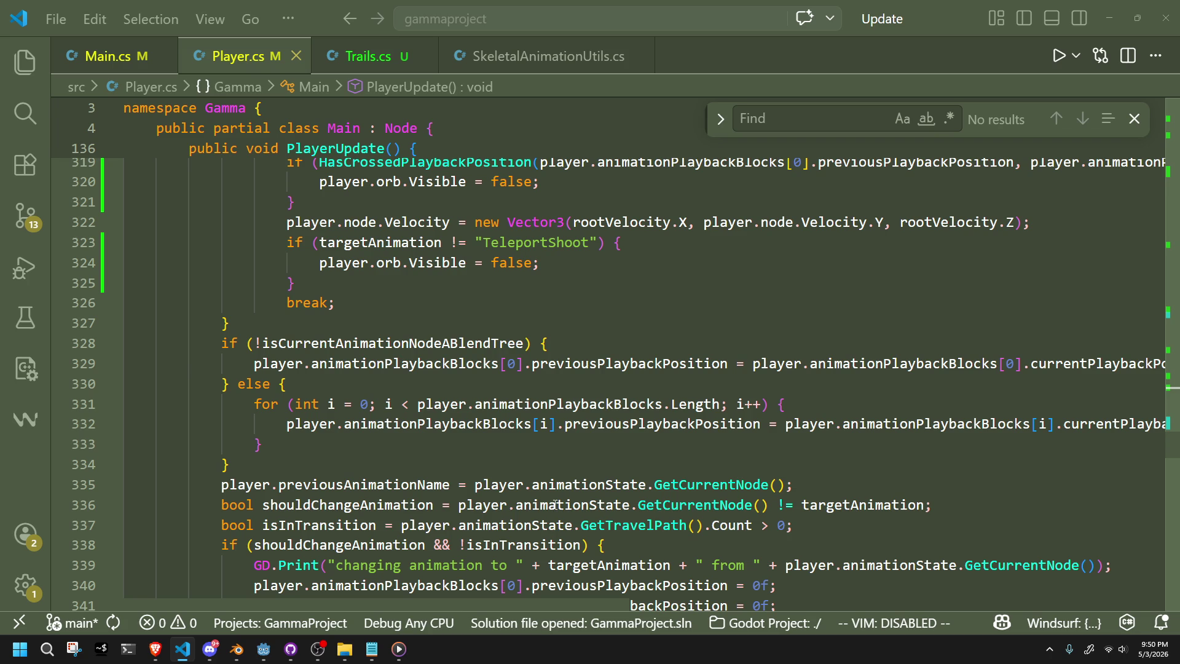
mouse_move(530, 512)
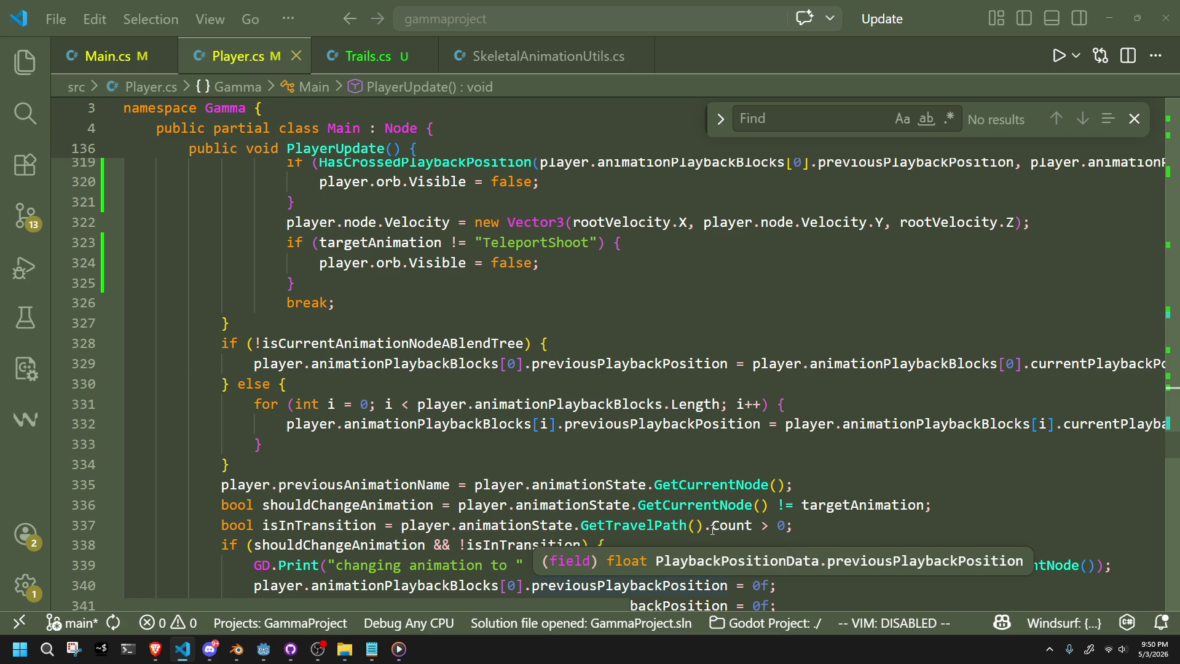
mouse_move(713, 530)
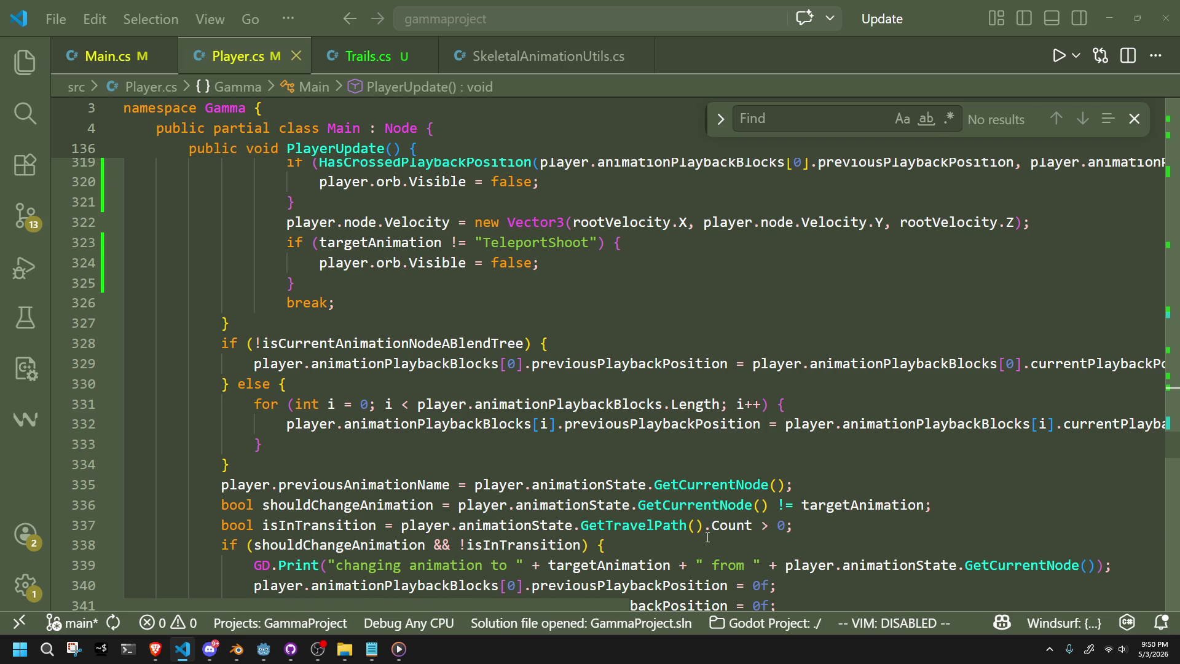
scroll(708, 537, down, 1)
mouse_move(628, 502)
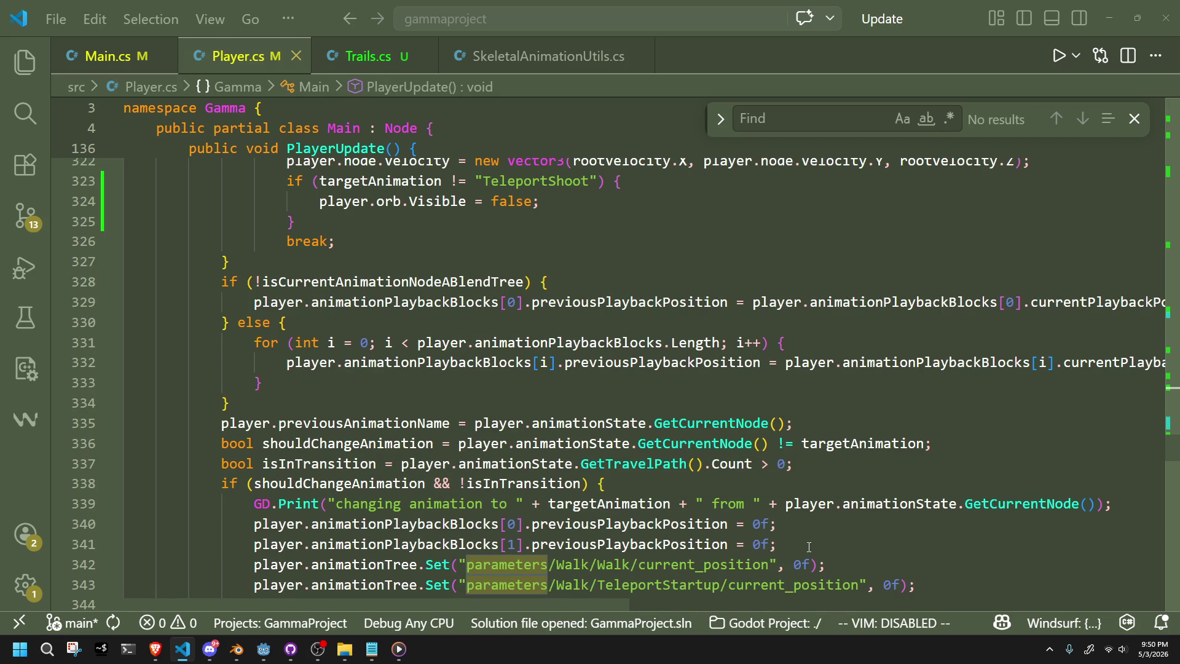
scroll(809, 546, down, 1)
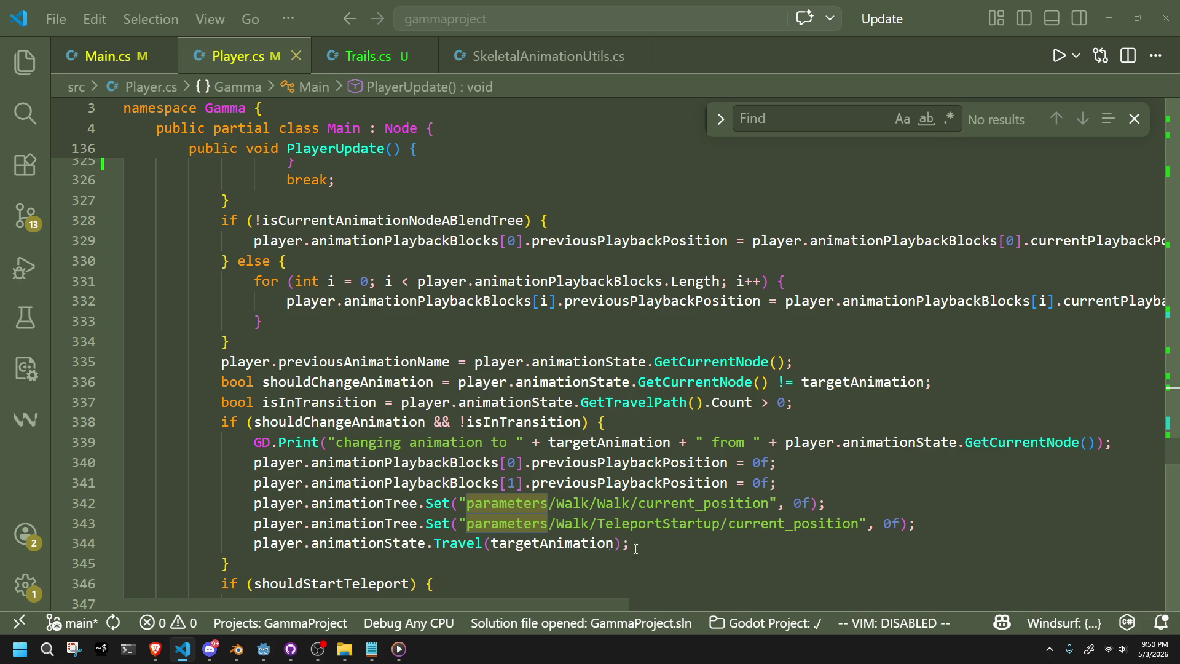
click(614, 544)
click(618, 566)
scroll(590, 547, down, 1)
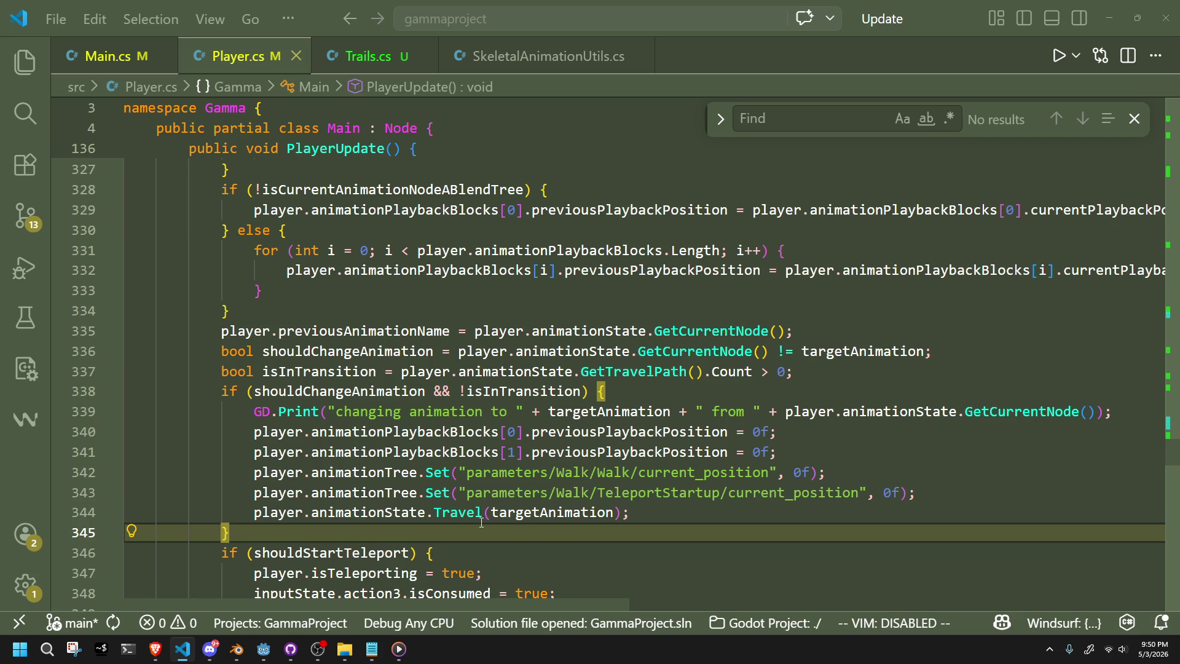
mouse_move(482, 521)
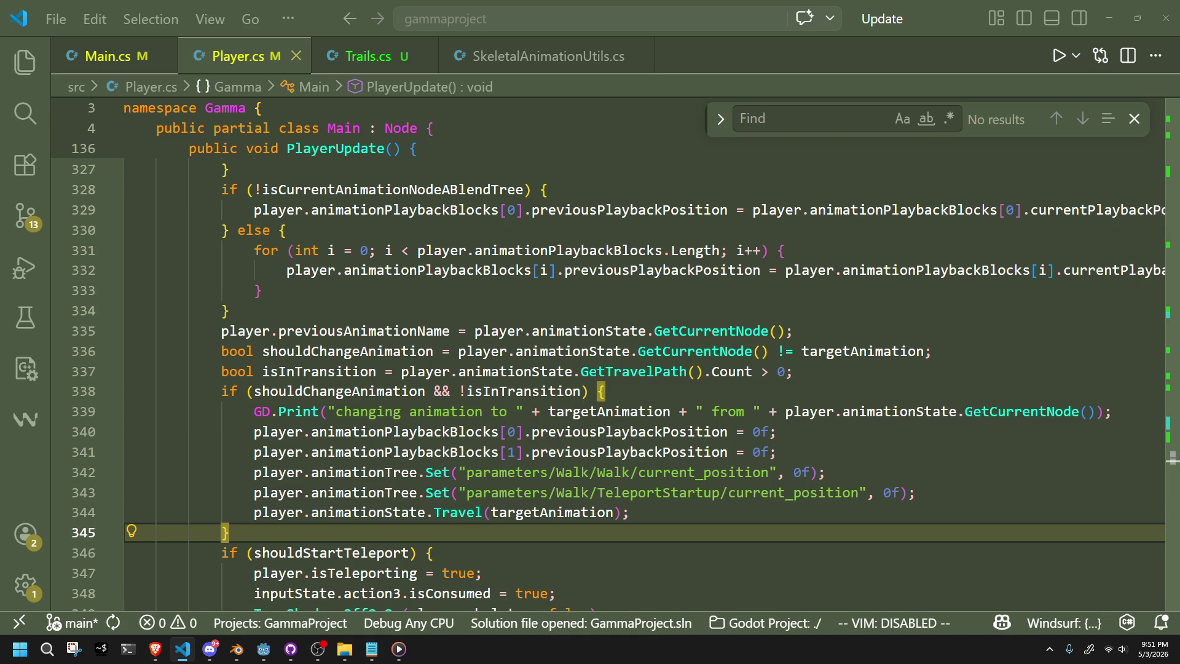
key(alt+Tab)
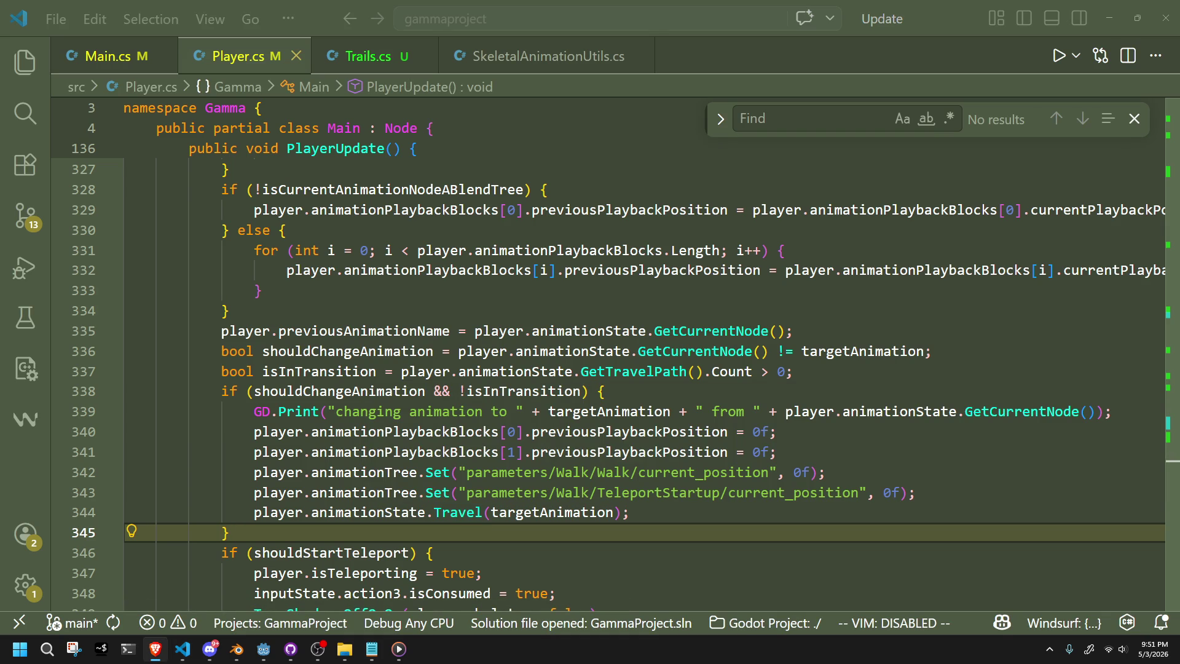
key(alt+Tab)
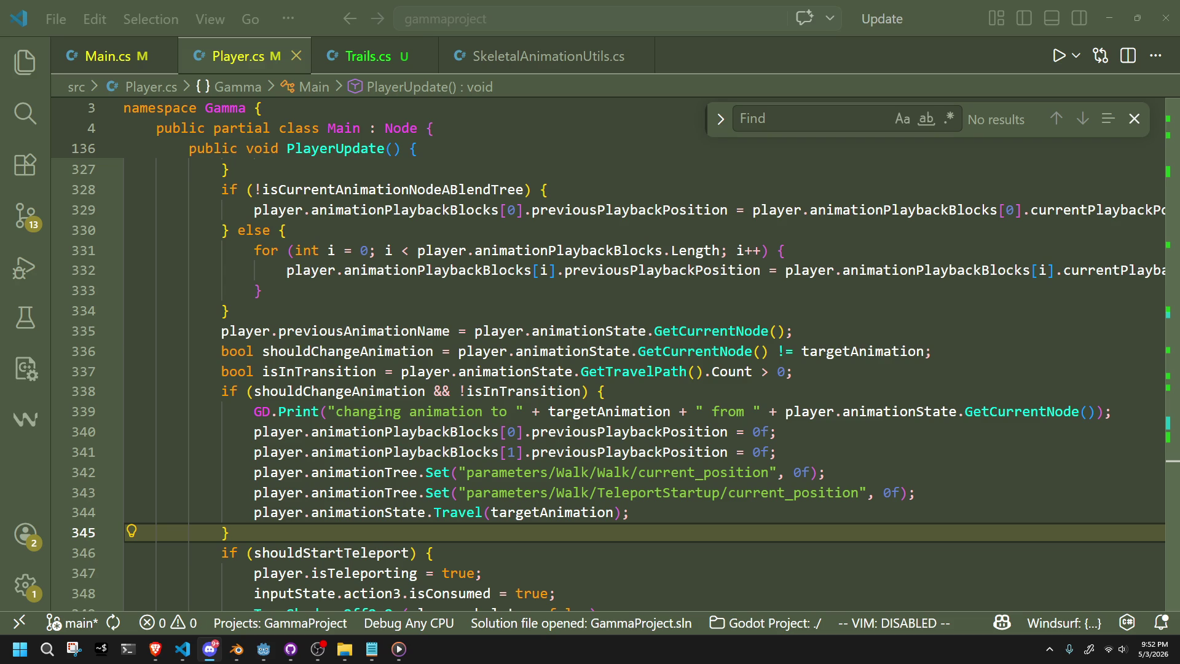
click(805, 512)
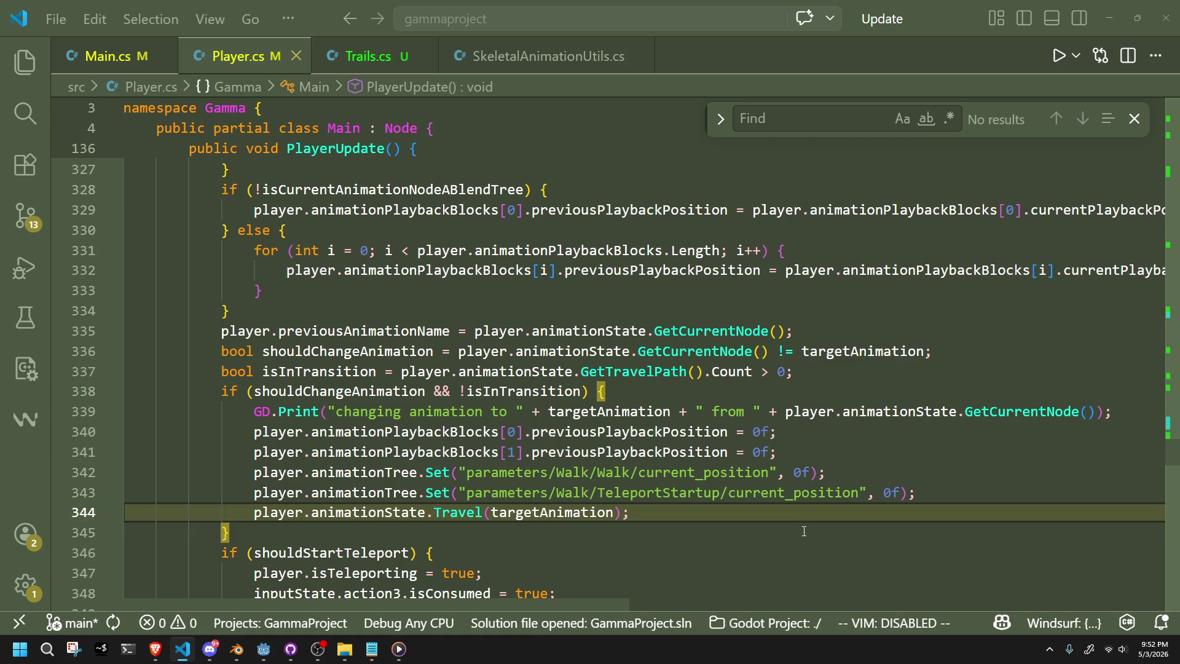
Duplicate the block [1] previousPlaybackPosition = 0f reset line, change its block index, and save Player.cs.
click(804, 531)
click(794, 517)
click(830, 447)
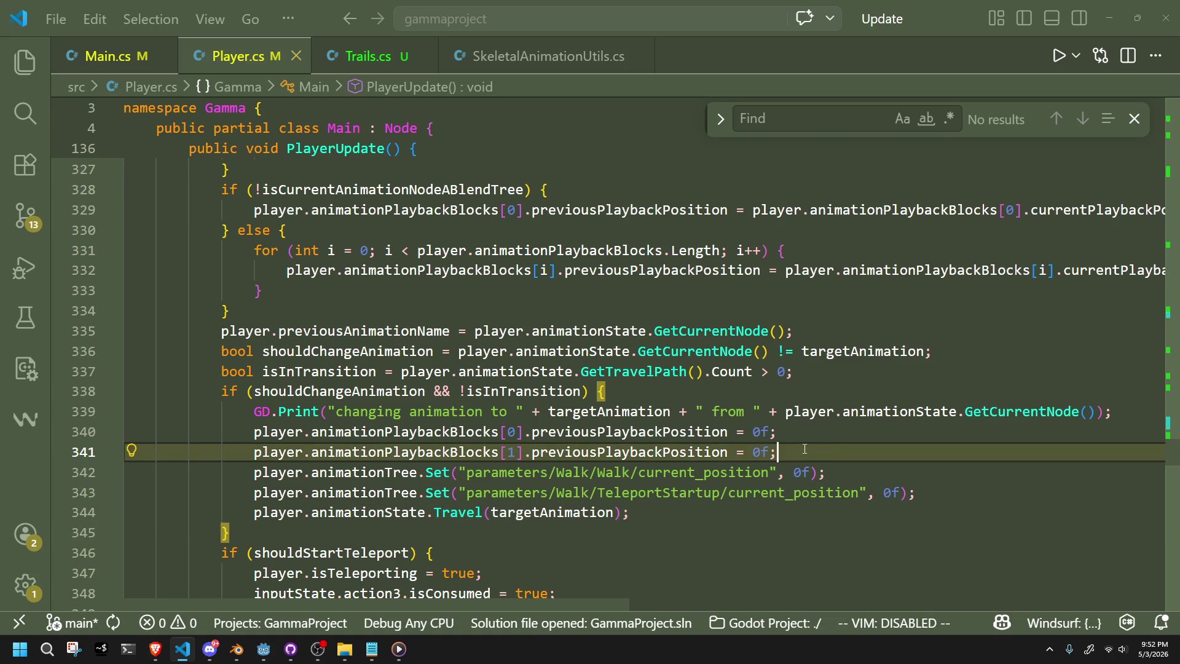
key(shift+Up)
key(shift+alt+Down)
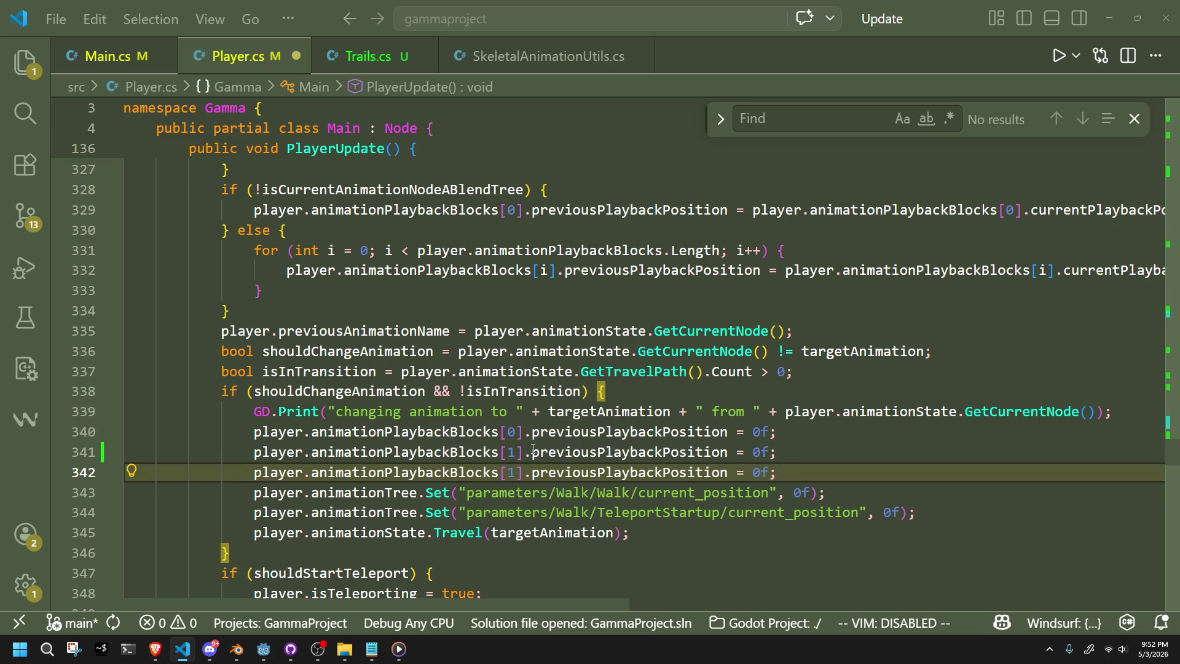
click(516, 474)
key(ctrl+s)
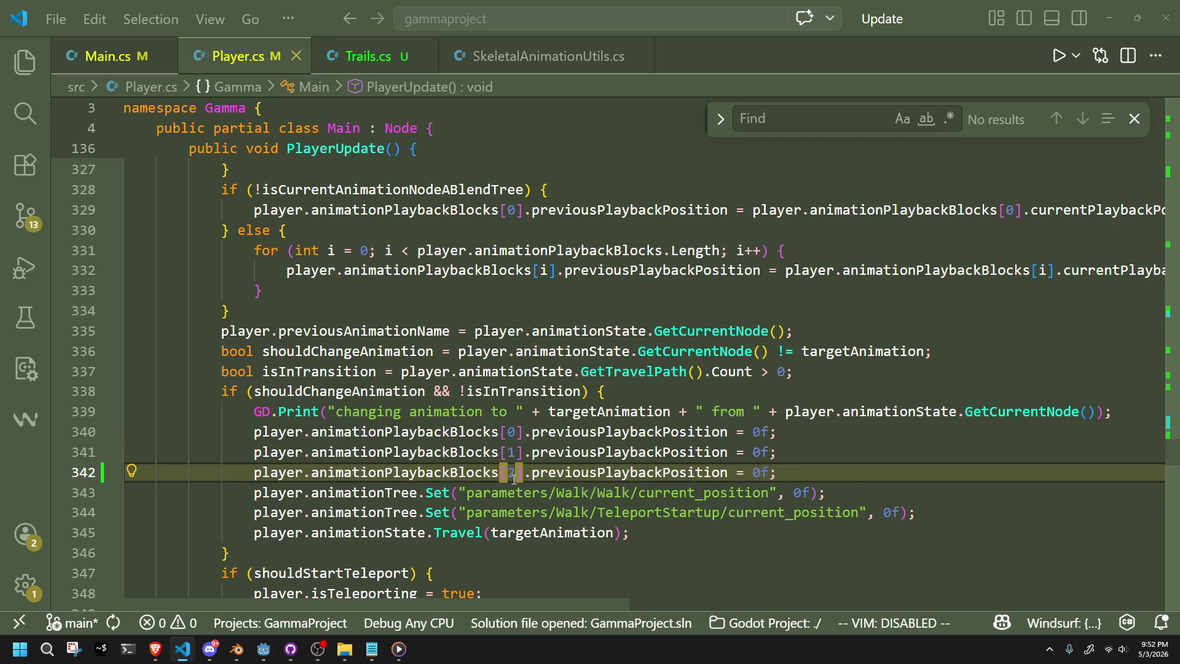
key(alt+Tab)
key(alt+Tab)
key(alt+Tab)
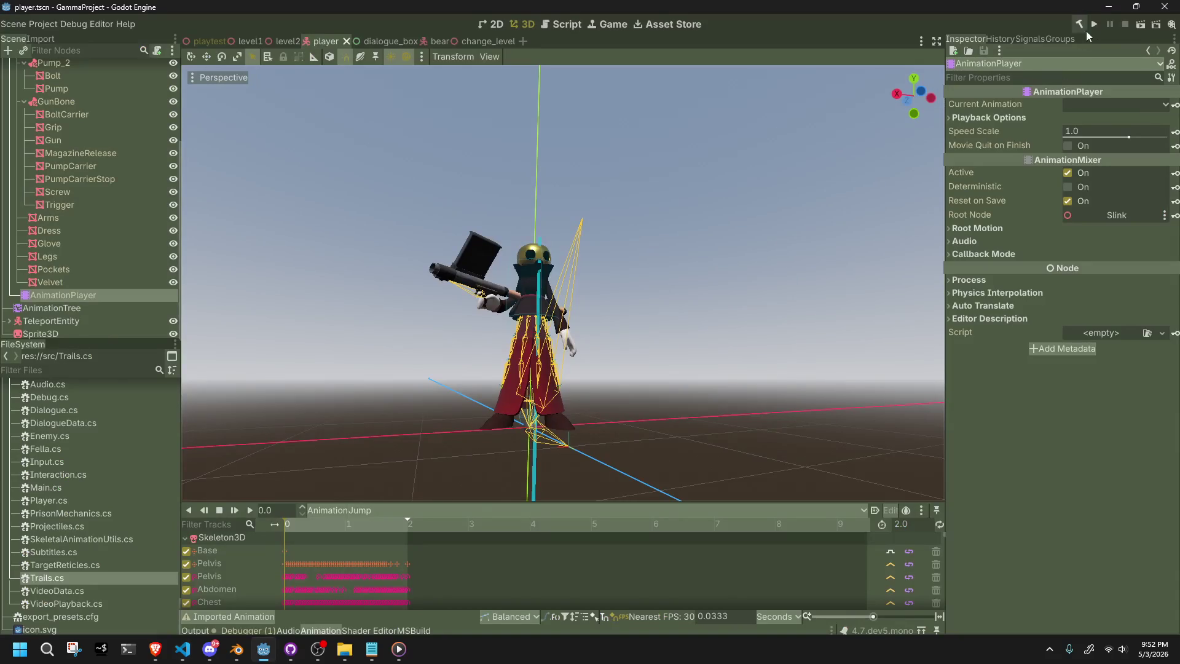
Playtest walking and jumping to log Walk→Jump→Fall transitions, then stop the game with F8.
click(1095, 25)
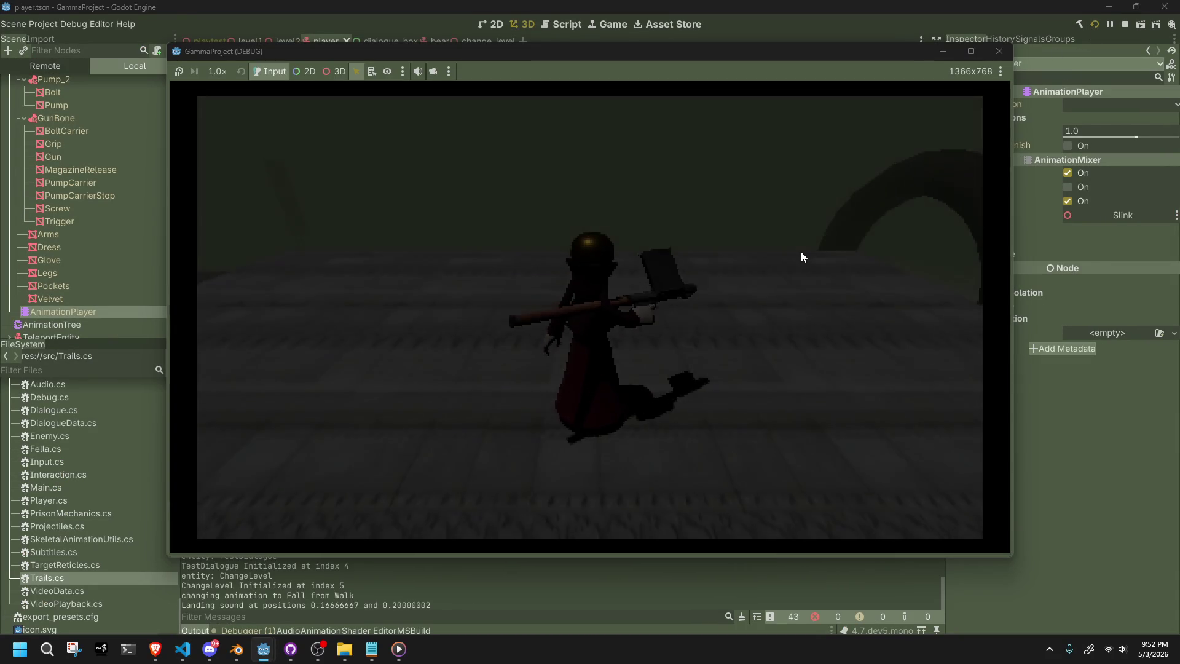
key(space)
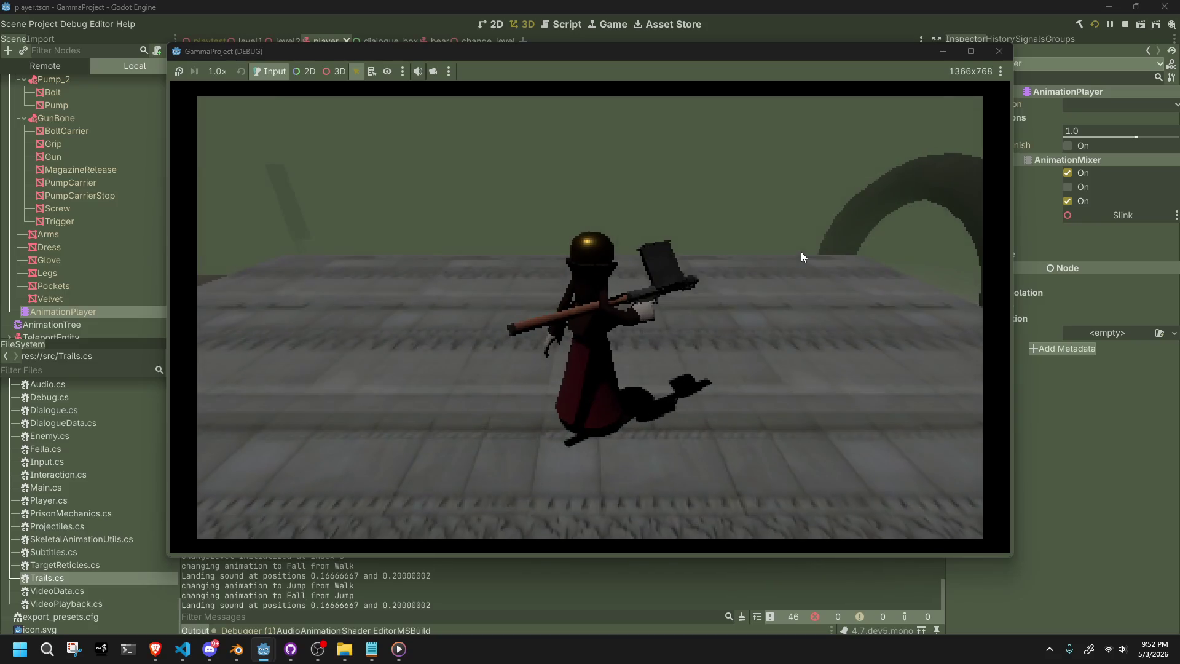
key(w)
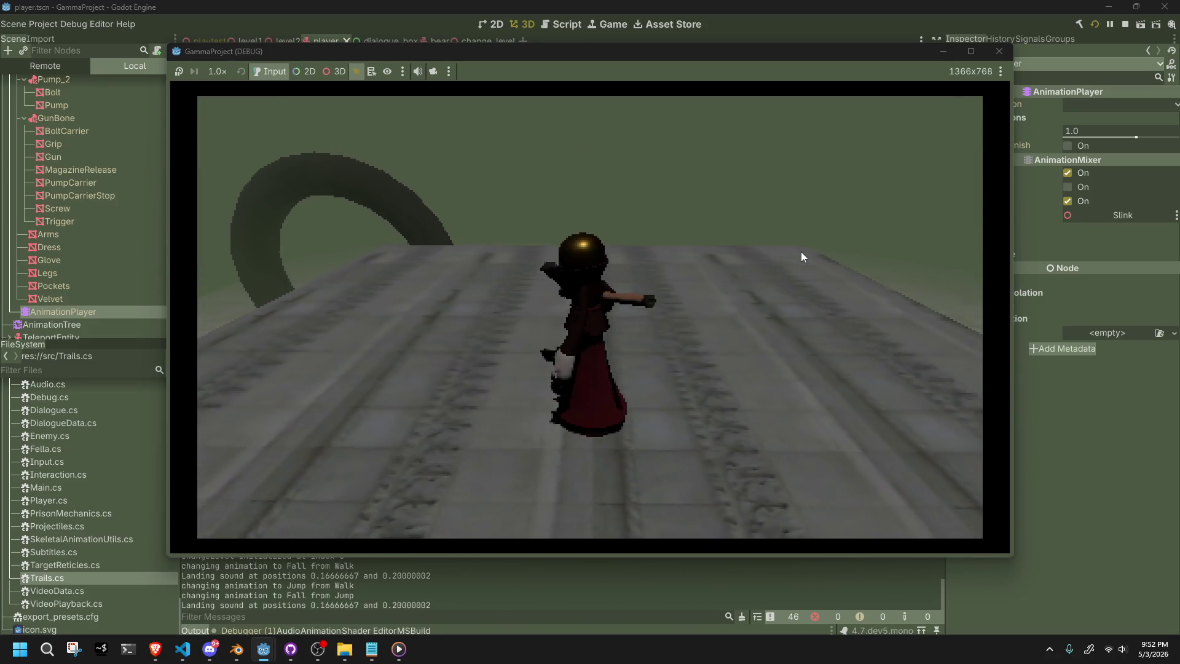
key(w)
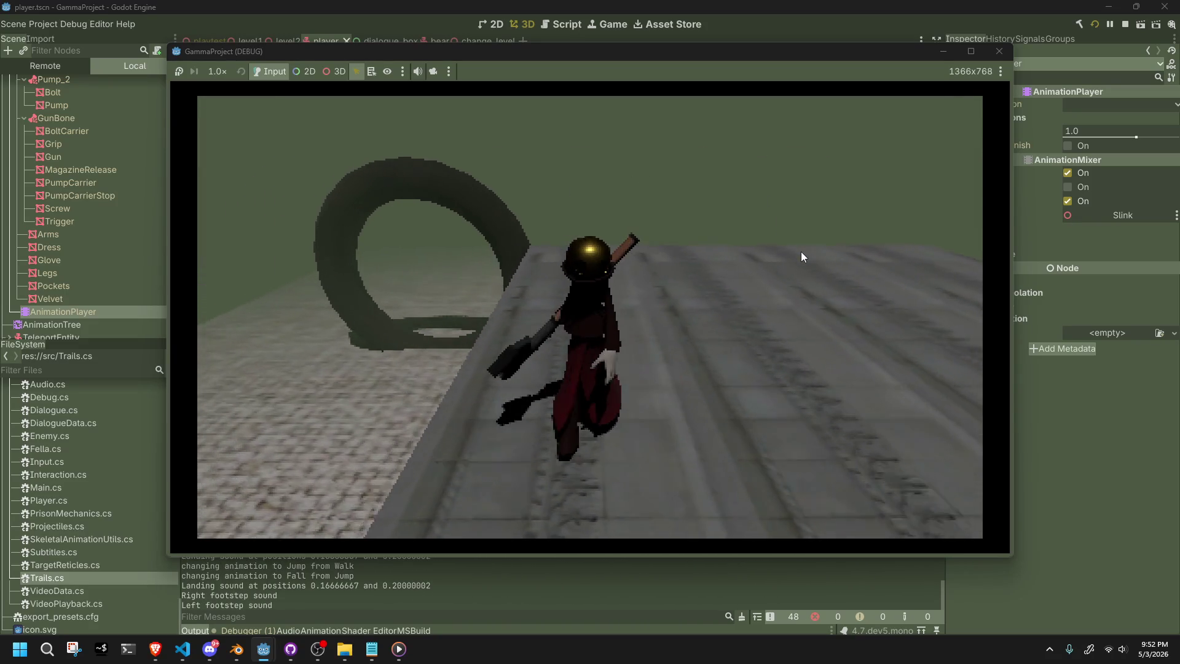
key(space)
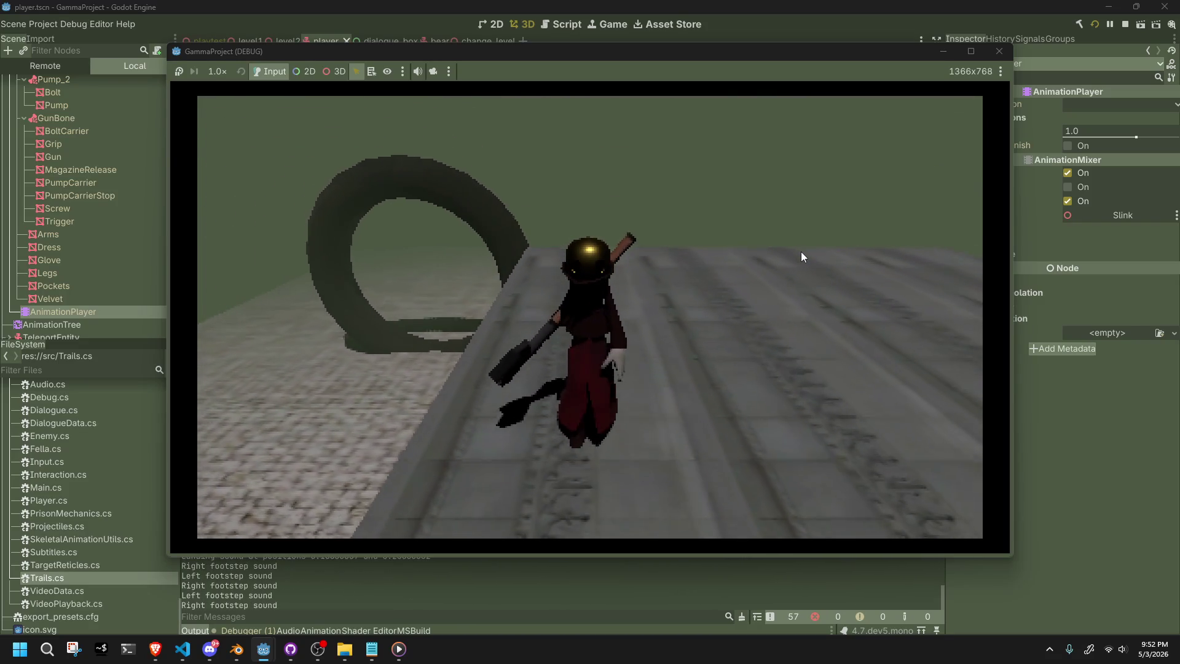
key(F8)
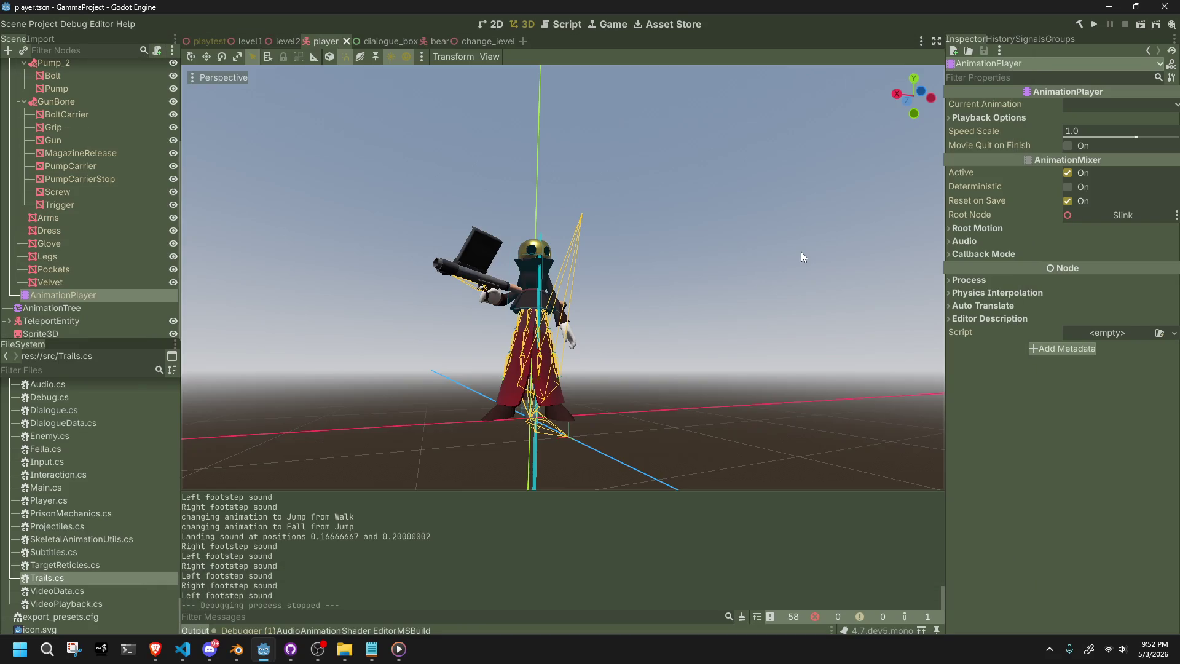
key(alt+Tab)
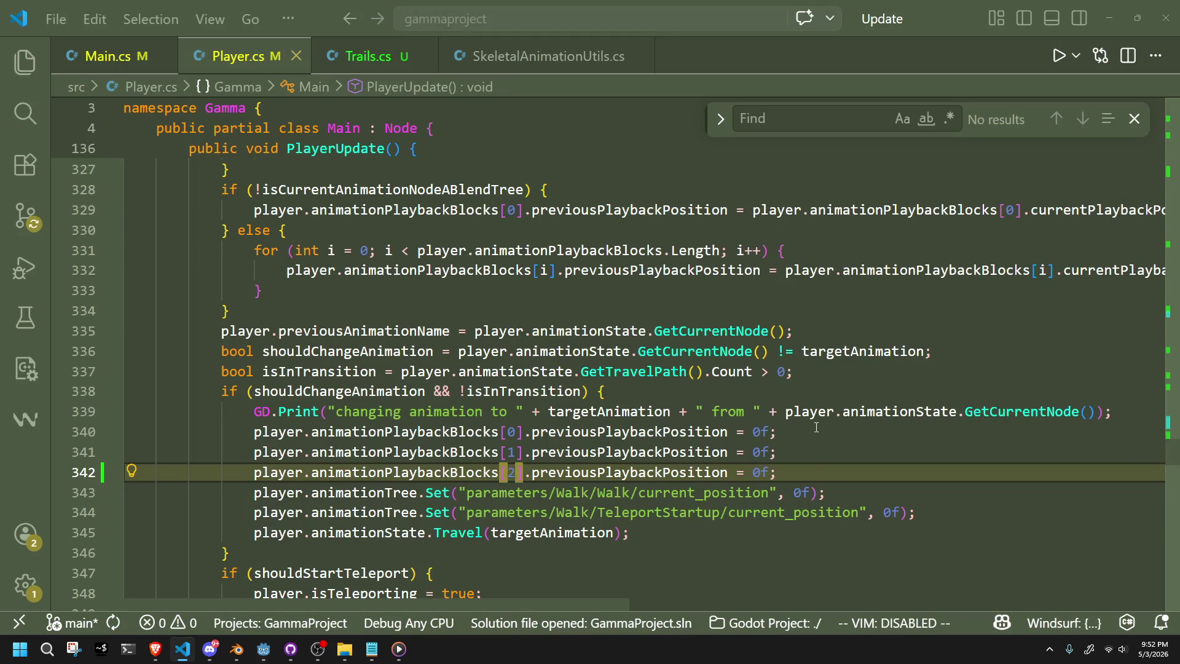
Scroll through PlayerUpdate in Player.cs to find the jump seek reset code.
scroll(820, 473, up, 10)
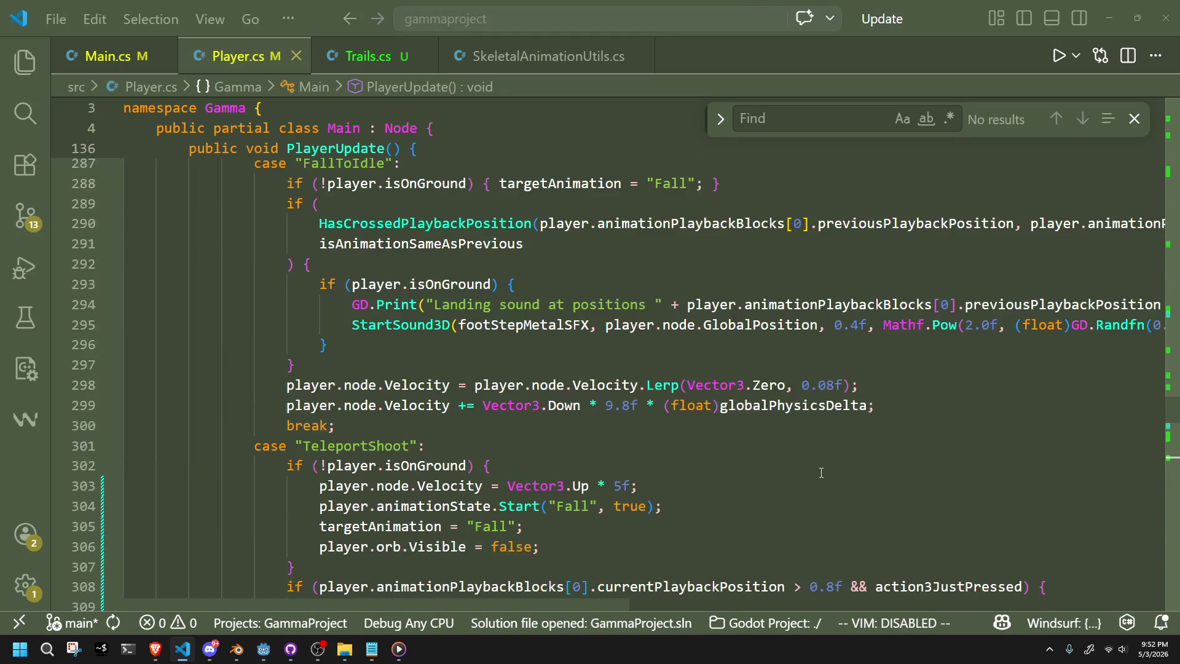
scroll(821, 473, up, 5)
scroll(821, 472, down, 2)
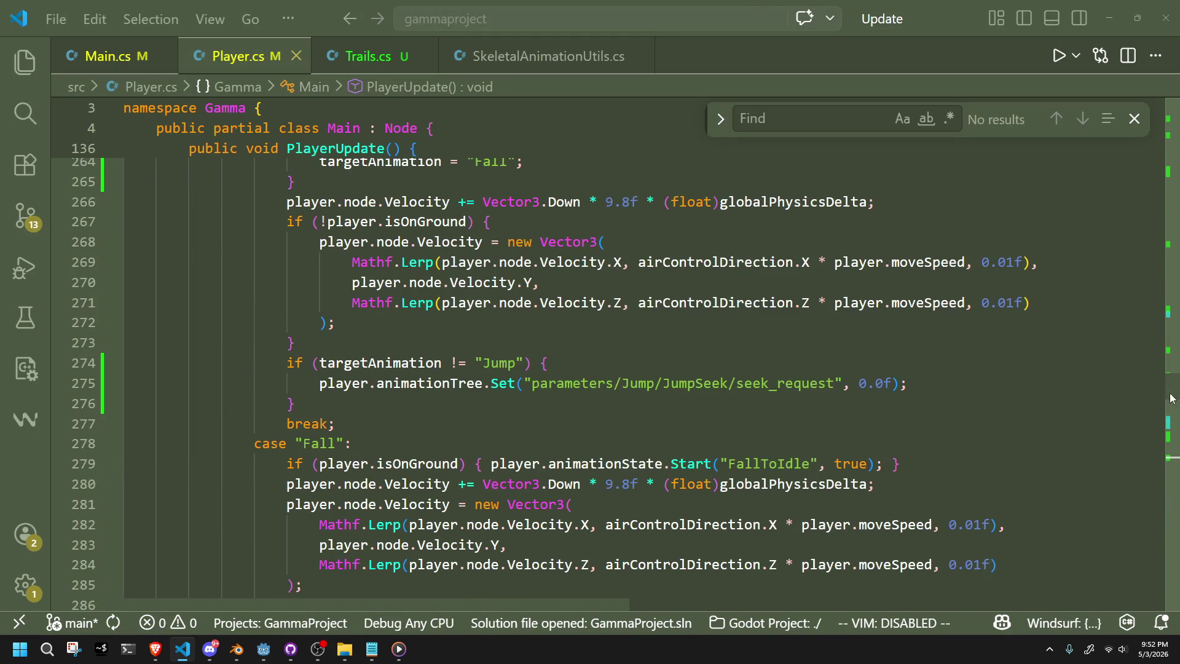
click(1173, 539)
drag(1173, 540, 1174, 549)
scroll(858, 432, up, 5)
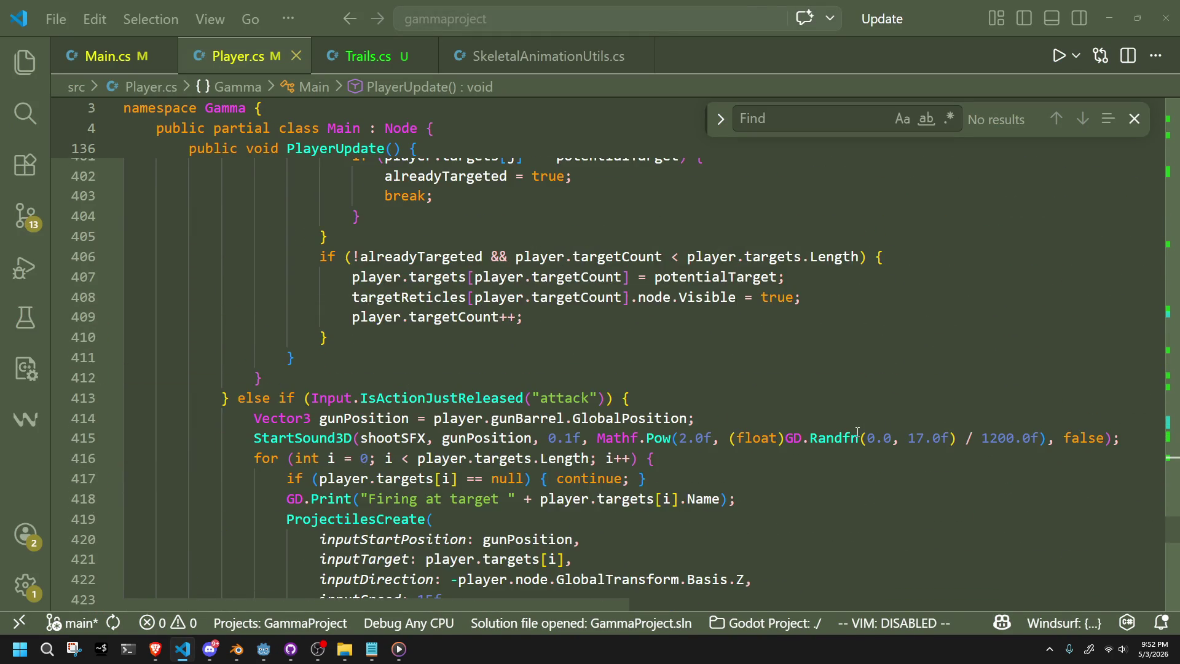
scroll(866, 431, up, 17)
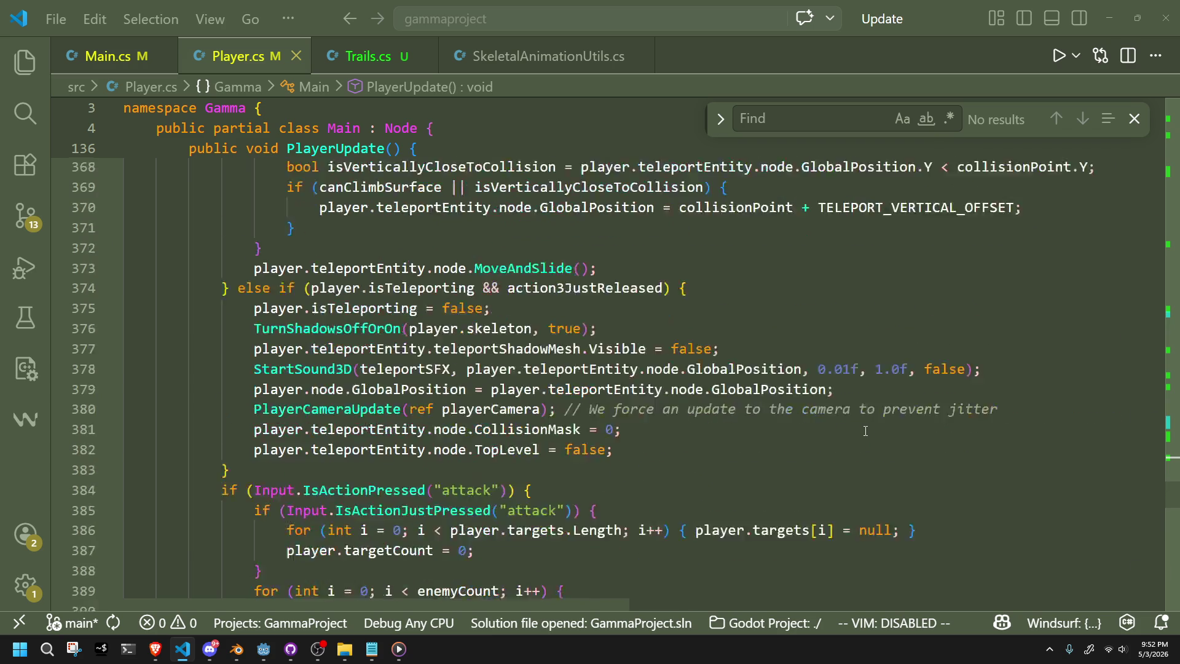
scroll(865, 431, up, 19)
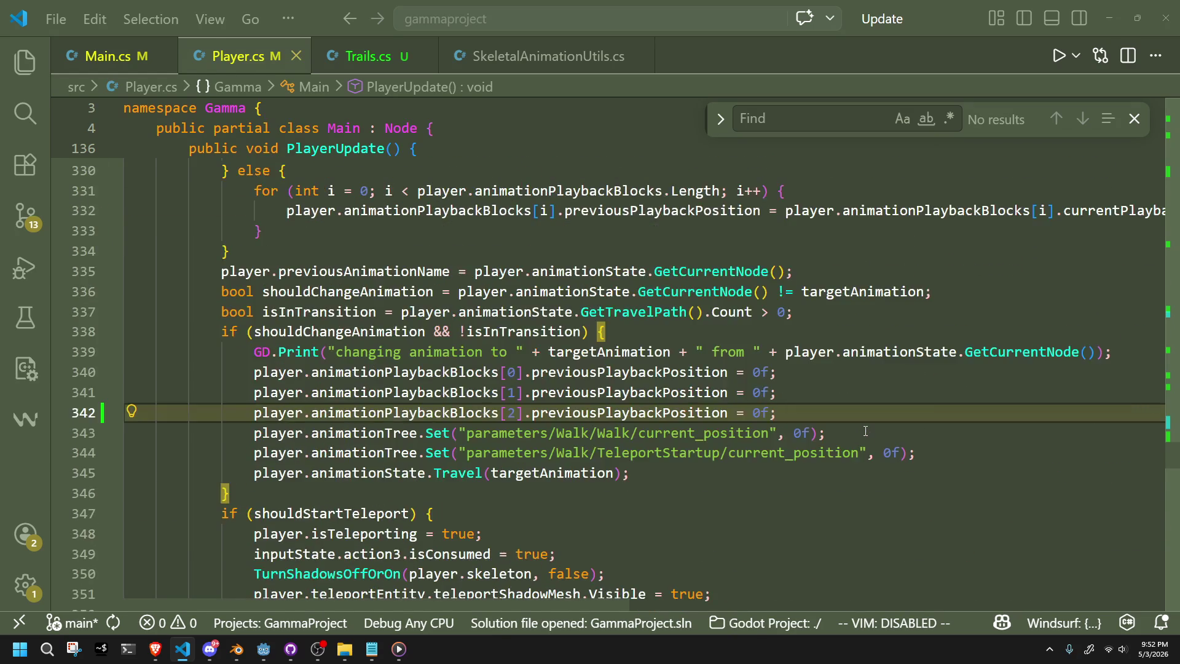
scroll(866, 431, up, 8)
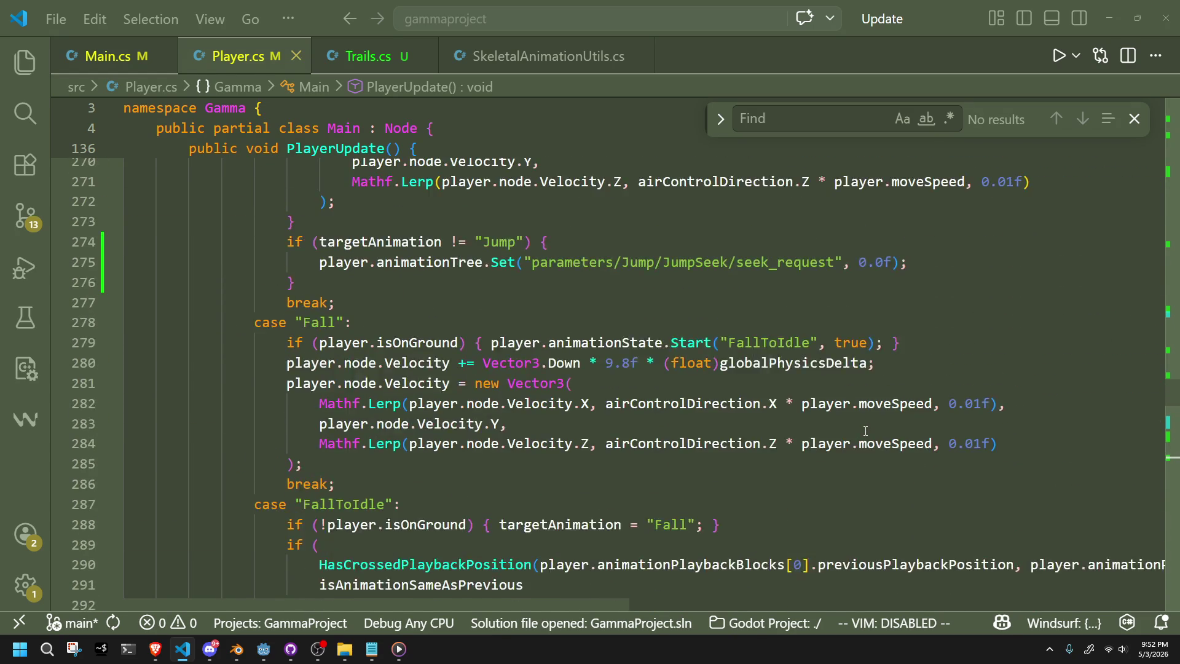
scroll(866, 431, down, 5)
scroll(865, 431, up, 5)
scroll(866, 431, up, 8)
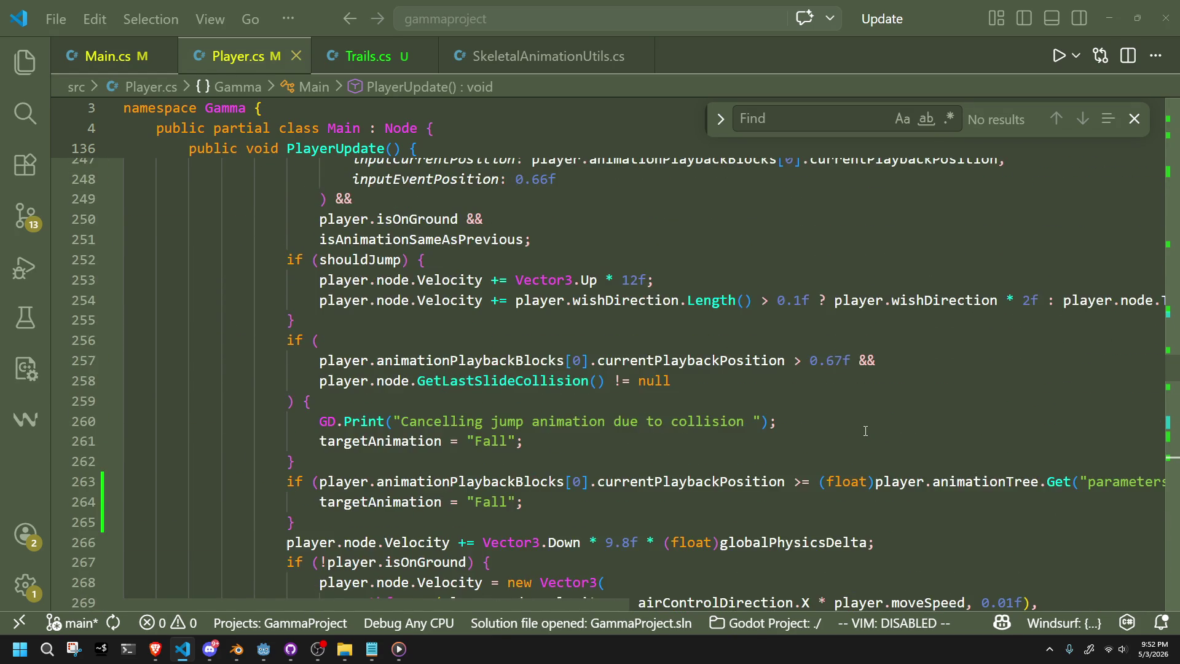
scroll(865, 431, down, 5)
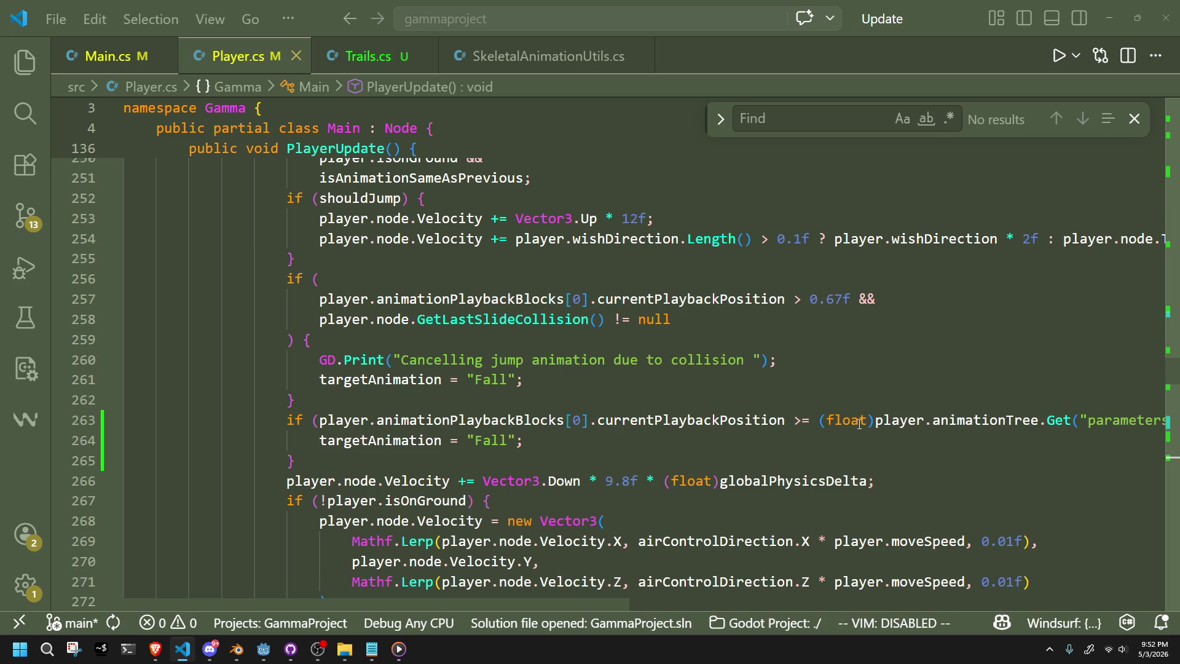
scroll(681, 378, down, 3)
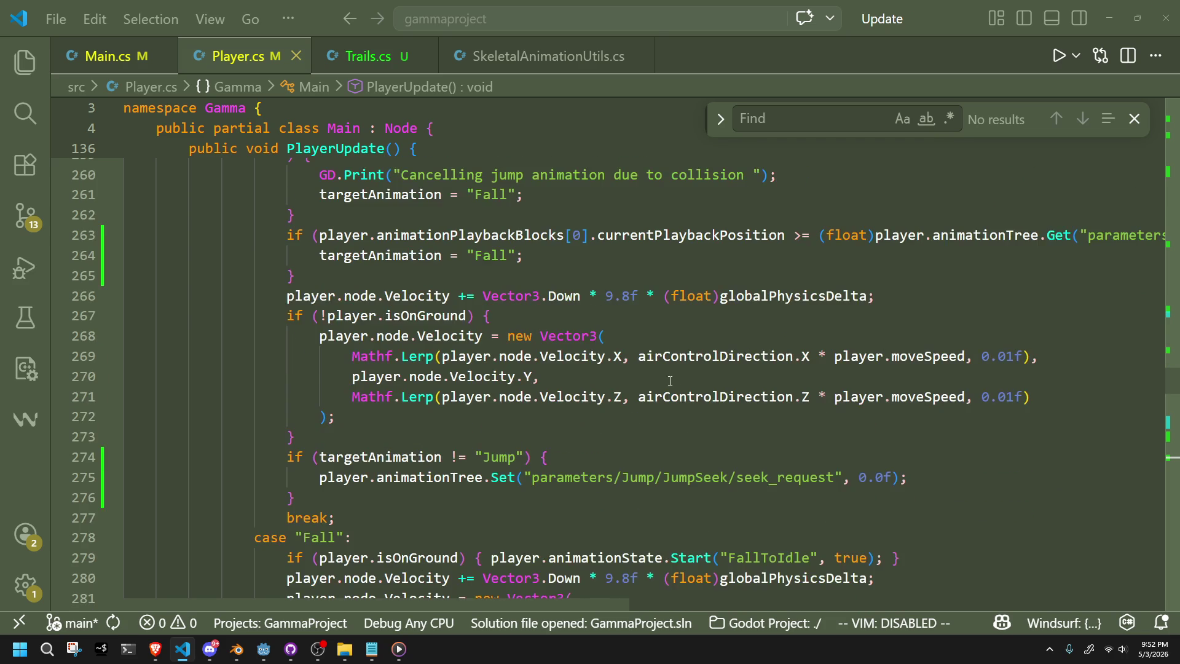
Add GD.Print("Resetting jump animation"); inside the targetAnimation != "Jump" block and save.
click(557, 426)
click(573, 444)
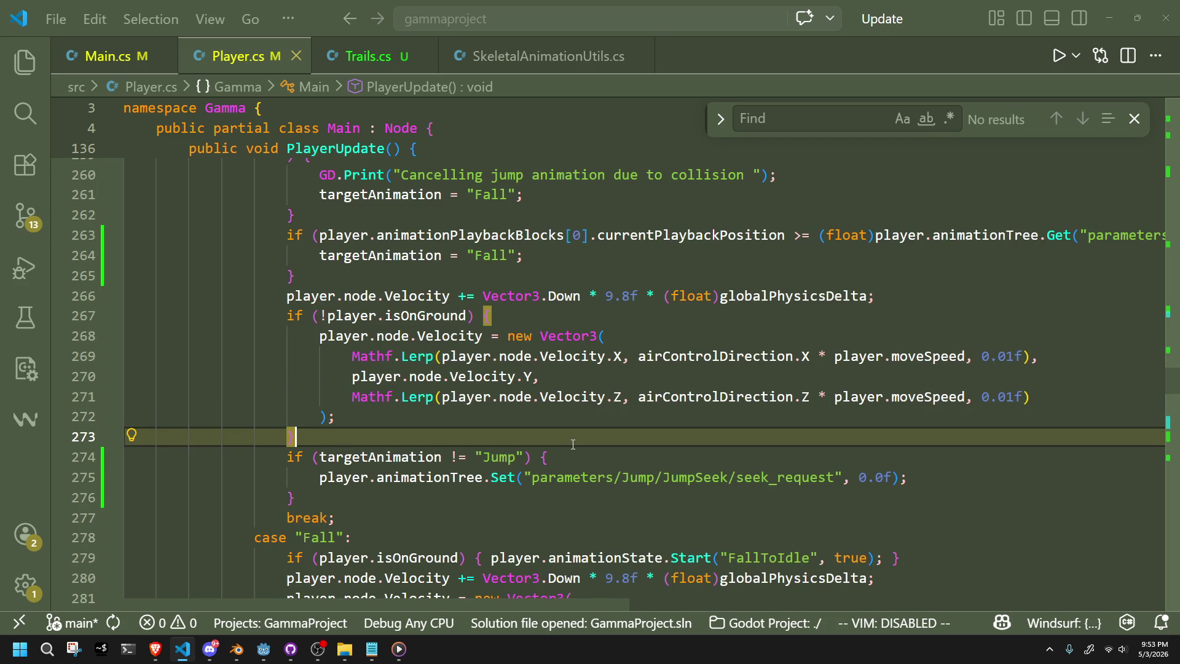
text(})
click(598, 501)
click(950, 478)
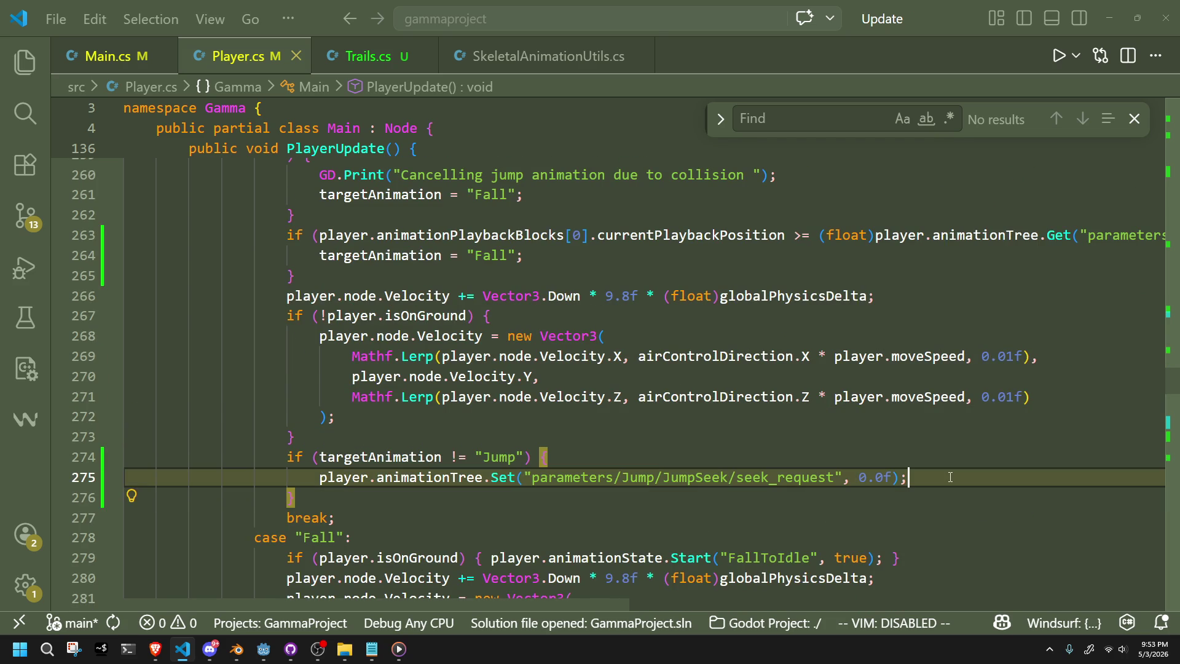
key(Up)
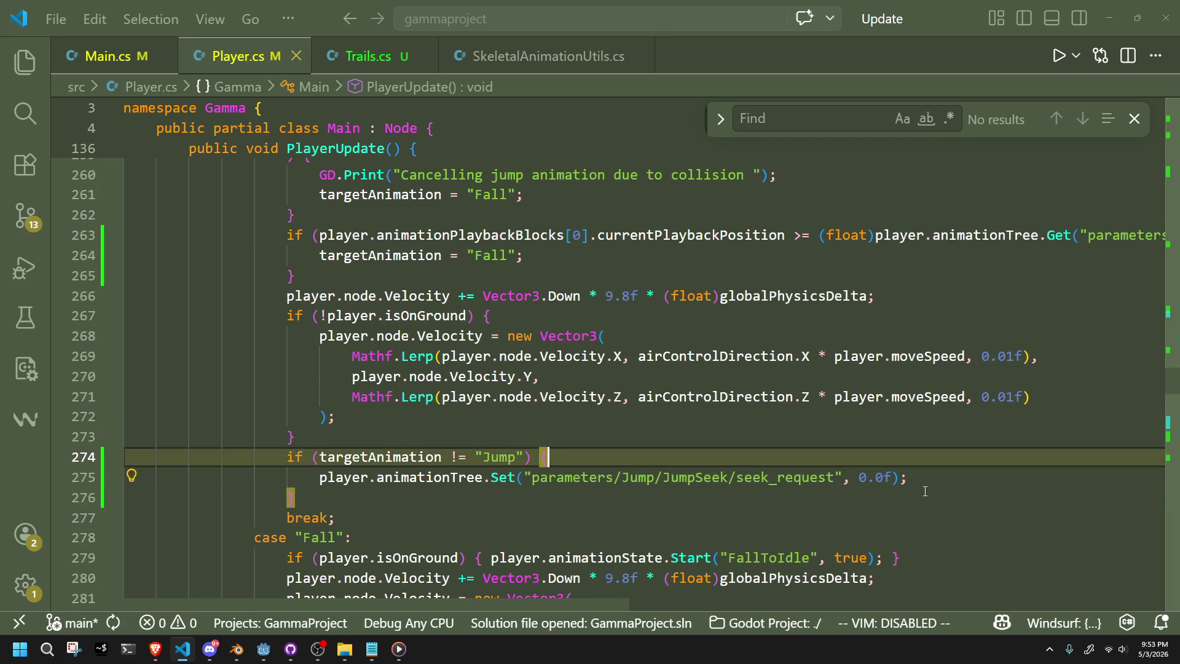
key(Return)
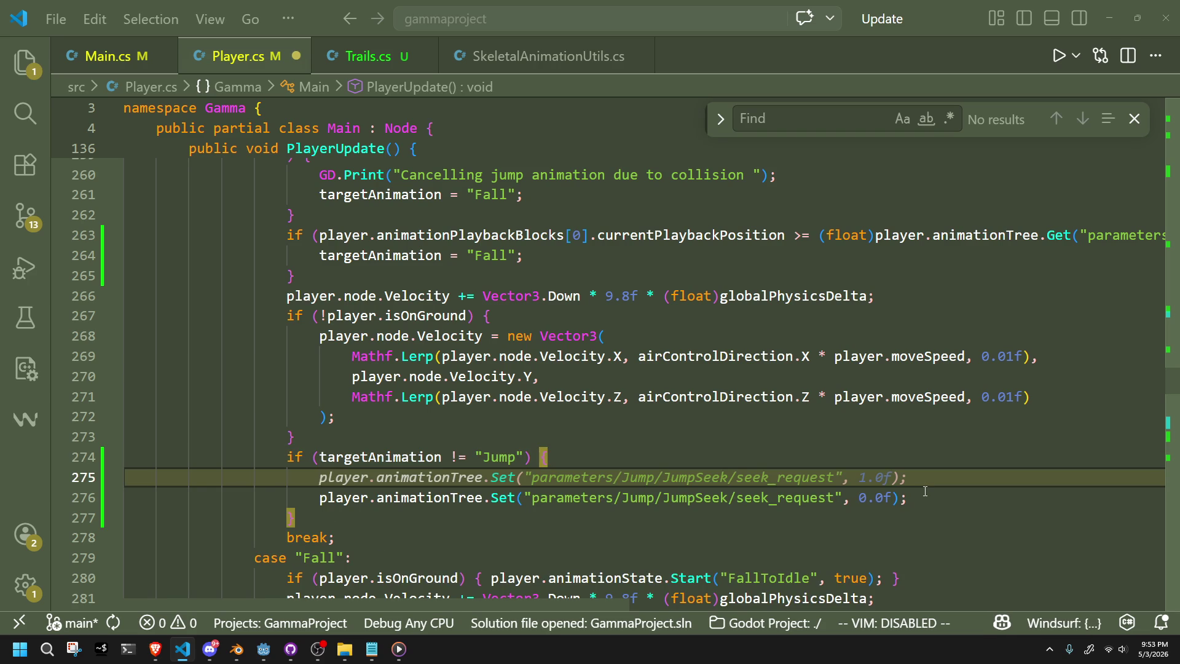
text(GD)
key(Tab)
key(ctrl+s)
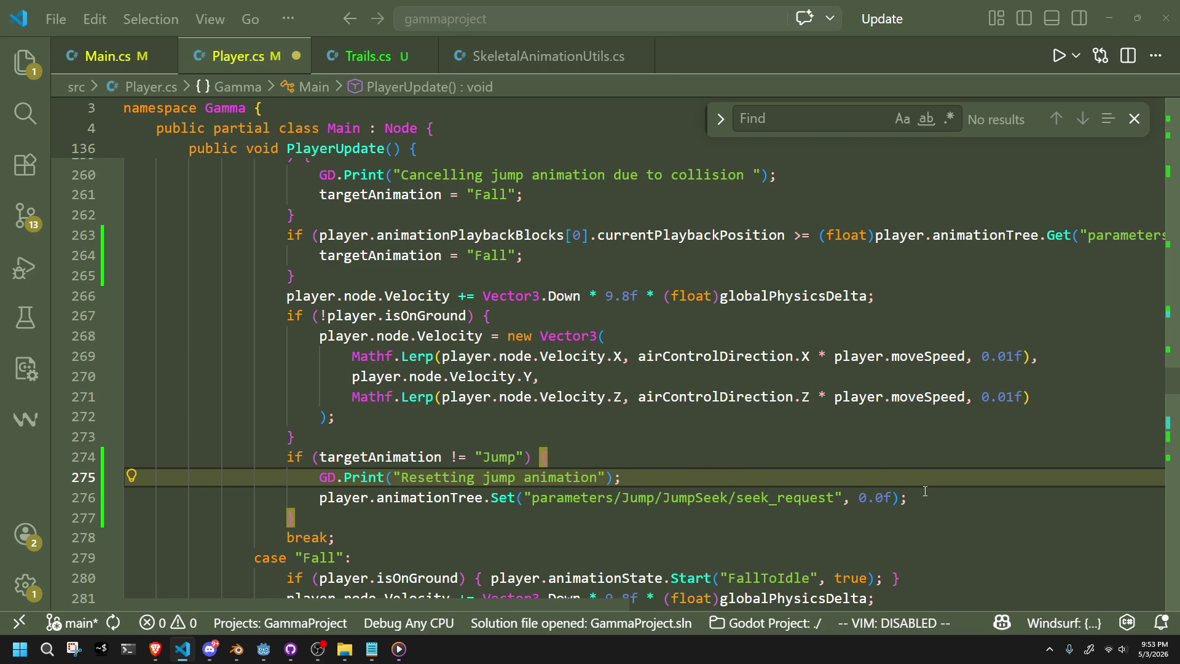
Scroll down to just after PlayerInitialize's closing brace, then bring Godot forward.
key(Up)
key(Up)
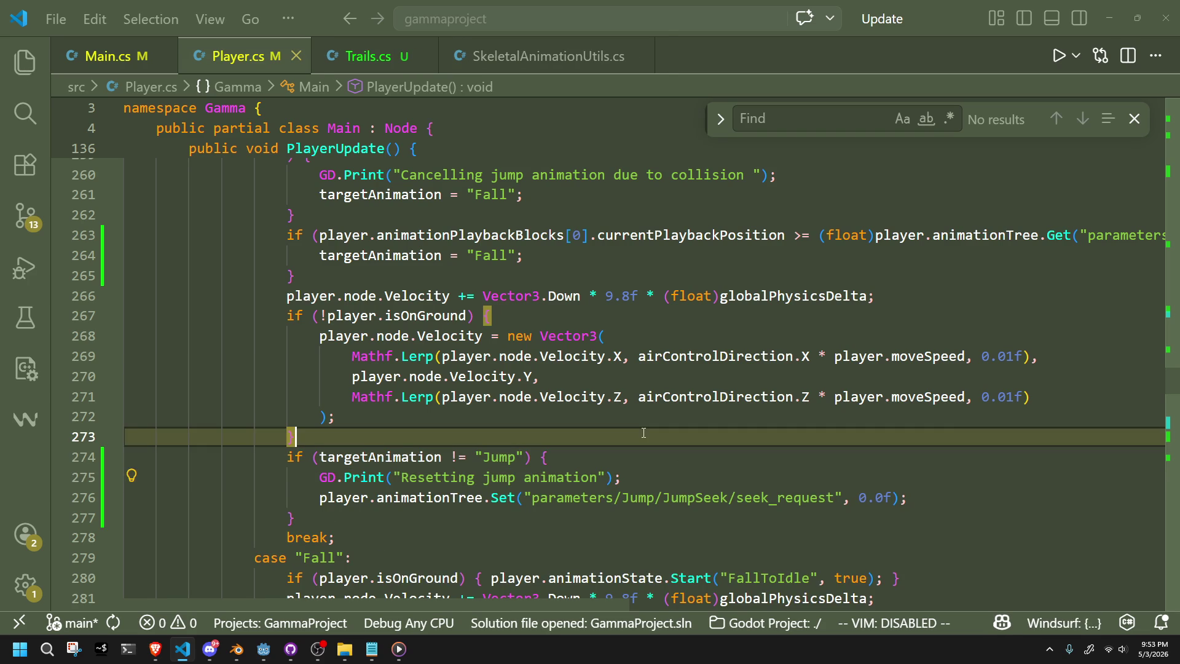
mouse_move(1170, 381)
mouse_down()
mouse_move(1163, 106)
mouse_move(1153, 176)
mouse_move(1149, 157)
mouse_up()
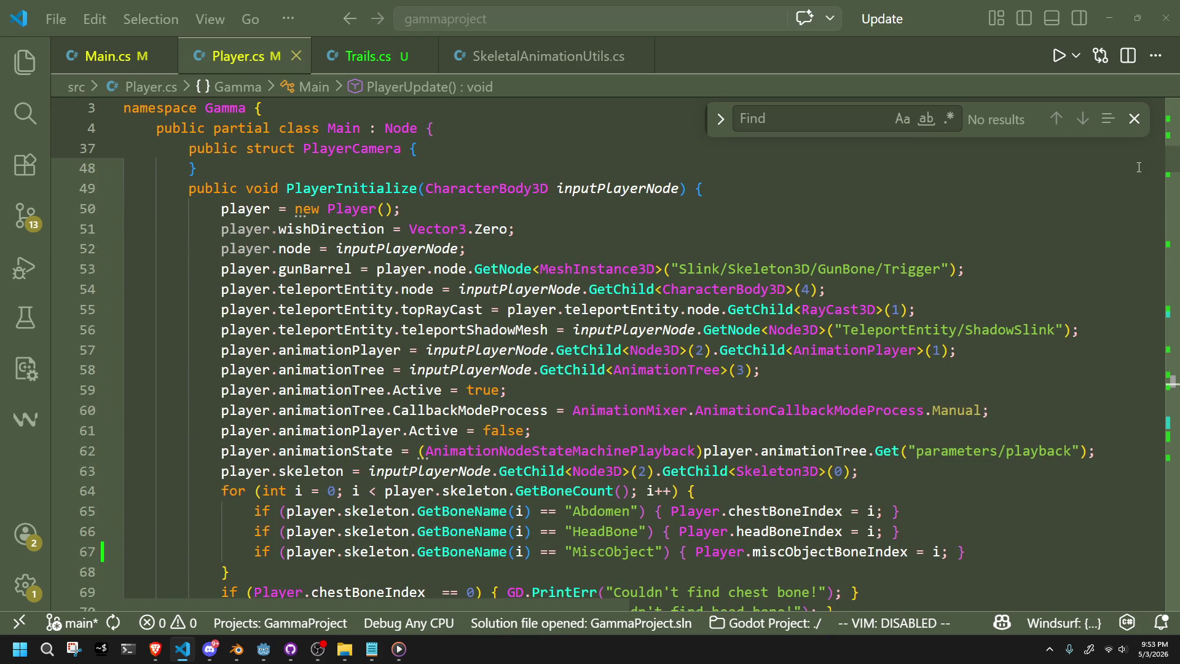
scroll(636, 212, down, 9)
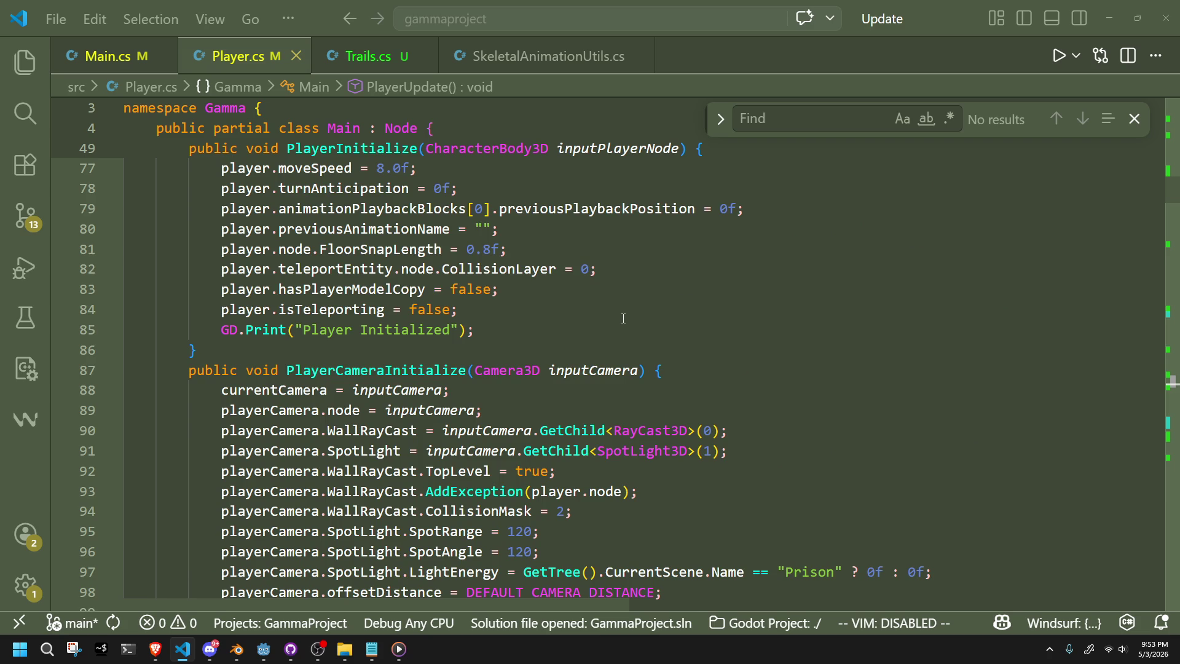
scroll(623, 318, down, 1)
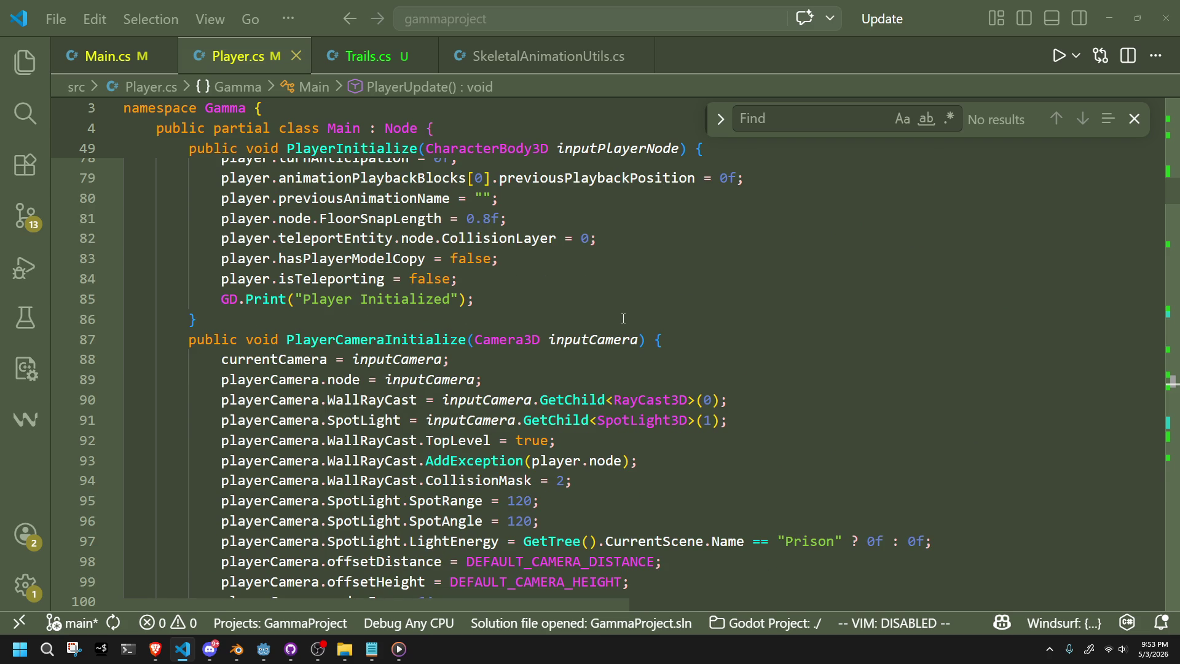
click(623, 319)
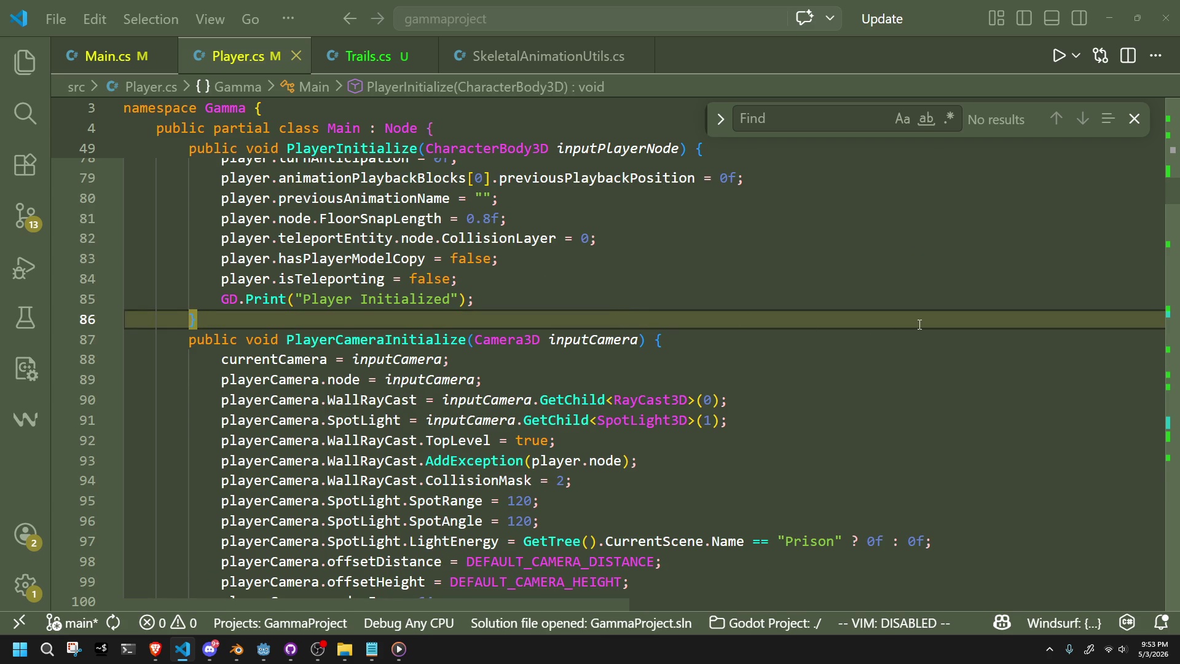
mouse_move(205, 654)
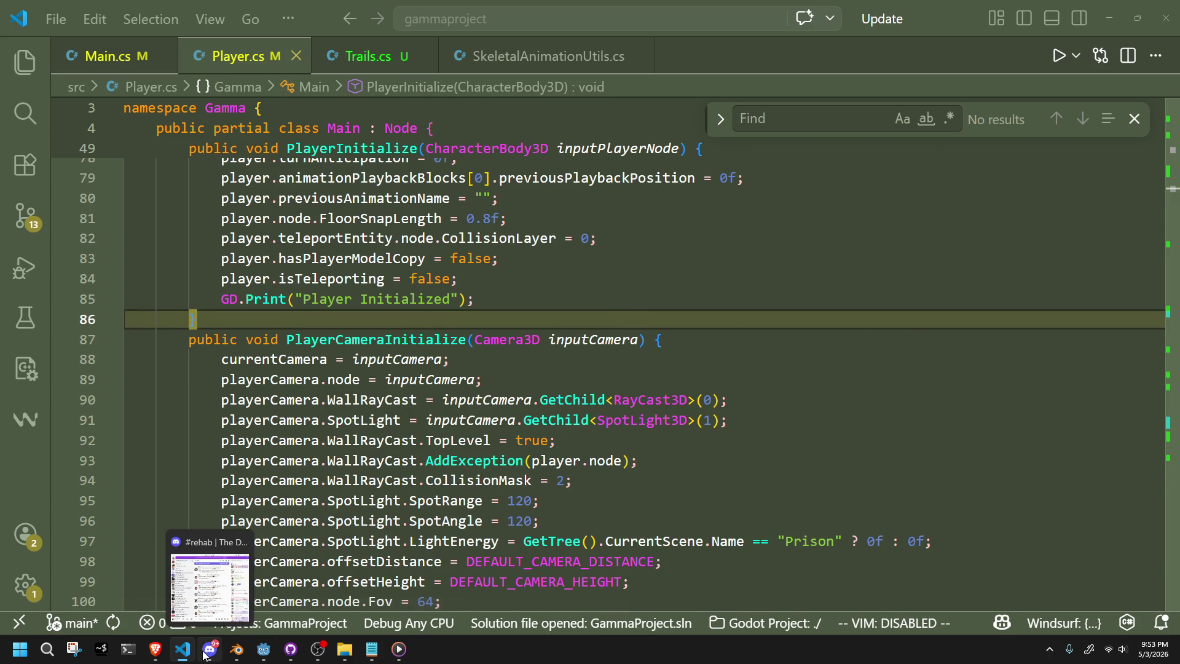
click(266, 650)
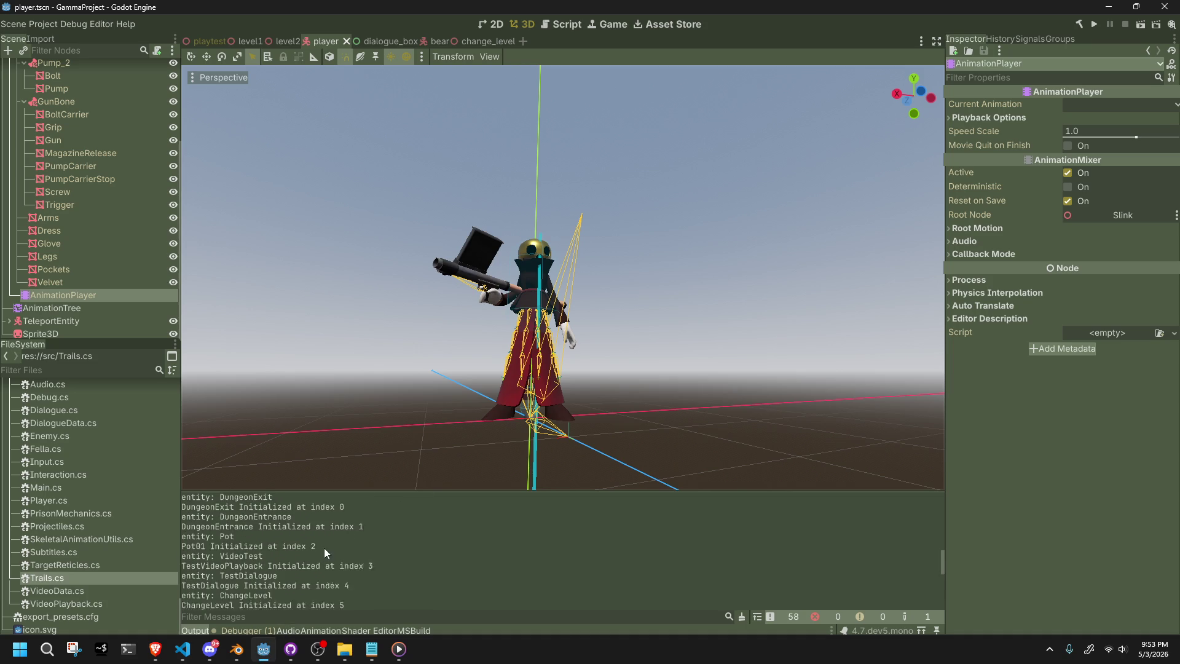
Run and stop the game, select the Fall-from-Jump log text, then return to Player.cs.
click(1092, 27)
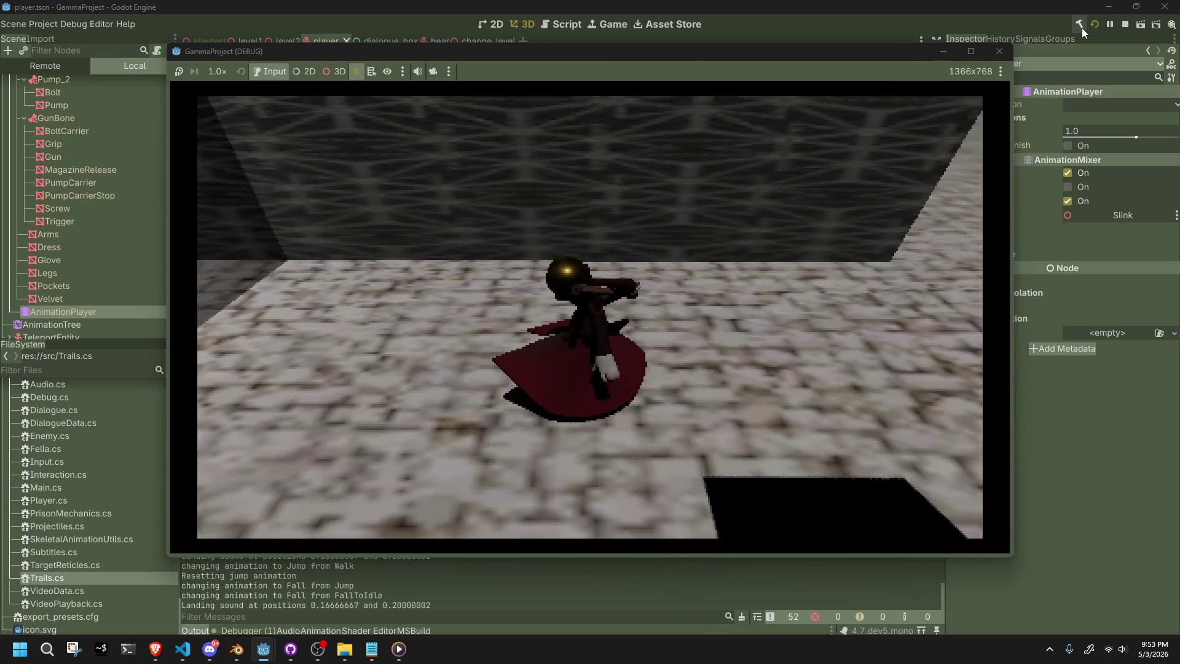
click(1000, 53)
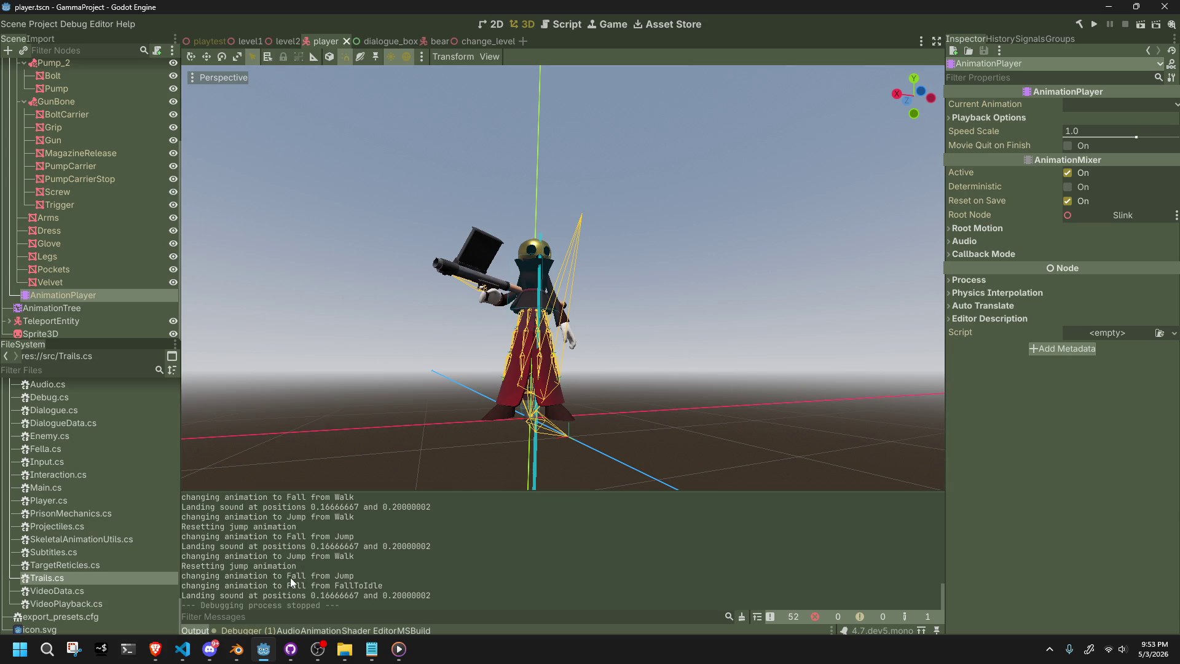
drag(303, 575, 356, 578)
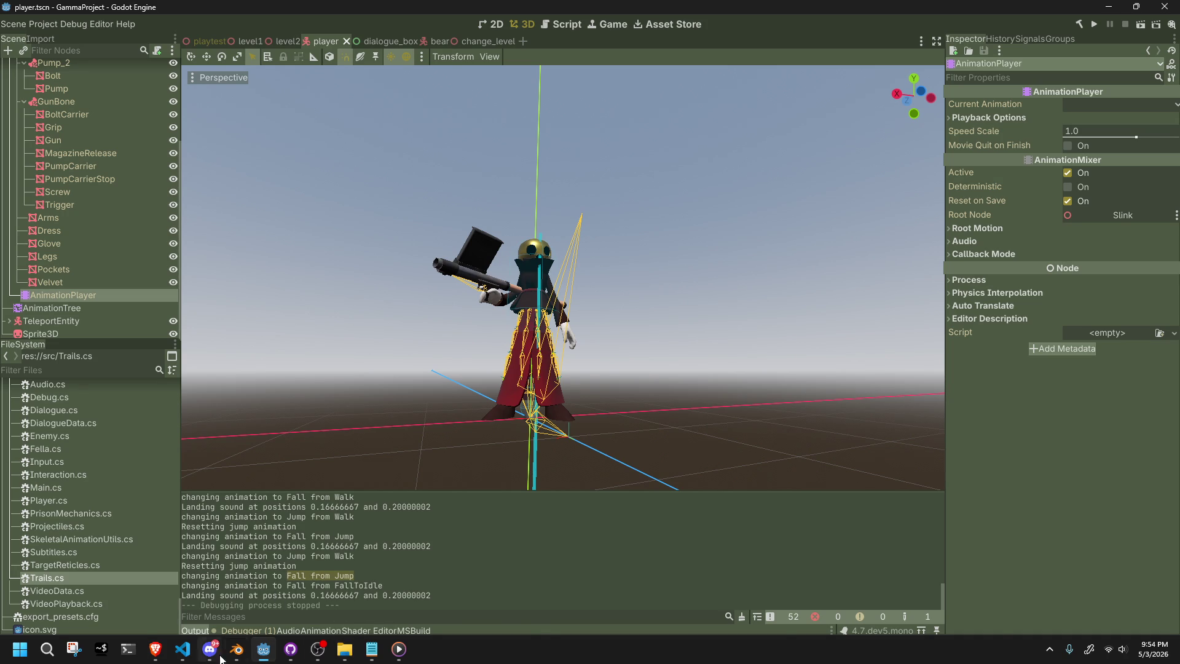
click(183, 651)
mouse_move(418, 425)
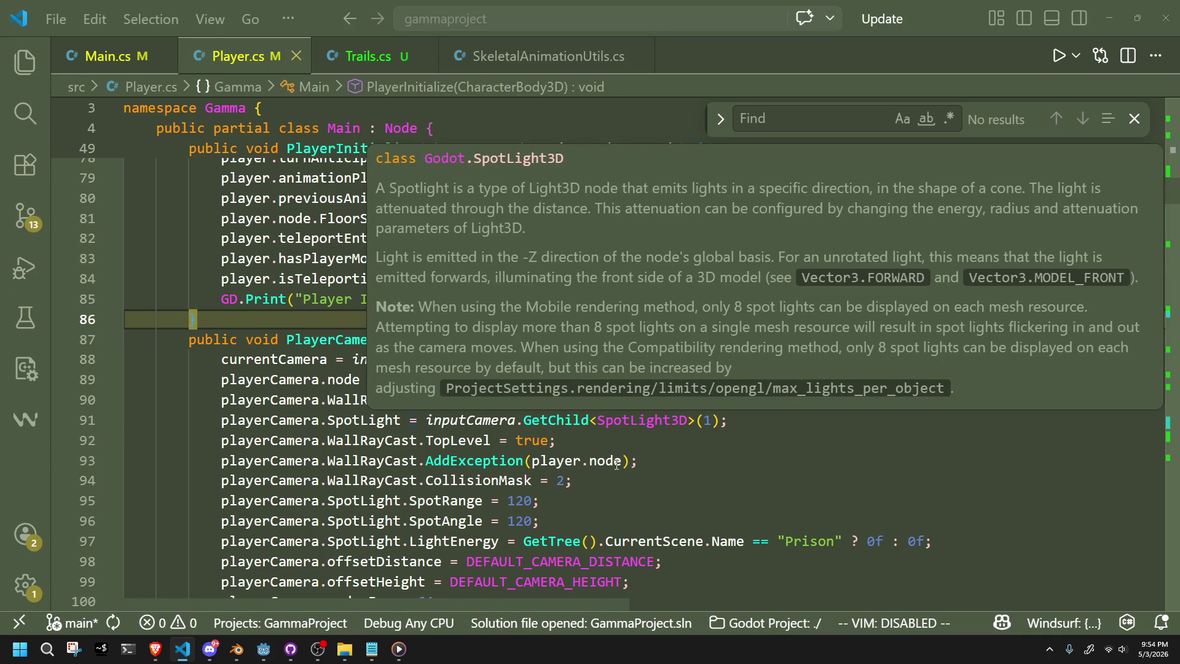
Close the SpotLight3D doc popup and insert a blank line after animationTree.Advance in PlayerUpdate.
click(605, 484)
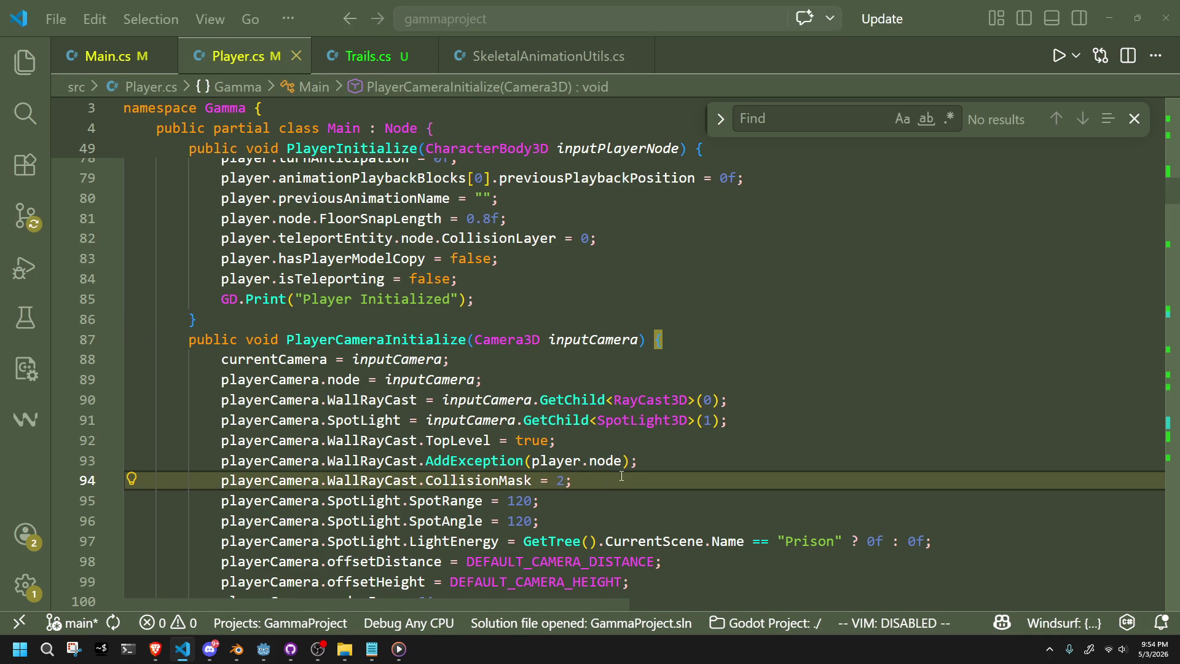
scroll(595, 483, up, 10)
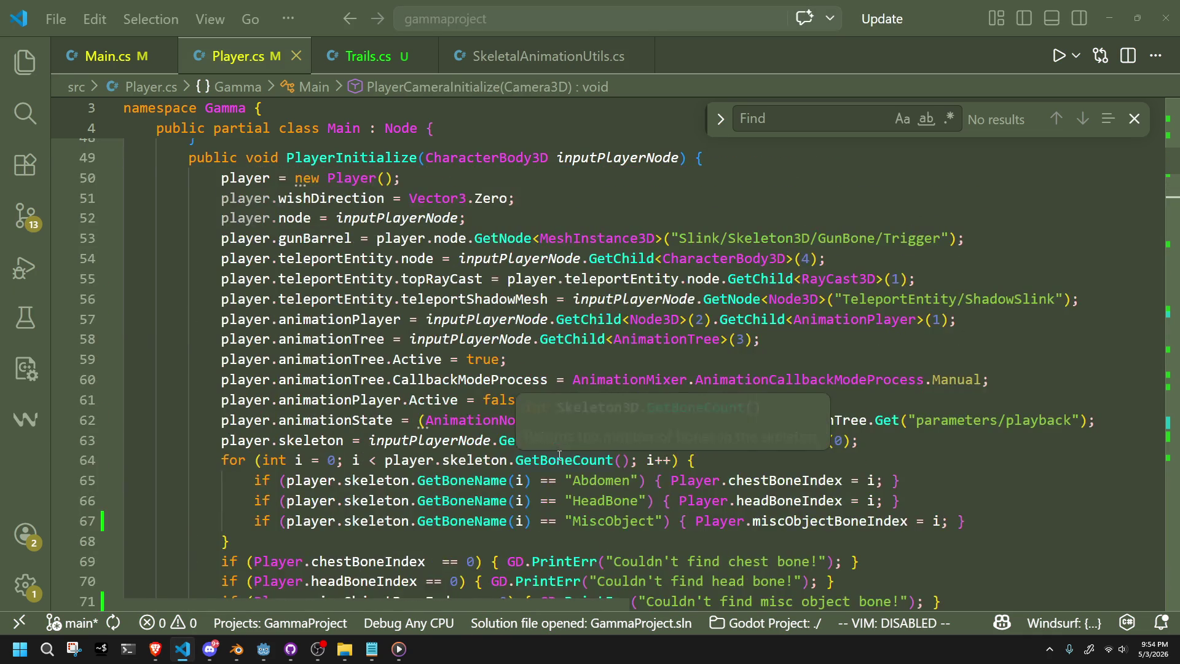
scroll(559, 456, up, 3)
click(509, 372)
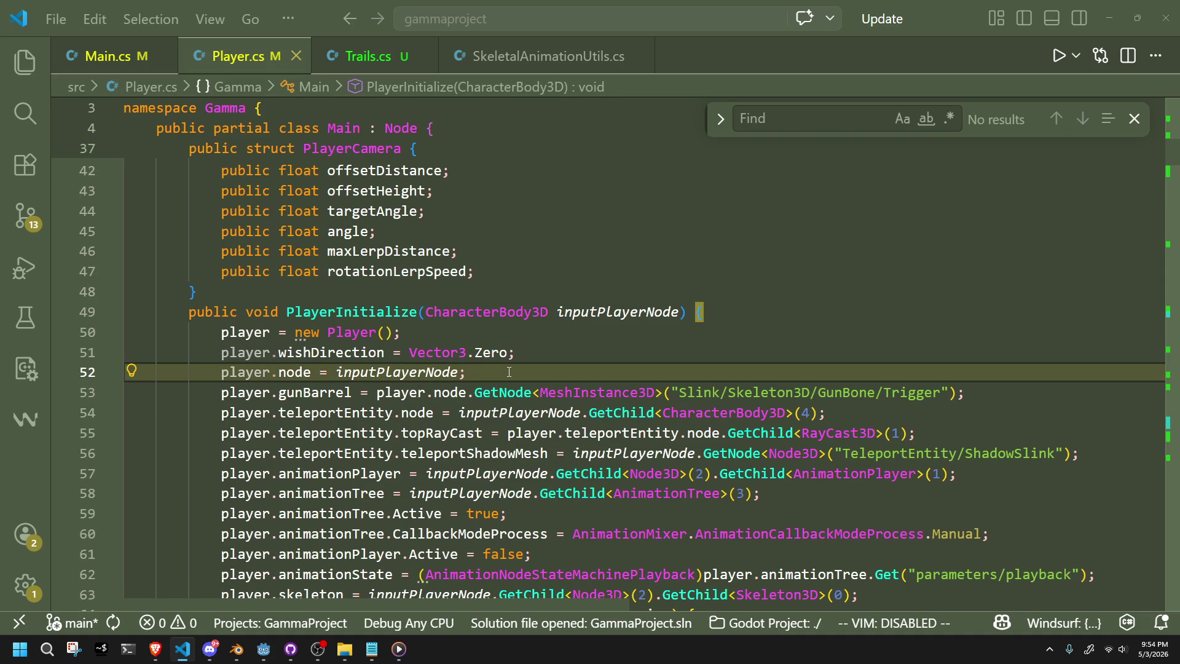
scroll(514, 374, down, 15)
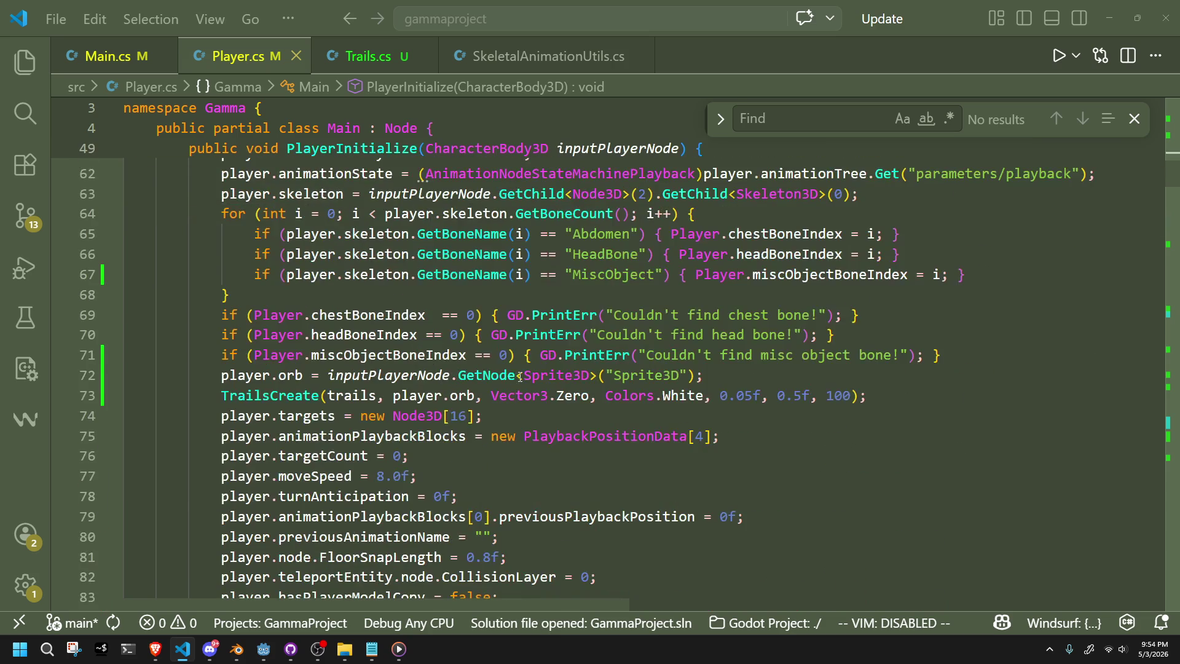
scroll(520, 376, down, 12)
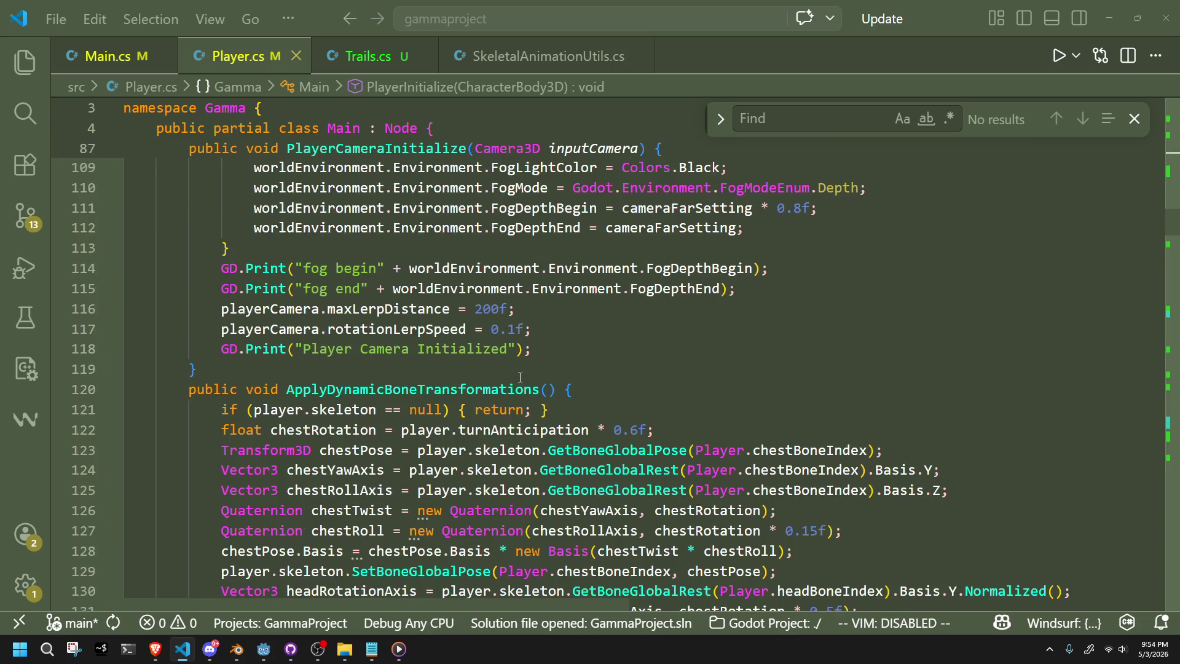
scroll(519, 378, down, 3)
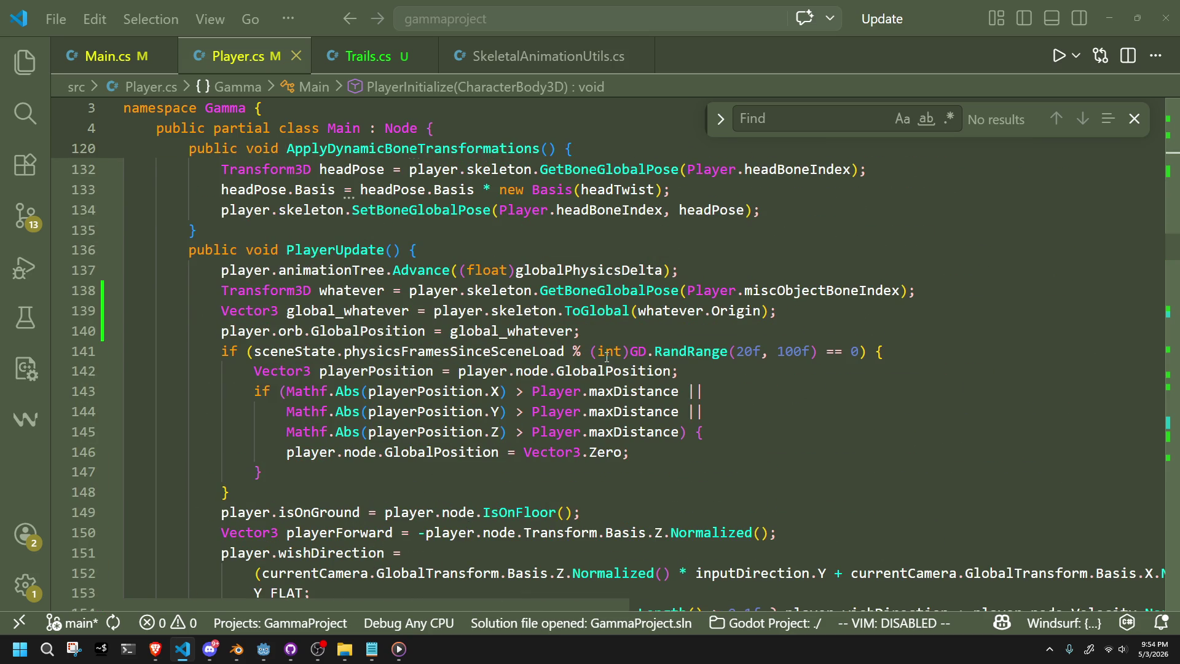
click(664, 332)
click(782, 312)
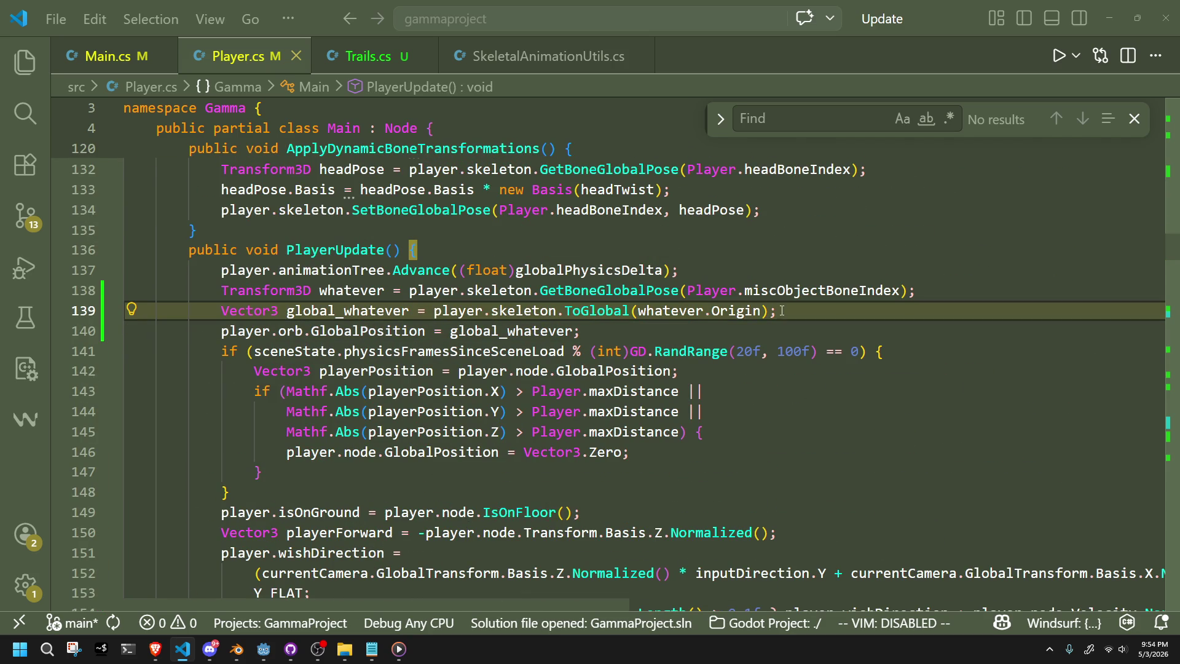
click(734, 273)
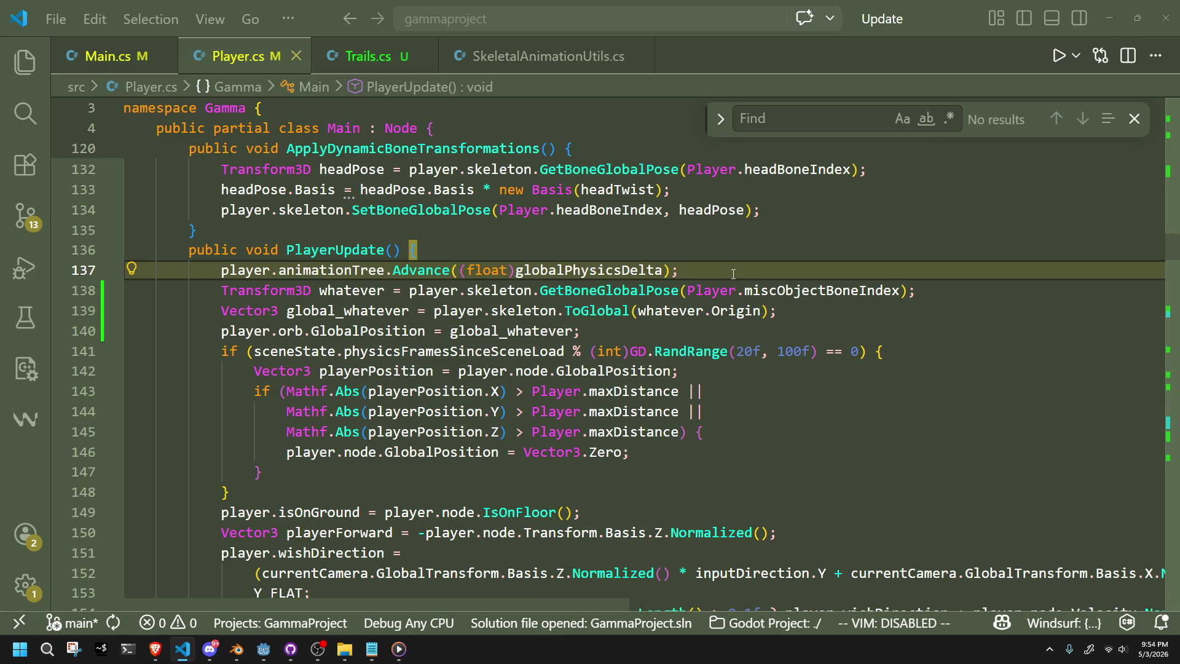
key(Return)
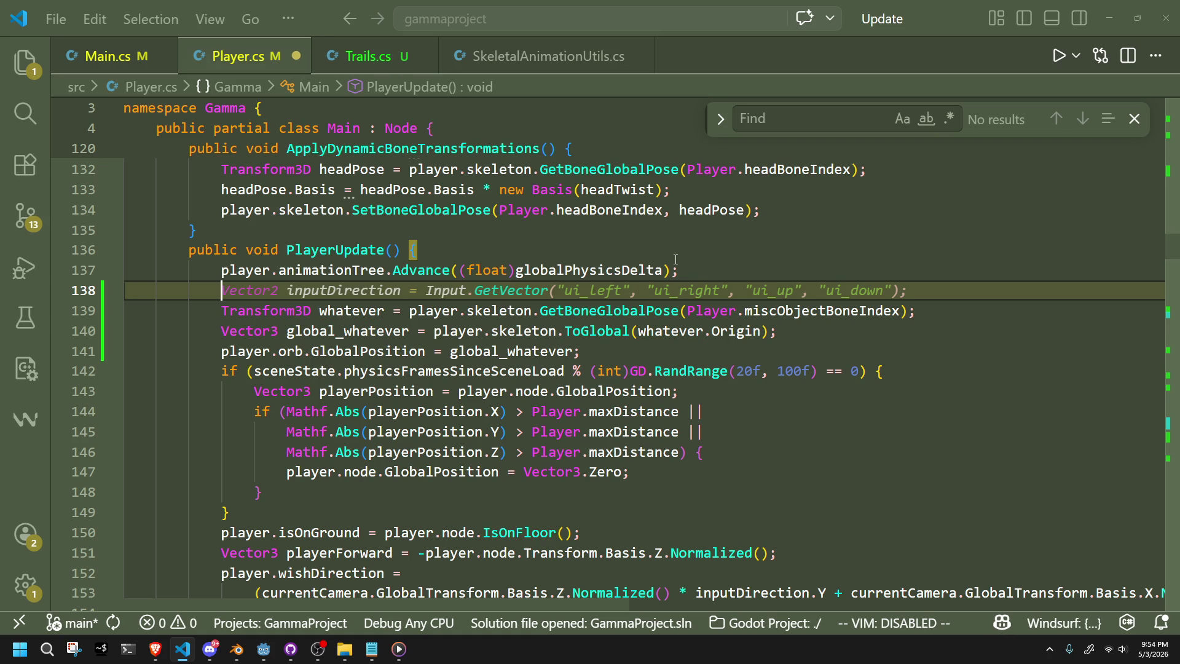
Start a GD.Print(player.animationTree.getcurrent) debug line on line 138 using autocomplete.
scroll(691, 400, down, 3)
scroll(692, 400, up, 3)
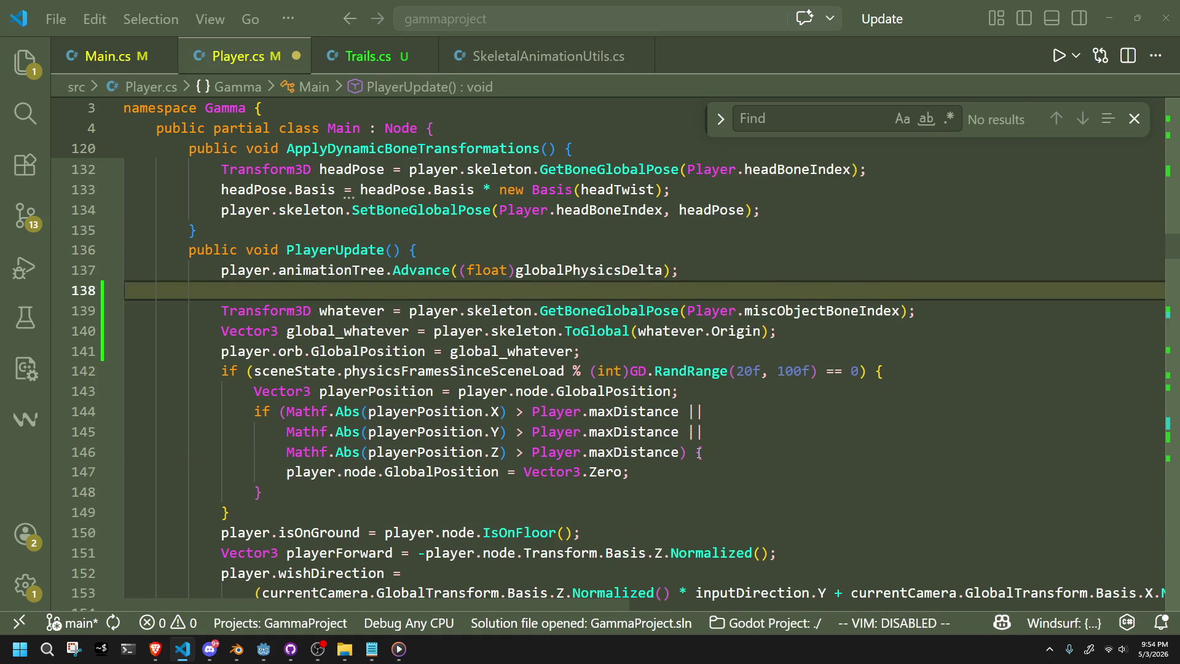
right_click(694, 452)
key(Escape)
click(384, 289)
text(GD.)
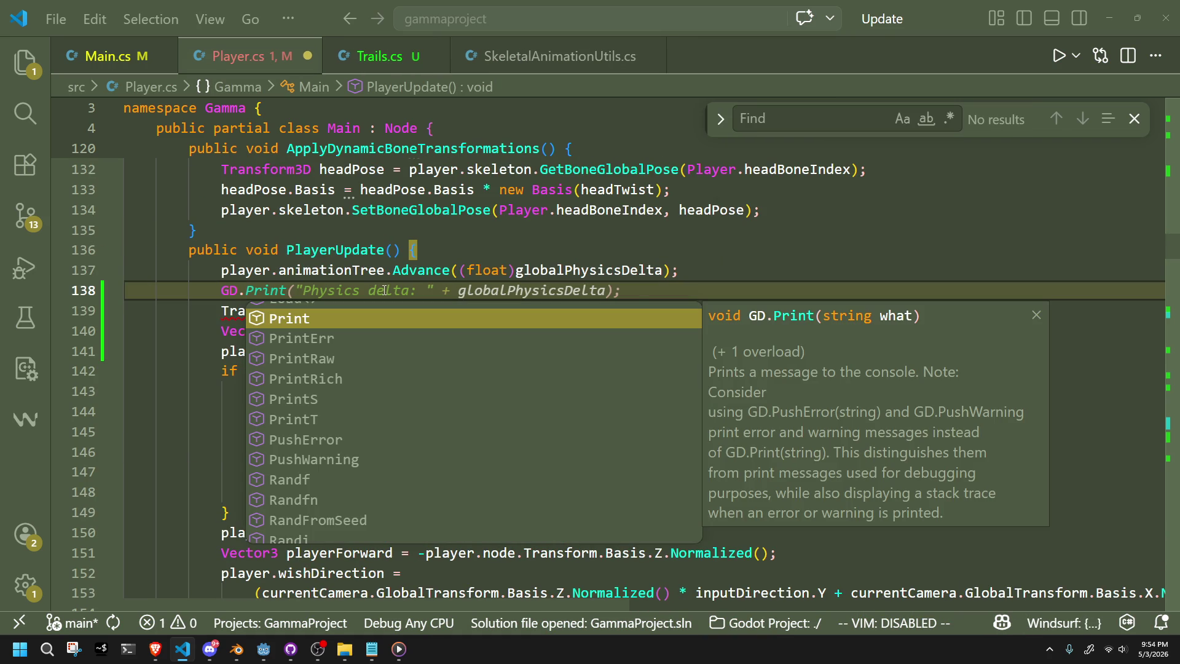
key(Tab)
text(()
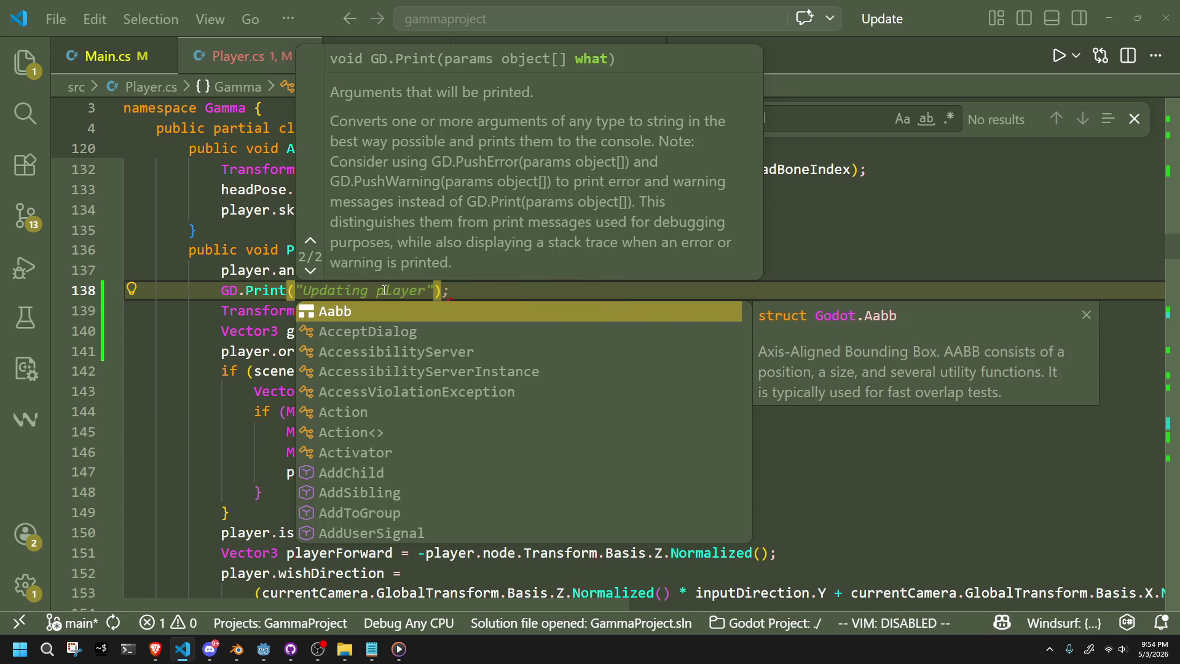
text())
key(Left)
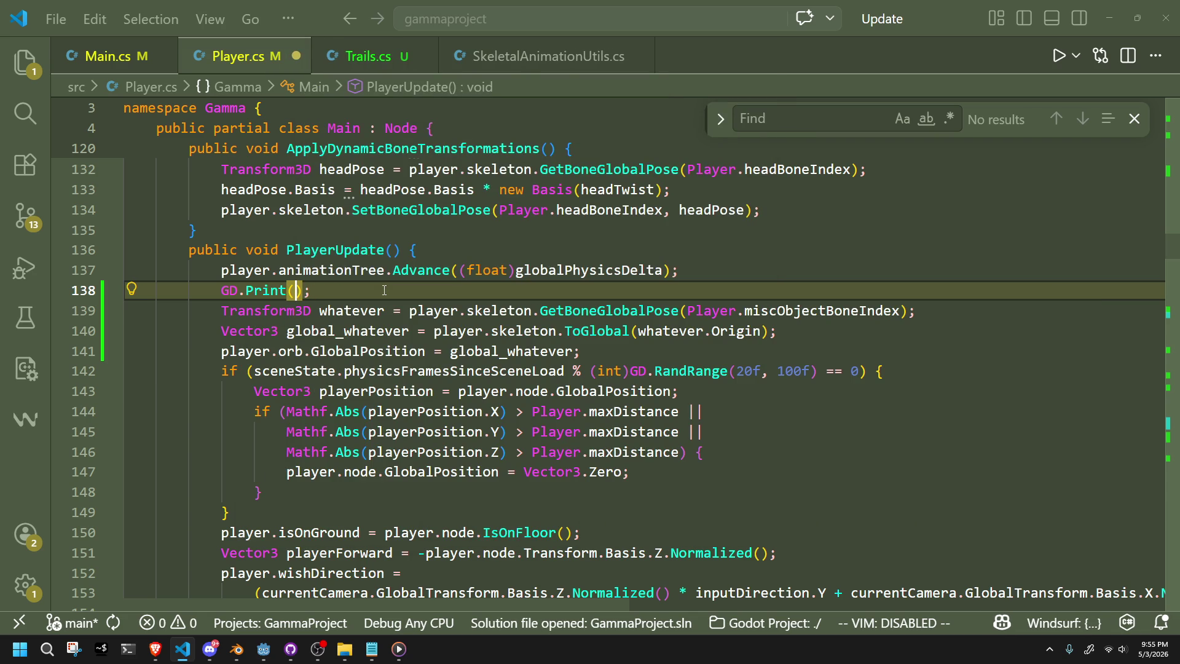
text(player.)
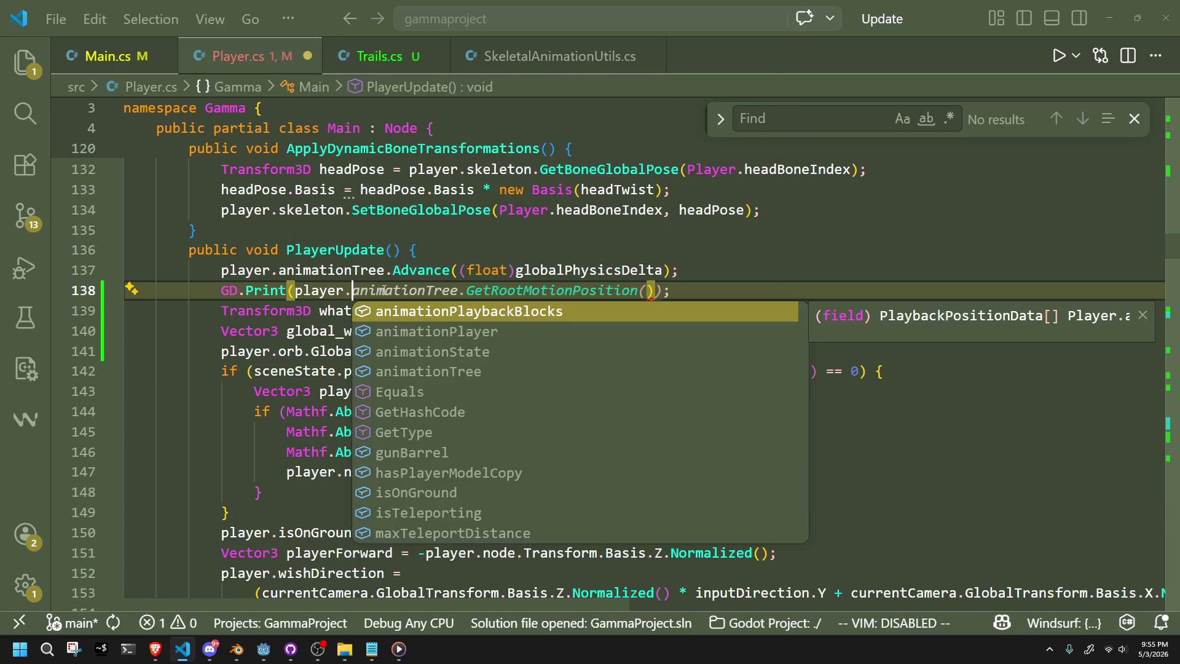
key(Down)
key(Down)
key(Down)
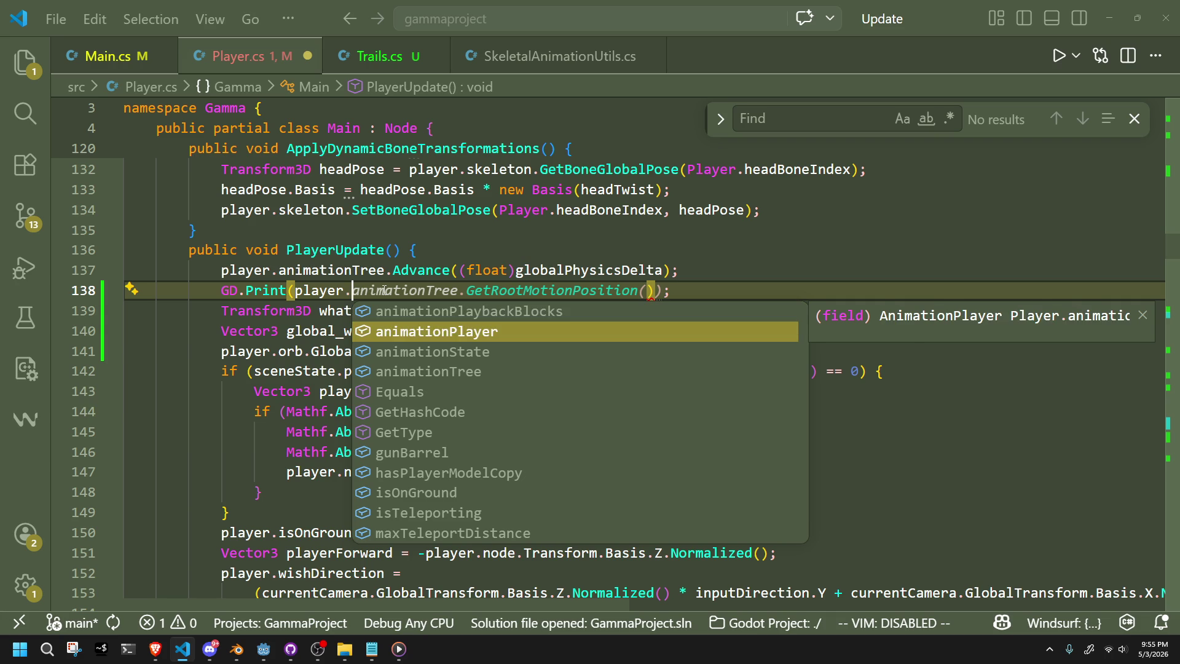
key(Tab)
text(.get)
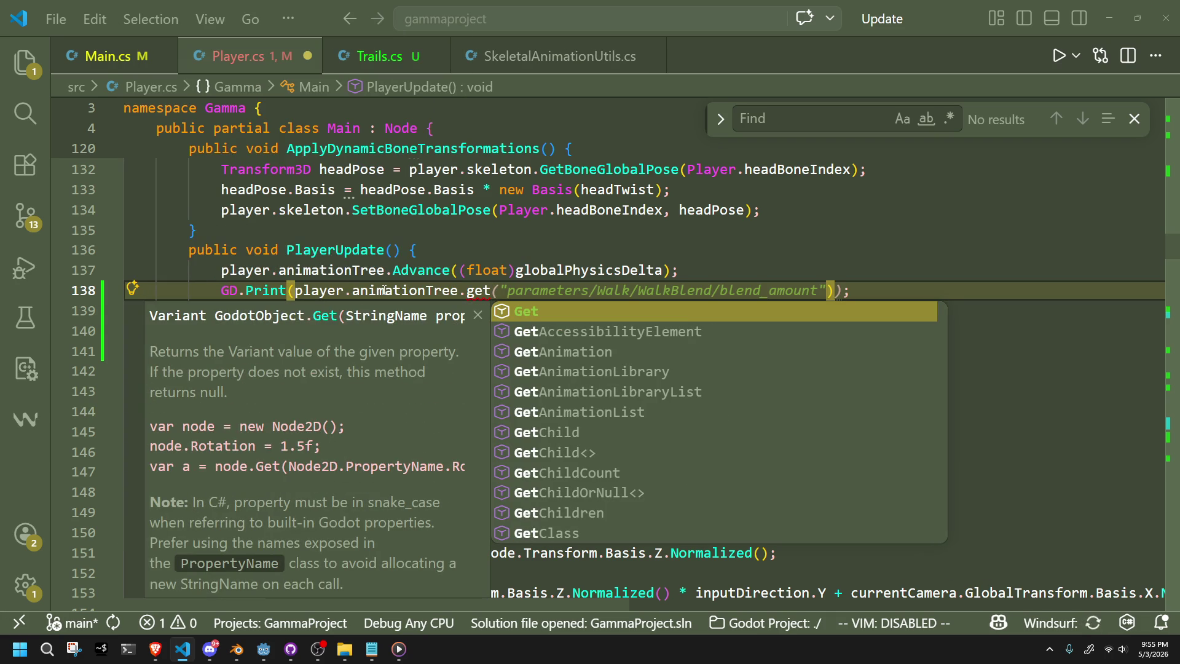
text(current)
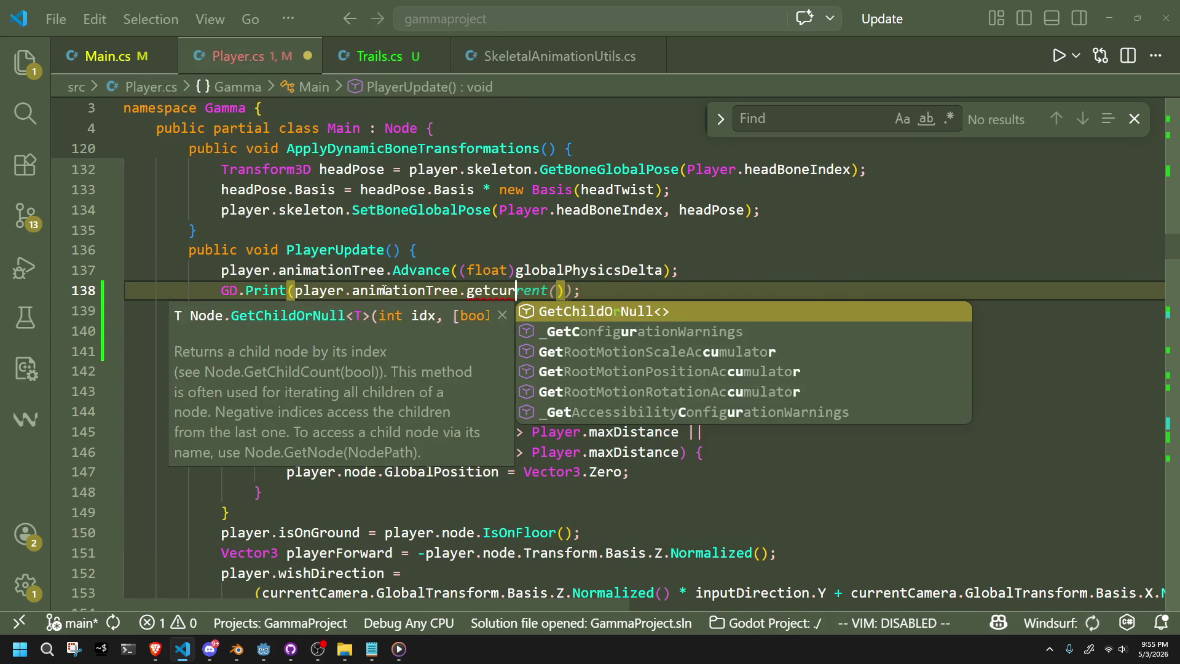
Replace the print argument with player.animationState.GetCurrentNode() from line 164.
scroll(383, 291, down, 7)
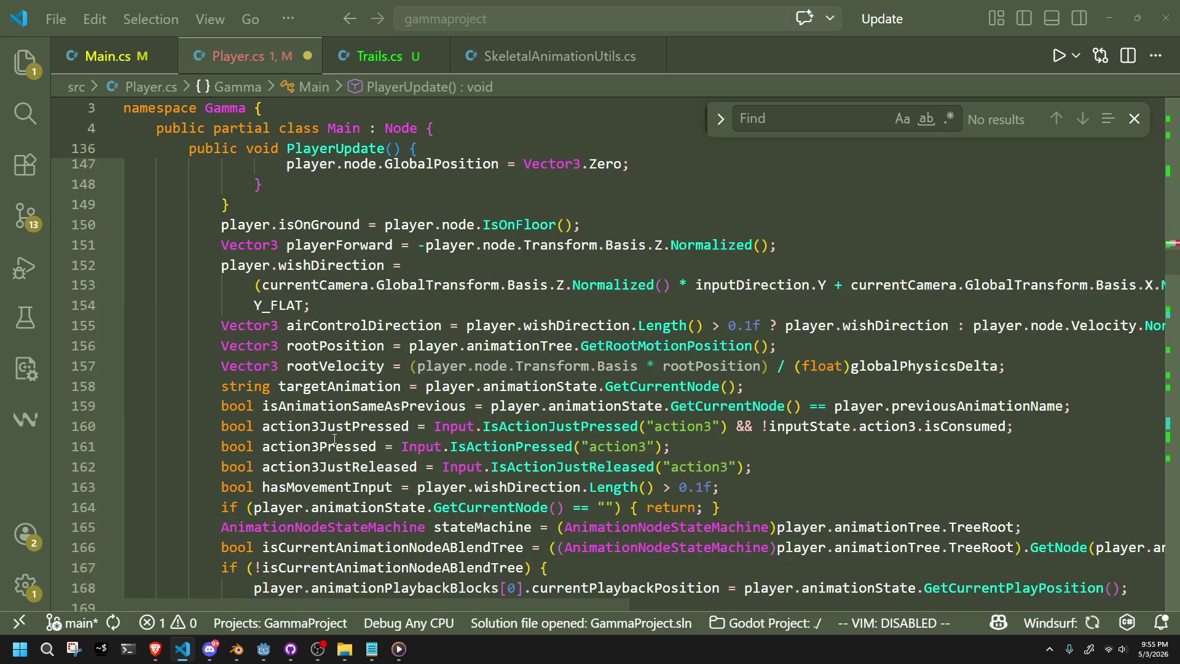
drag(564, 416, 254, 416)
key(ctrl+c)
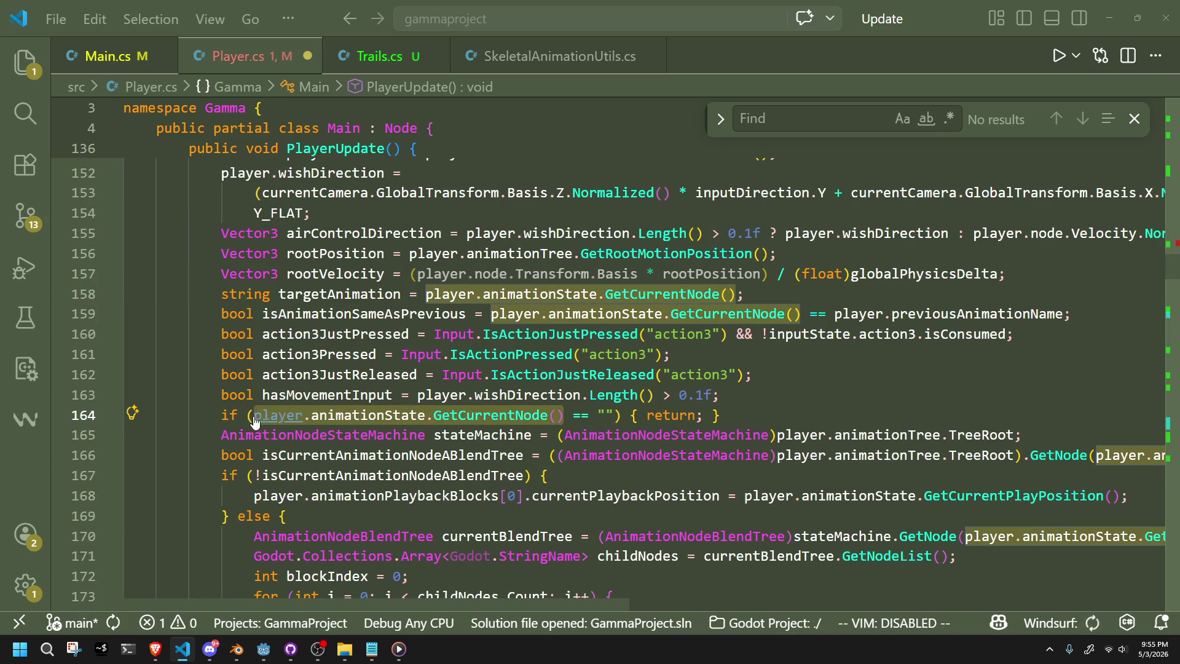
scroll(255, 422, up, 7)
click(498, 322)
drag(495, 329, 296, 326)
key(ctrl+v)
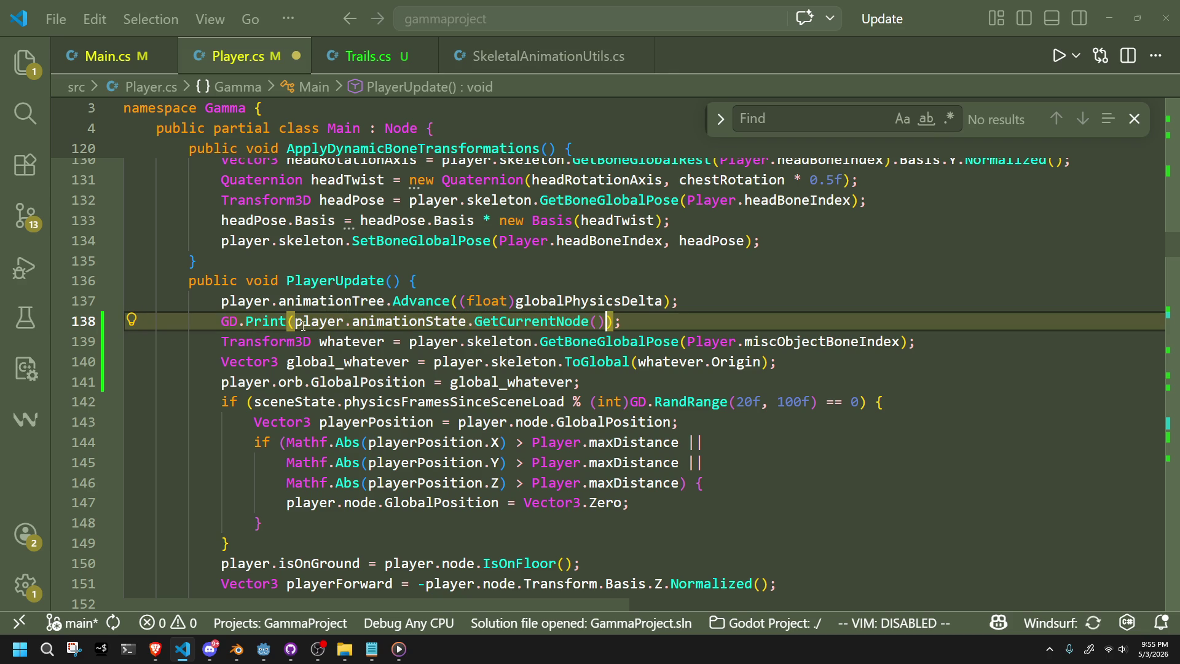
click(591, 382)
key(alt+Tab)
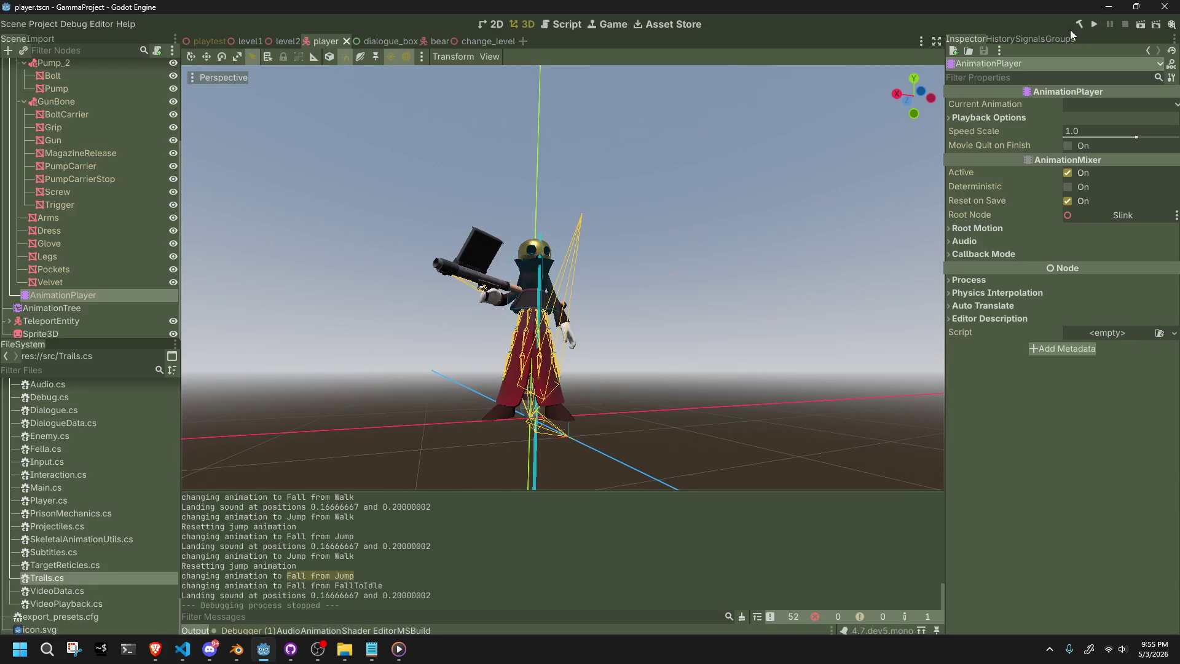
Playtest the game slowed to 1/16x speed, then close the game window.
click(1092, 25)
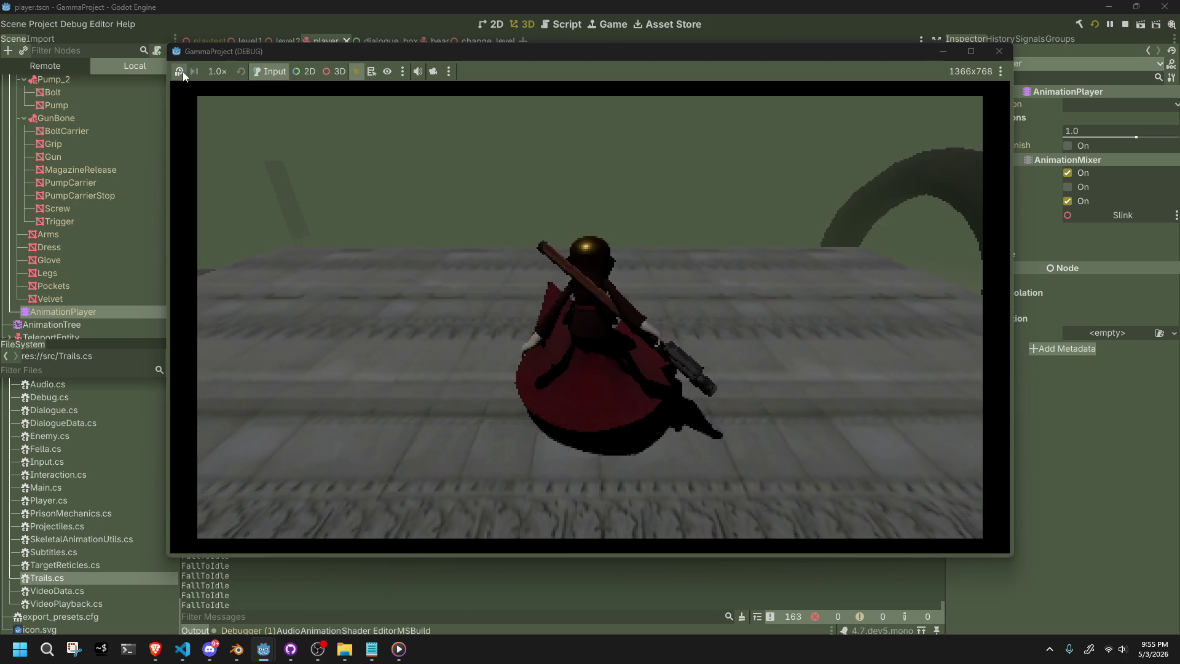
click(179, 71)
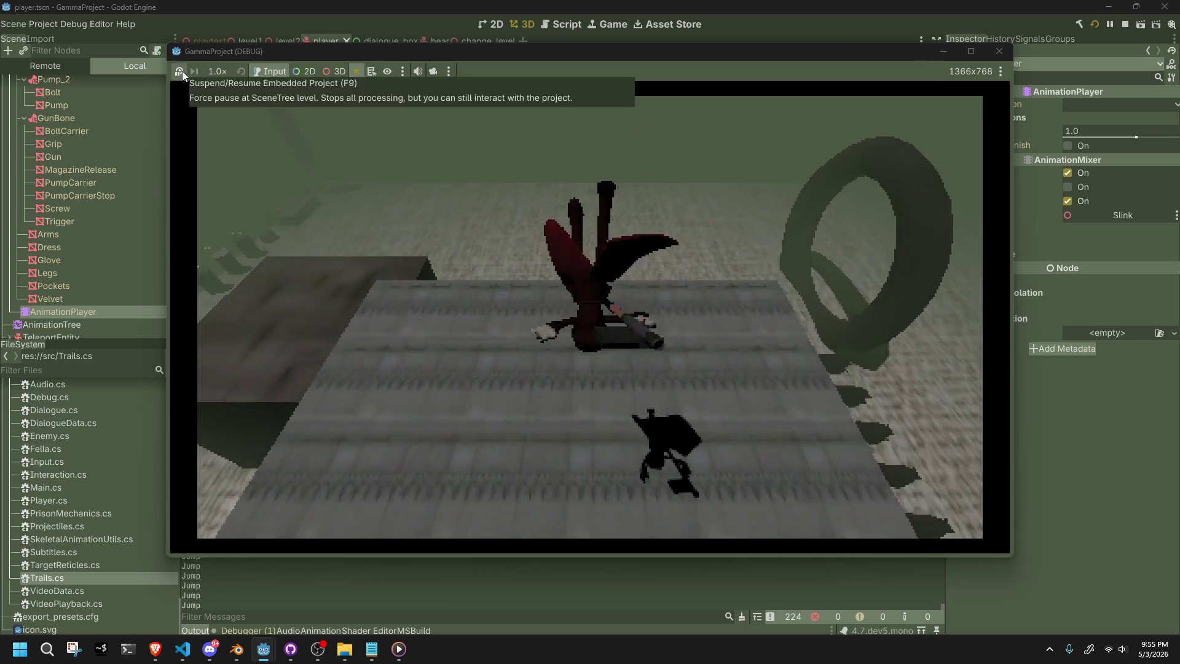
click(219, 73)
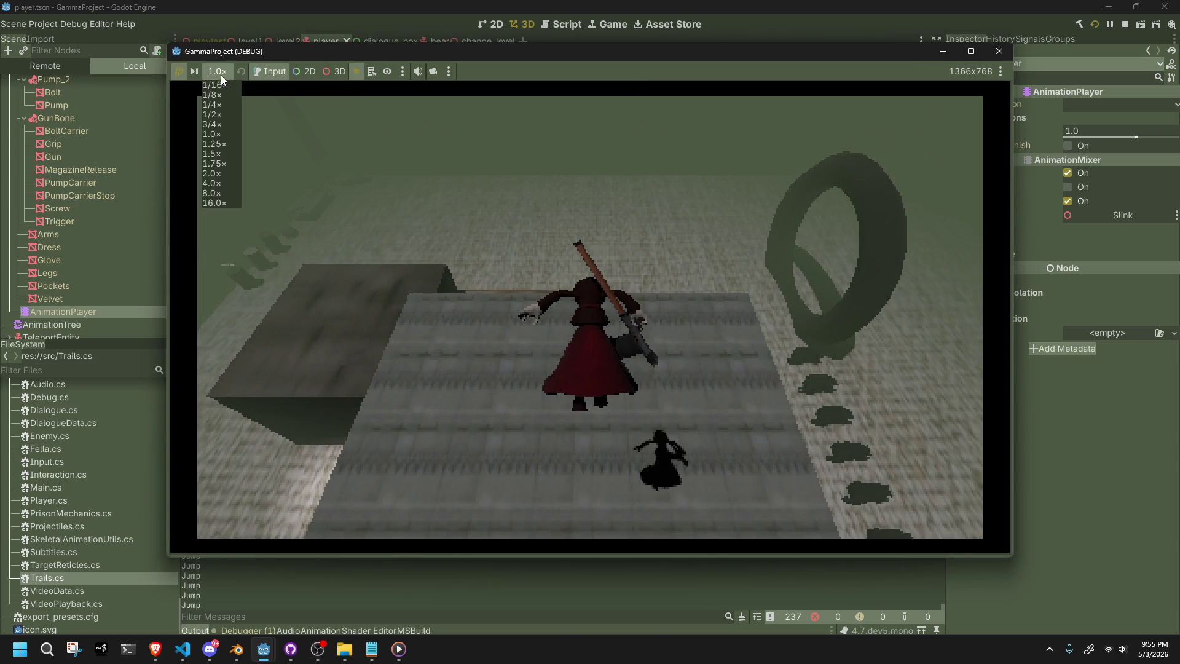
click(225, 85)
click(181, 71)
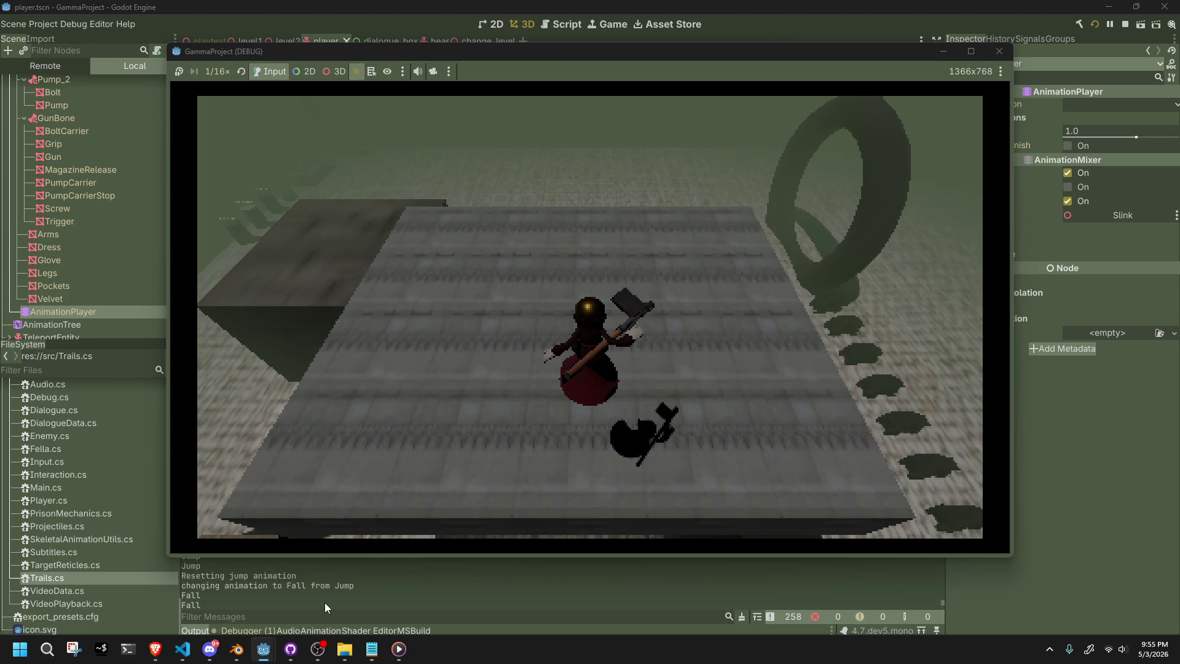
click(1000, 51)
Relaunch the game, jump with the character, watch it at 1/16x speed, then close it.
click(1096, 28)
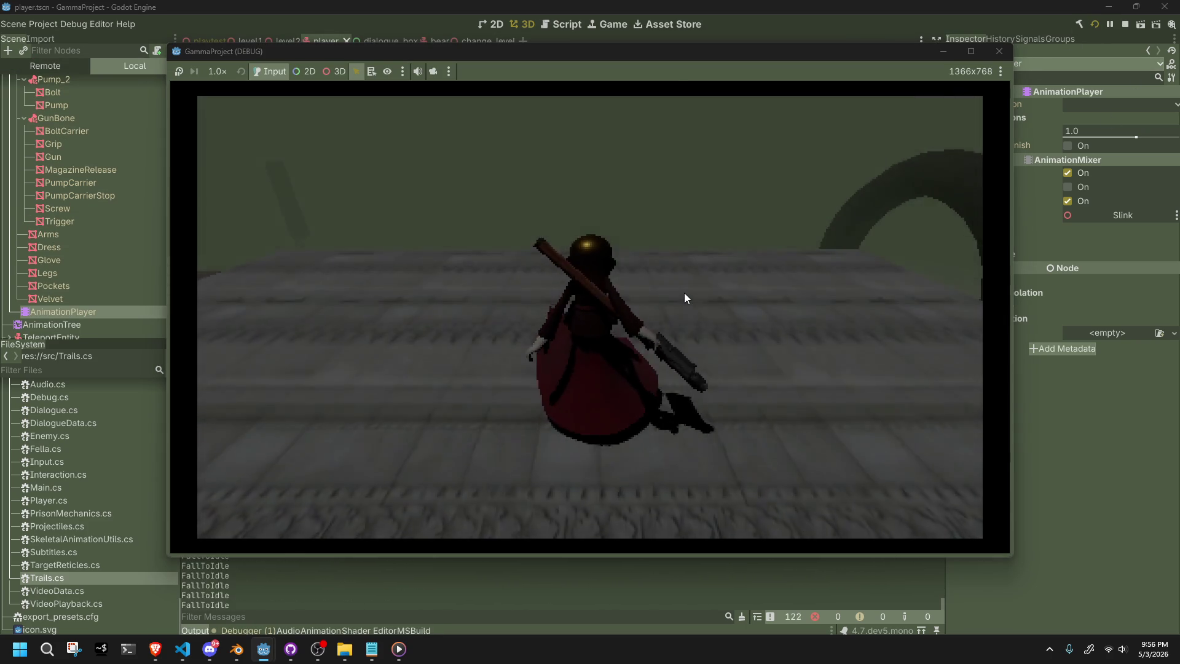
key(space)
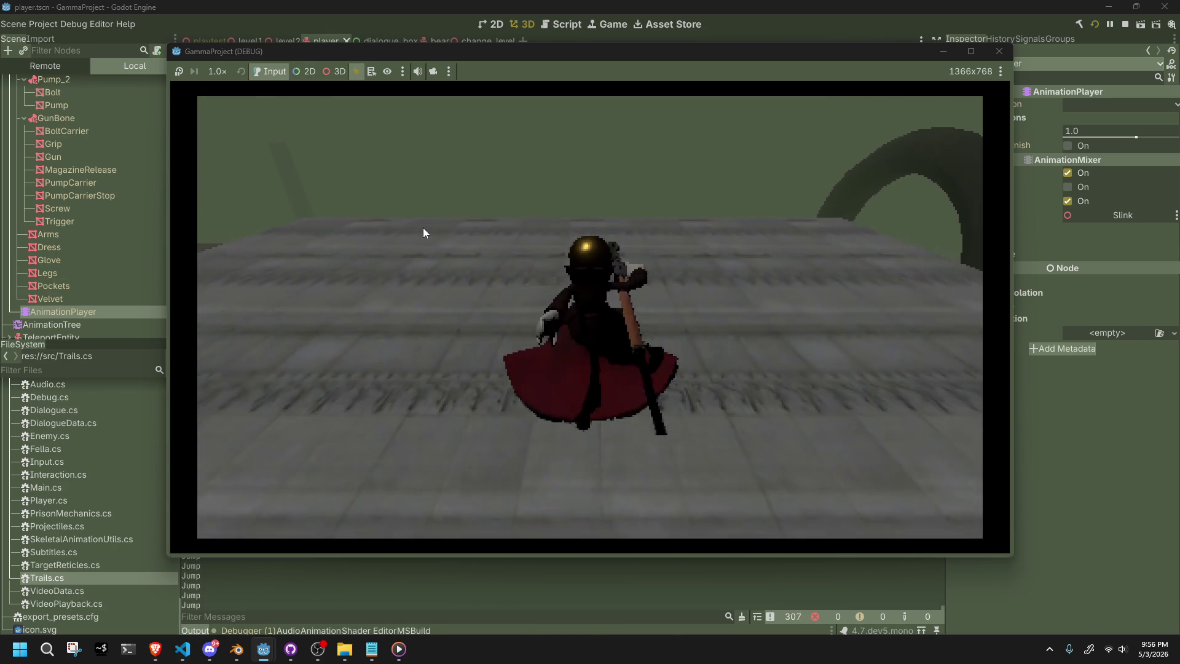
key(space)
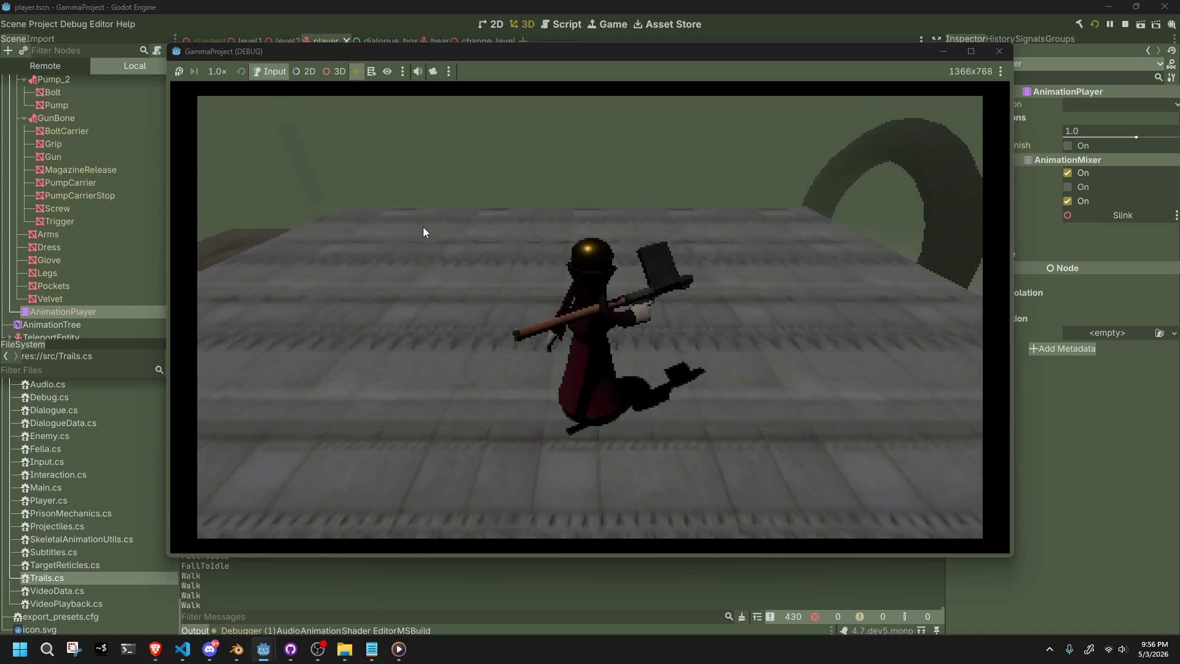
key(space)
click(178, 72)
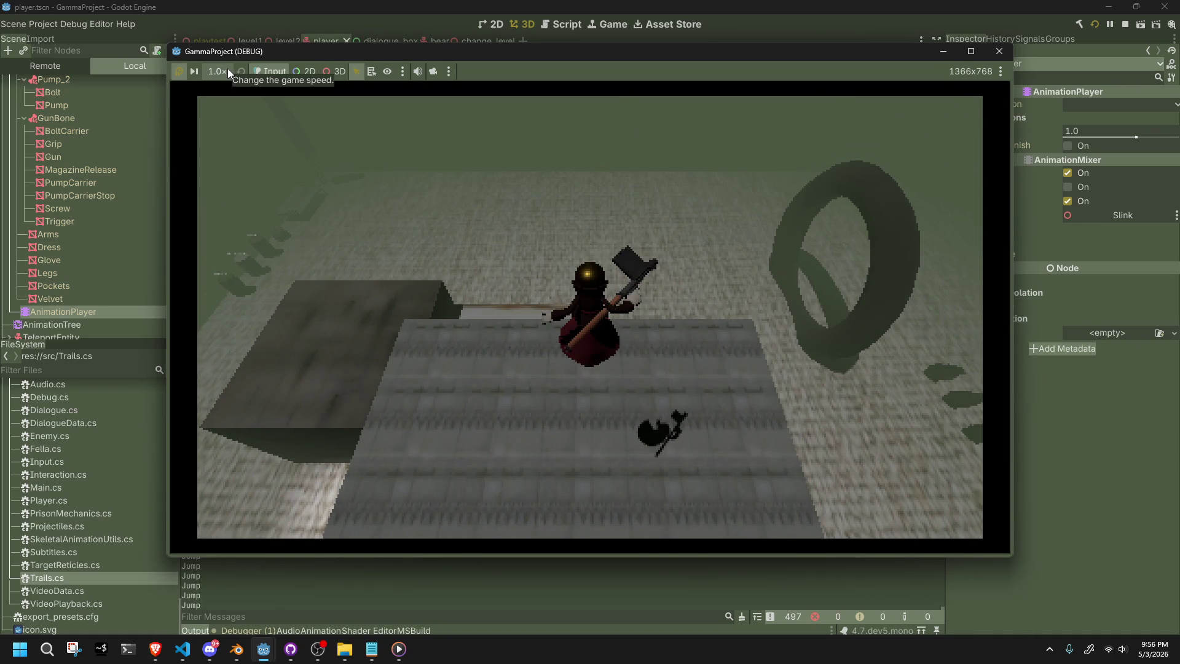
click(217, 71)
click(219, 89)
click(180, 71)
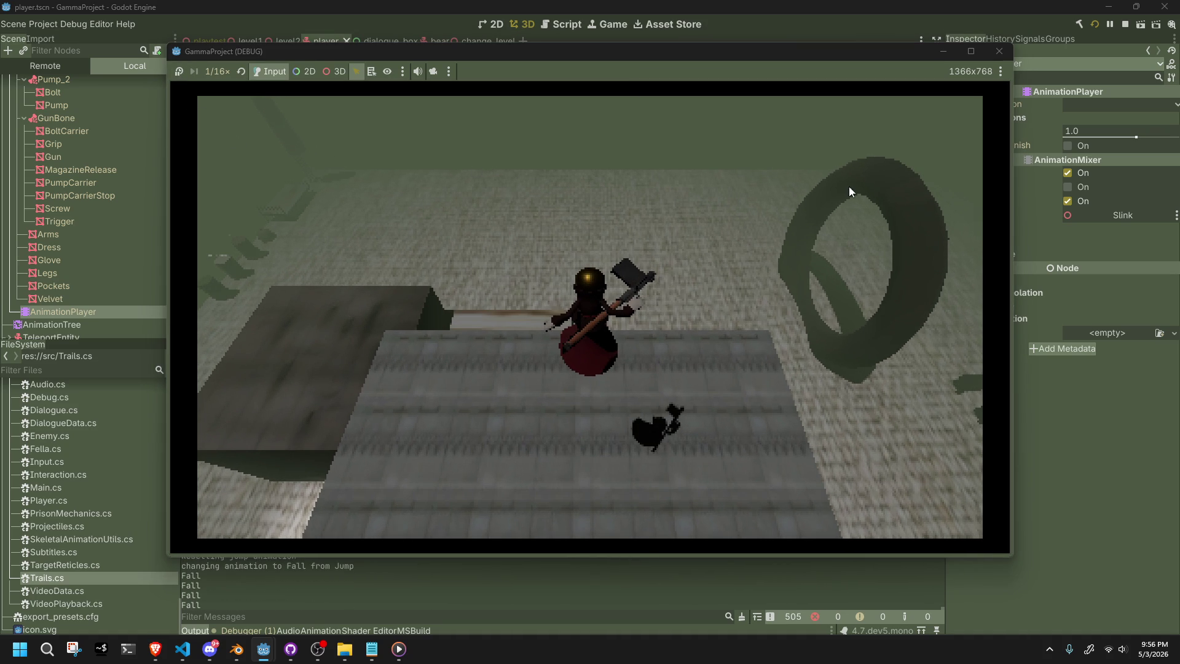
click(994, 57)
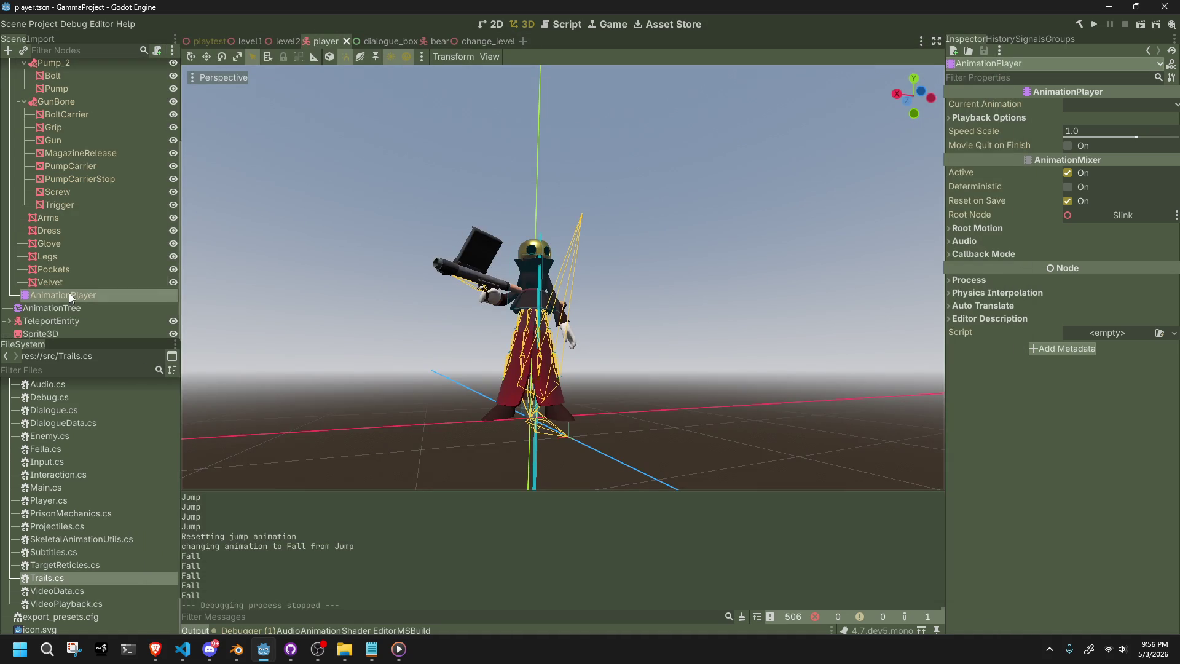
Set the AnimationTree's Jump→Fall transition Xfade Time to 0.1.
click(51, 307)
click(646, 544)
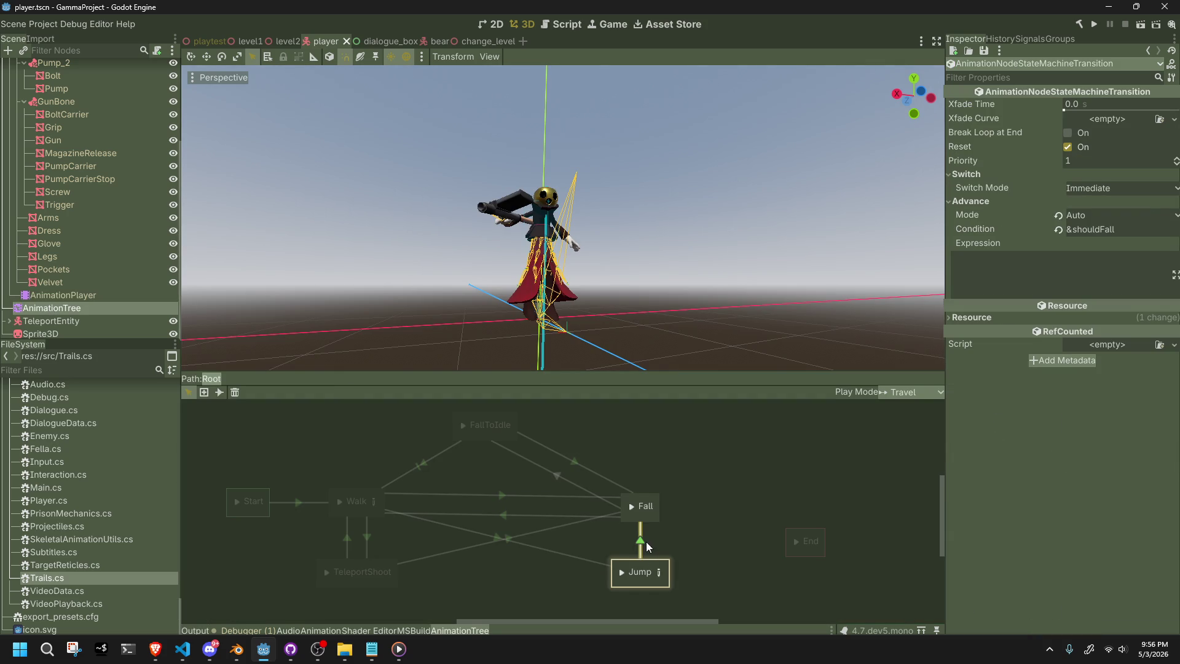
click(1074, 104)
text(0.1)
key(Return)
Run the game with F5, jump once, and stop it with F8.
key(F5)
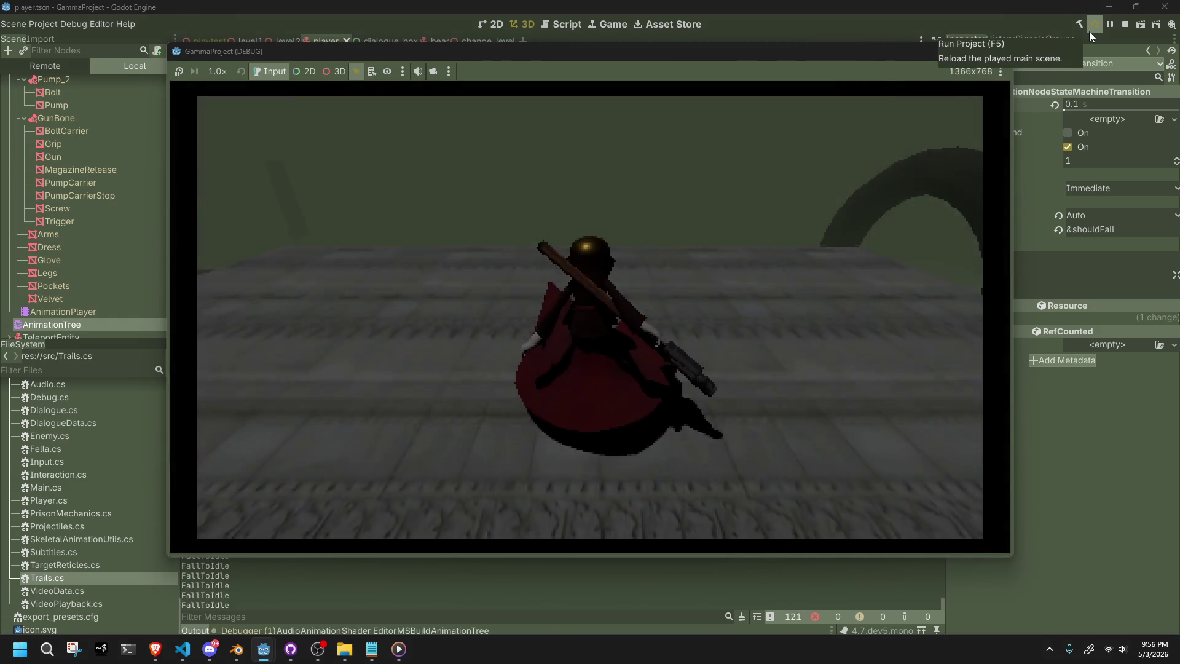
key(space)
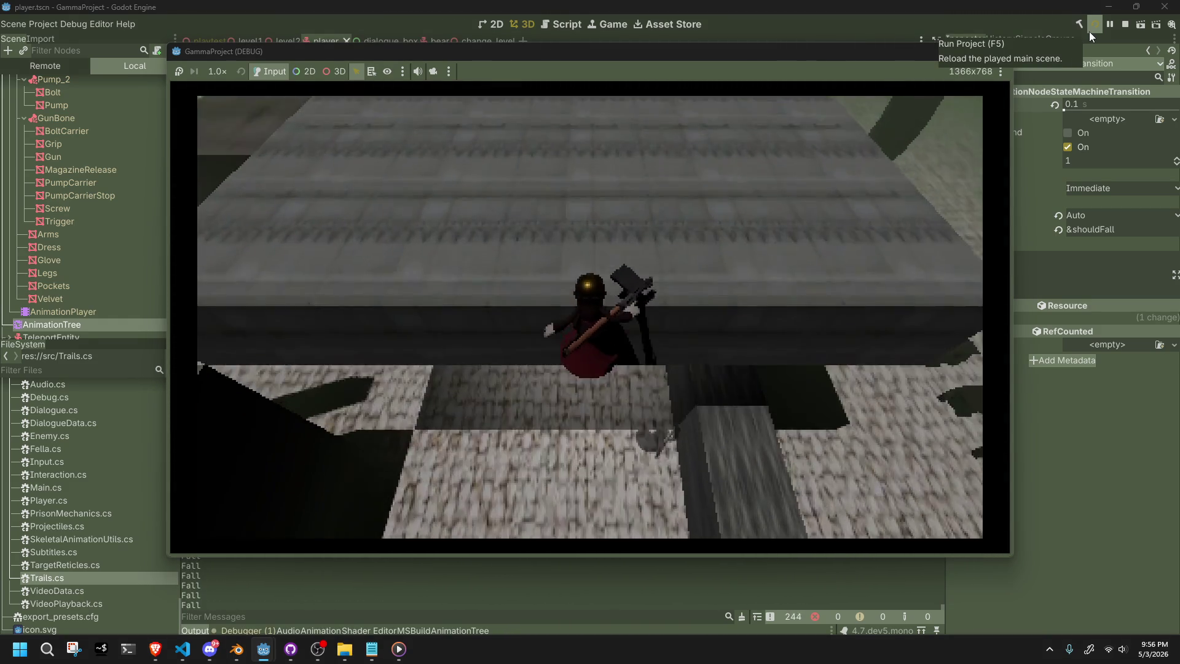
key(F8)
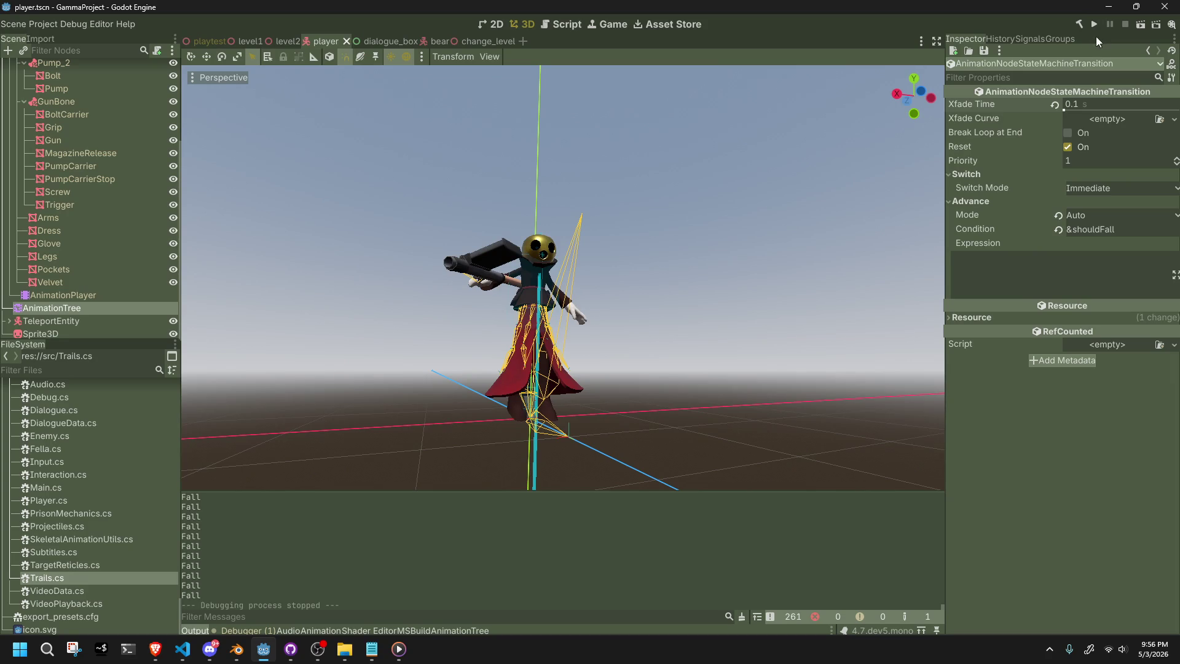
Revert the Jump→Fall crossfade to 0.0 and check the AnimationPlayer's Jump animation.
click(1055, 105)
mouse_move(979, 145)
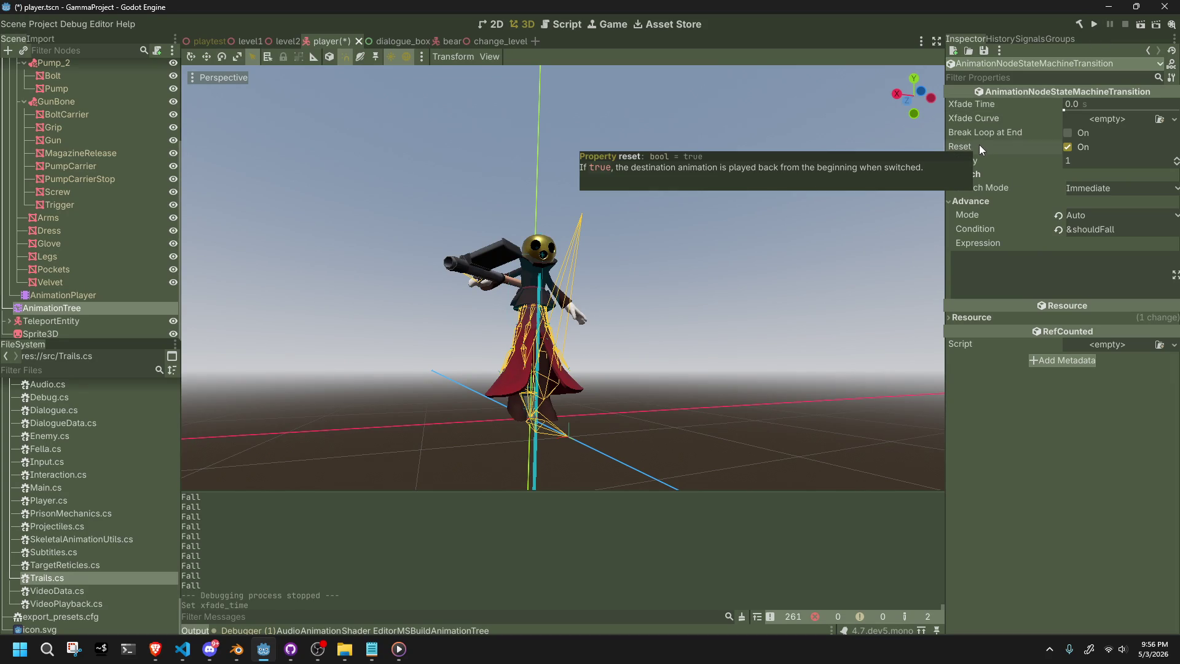
click(50, 298)
click(62, 307)
click(55, 288)
click(55, 293)
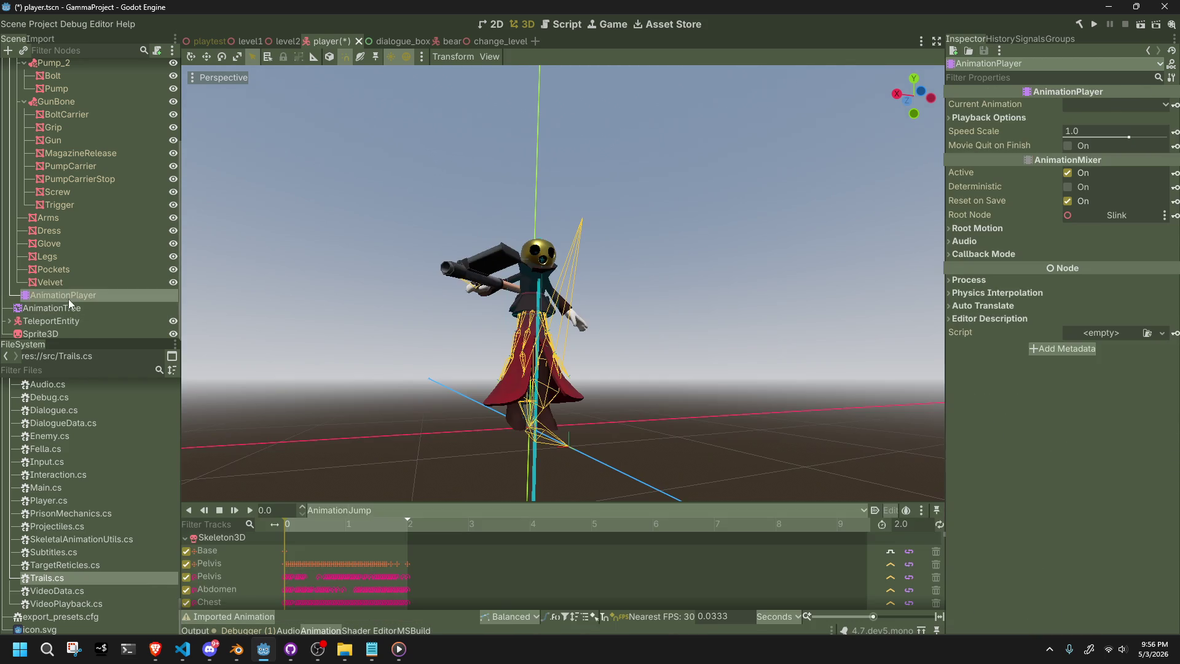
click(64, 307)
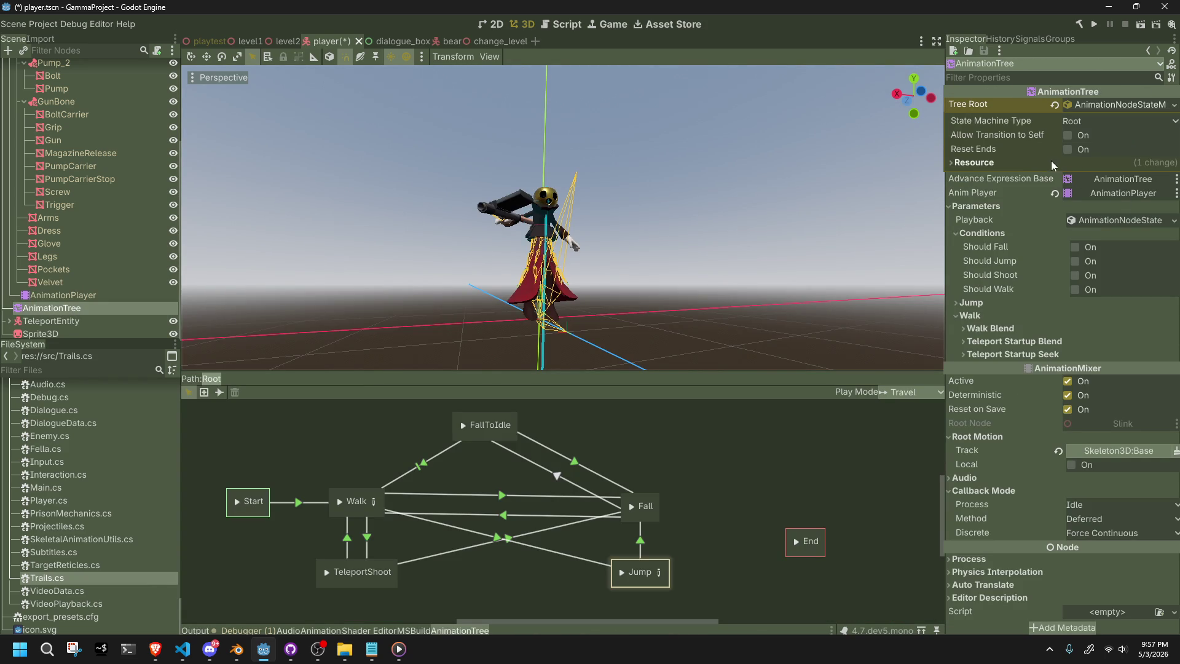
Inspect the Jump and Fall states, then reselect the Jump→Fall transition.
mouse_move(1037, 153)
click(631, 580)
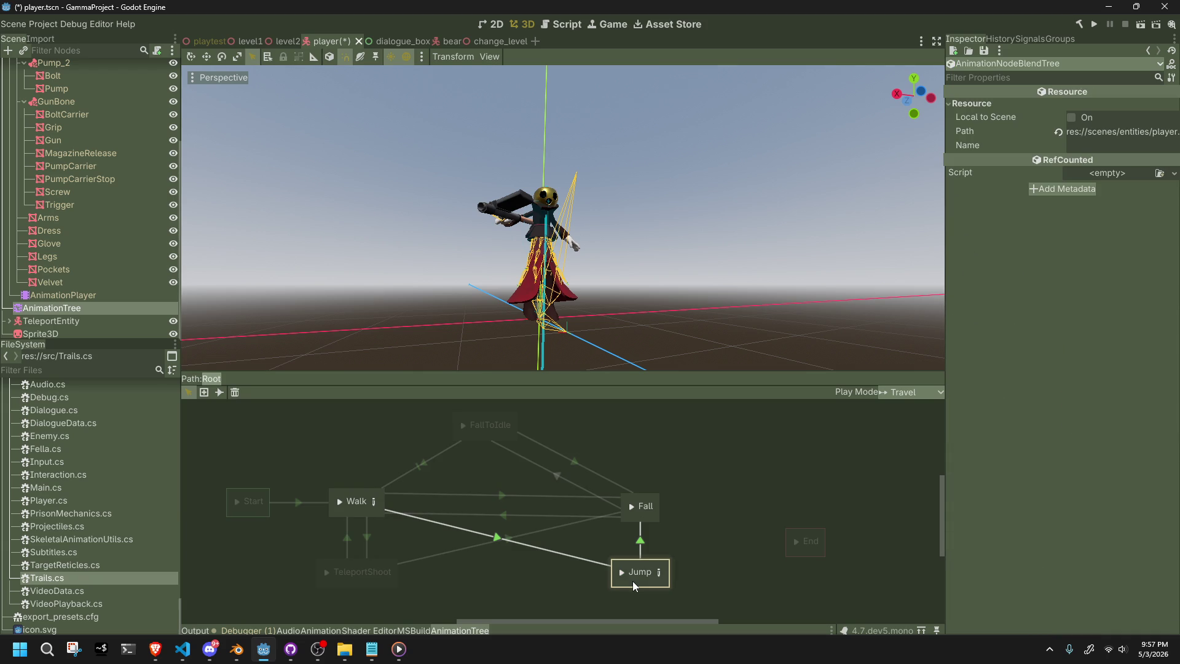
click(643, 520)
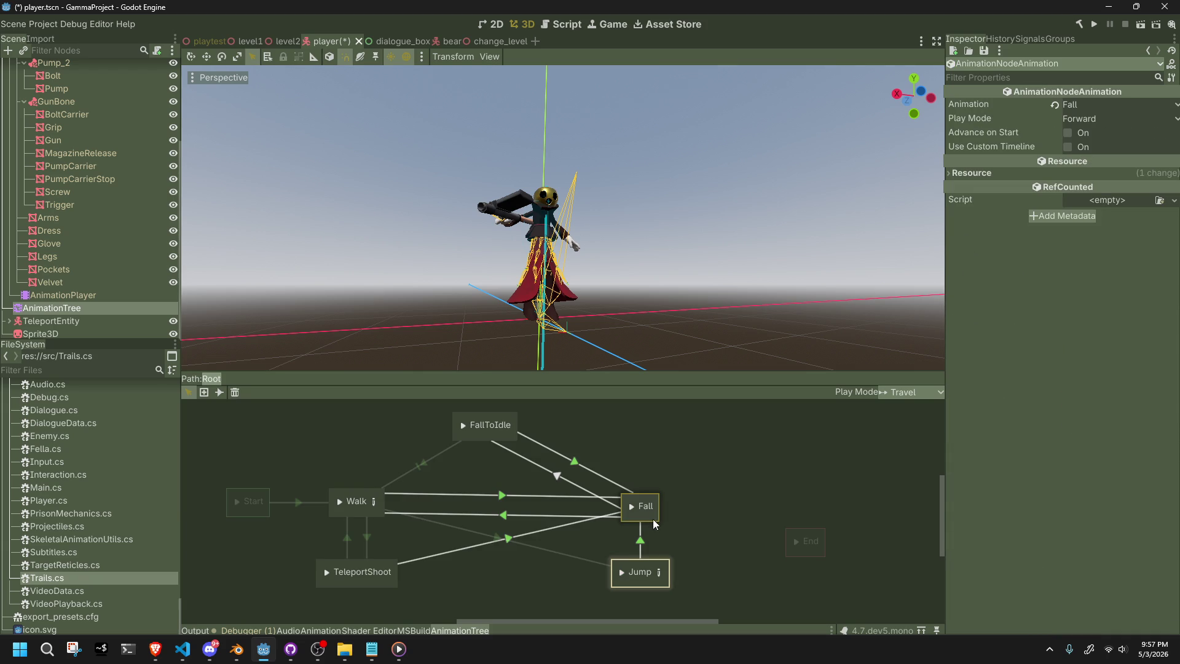
click(640, 538)
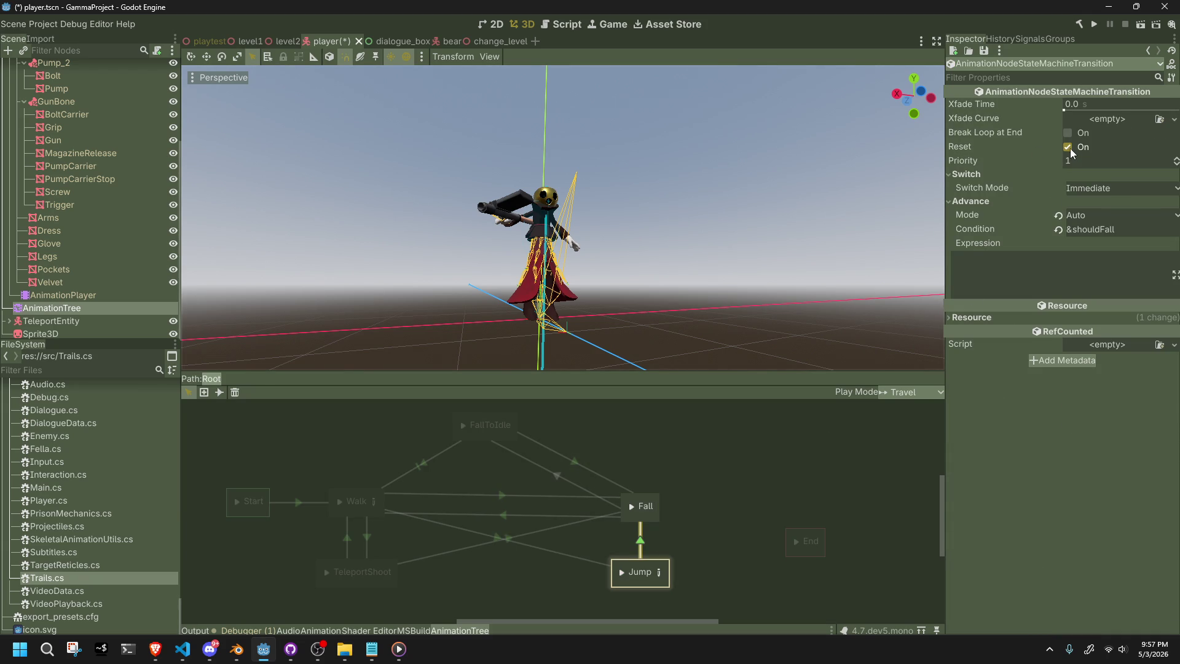
mouse_move(1039, 131)
Set the transition's Advance Mode to Enabled, keep priority 1, and save player.tscn.
click(1094, 161)
key(Return)
click(1077, 216)
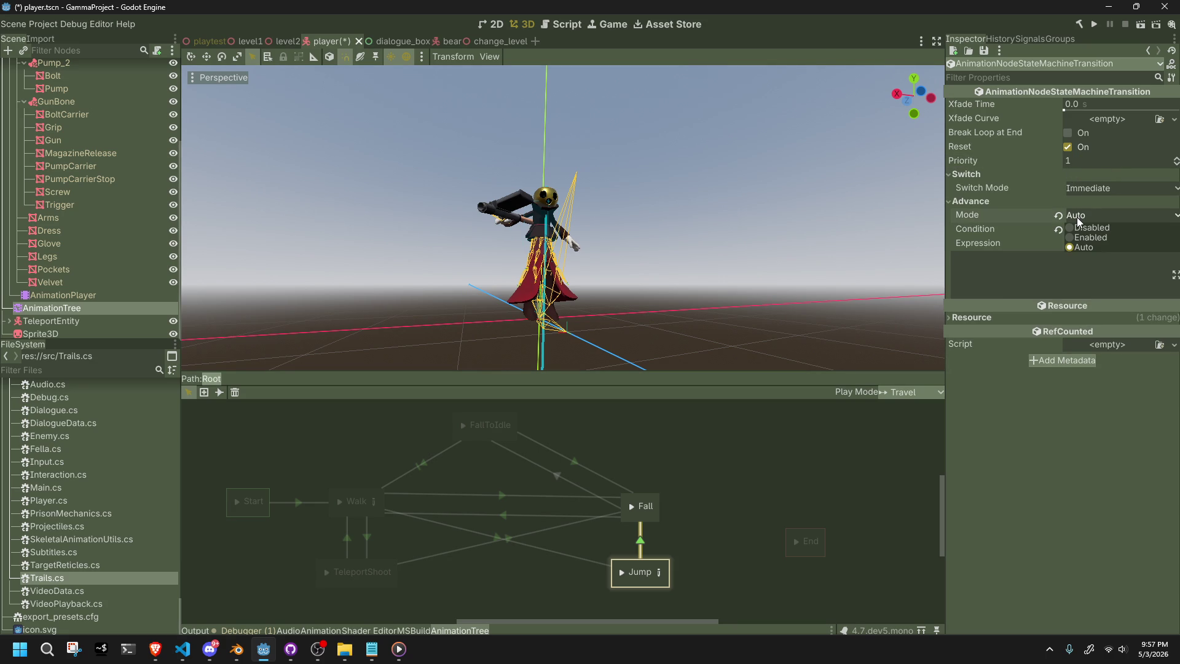
click(1090, 237)
mouse_move(1017, 217)
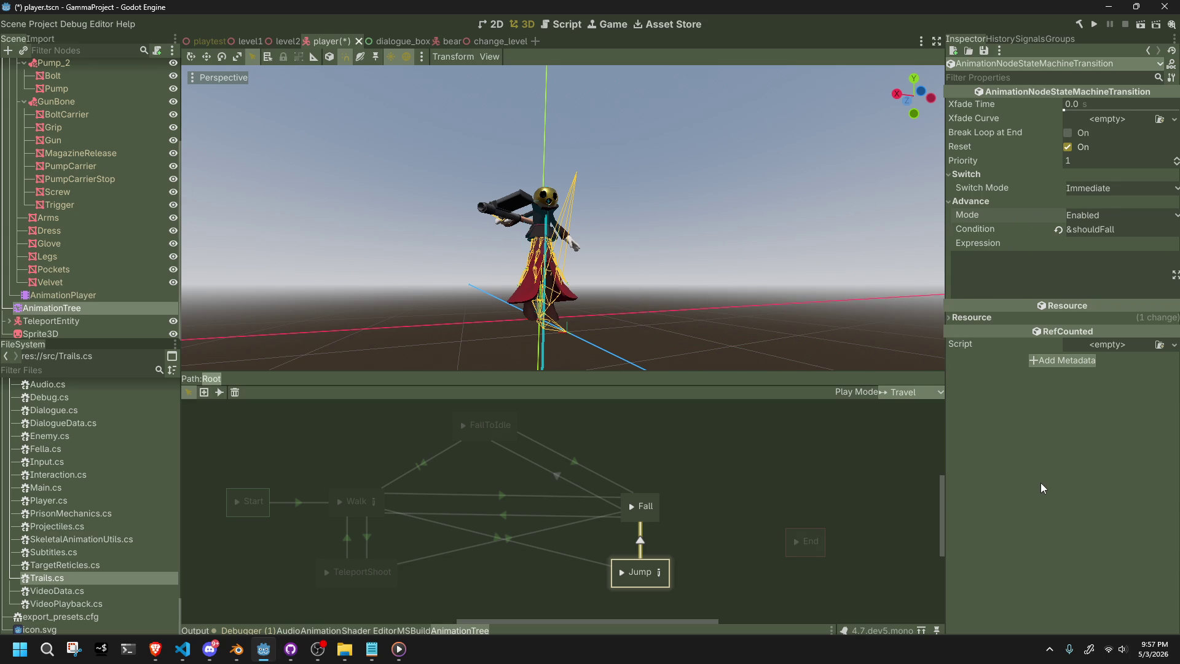
click(713, 520)
key(ctrl+s)
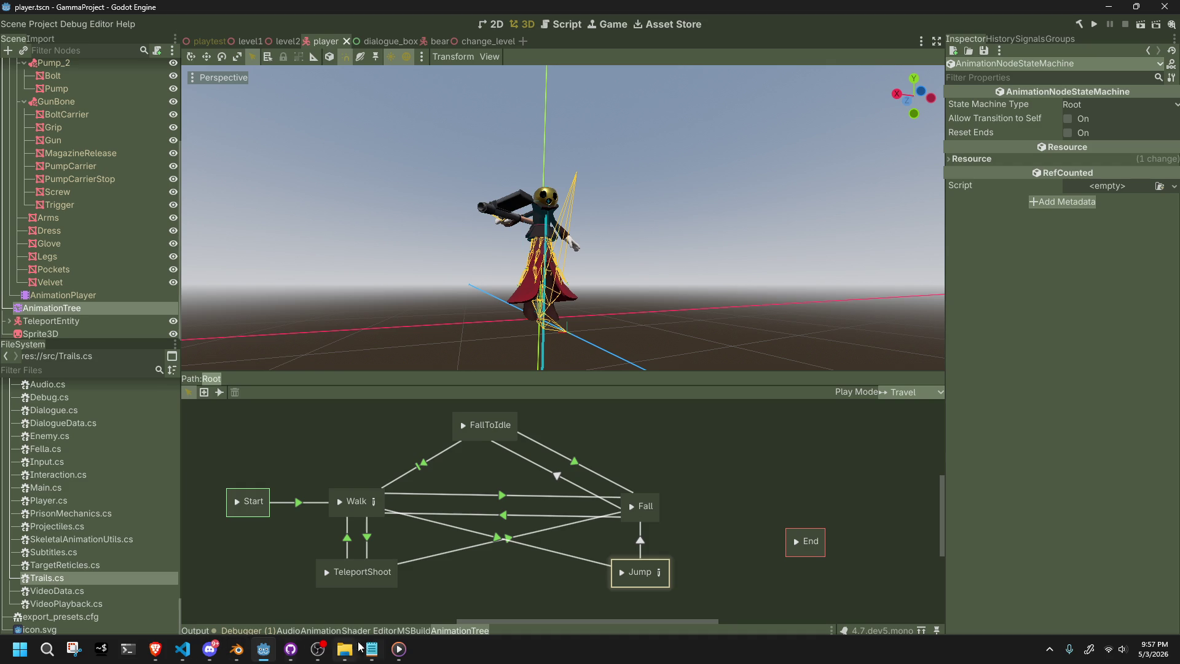
Run a playtest, close it, and review the Walk→Jump, Fall, FallToIdle output log.
click(1098, 24)
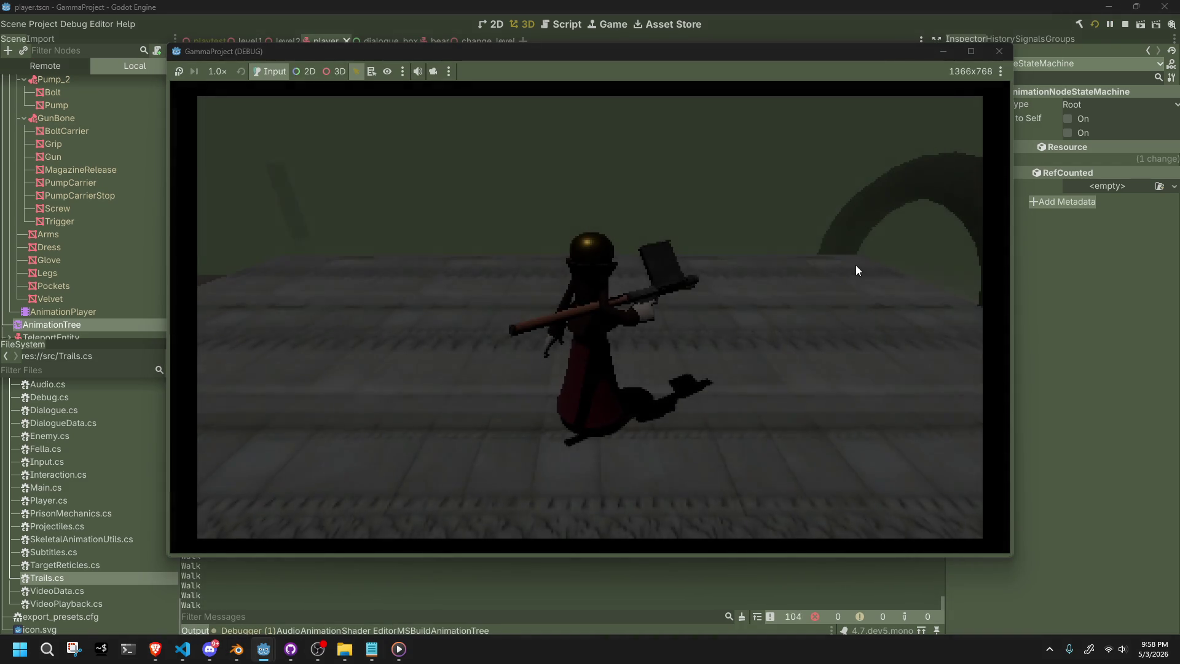
click(997, 55)
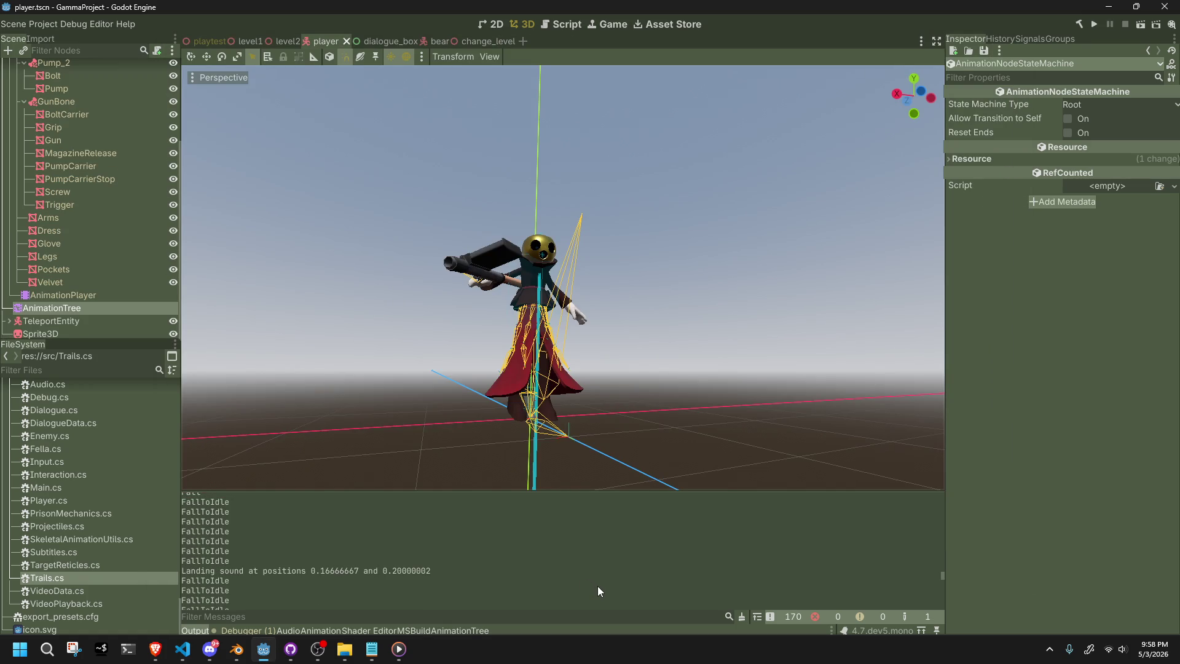
scroll(600, 591, up, 3)
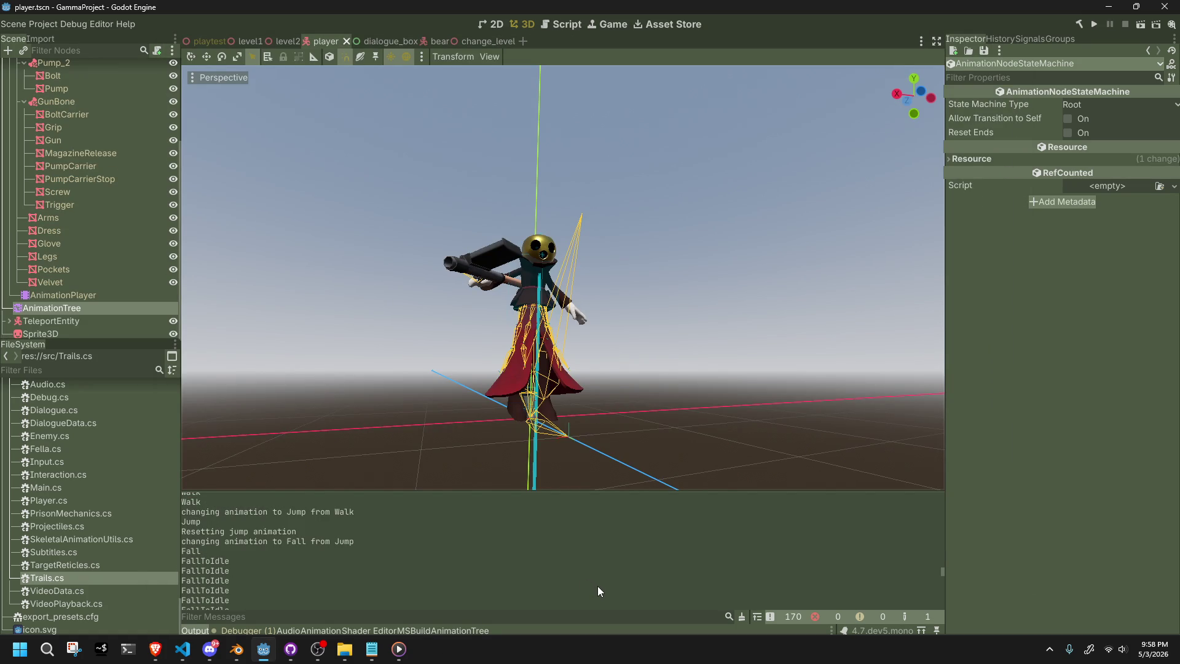
scroll(599, 592, up, 1)
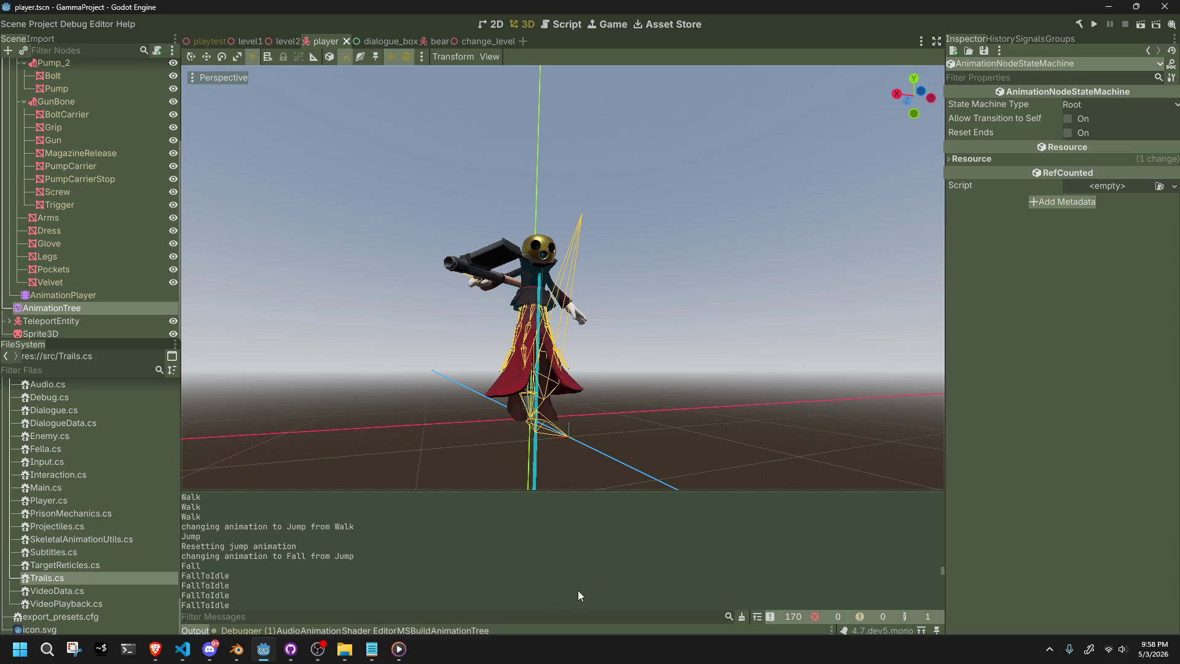
click(370, 646)
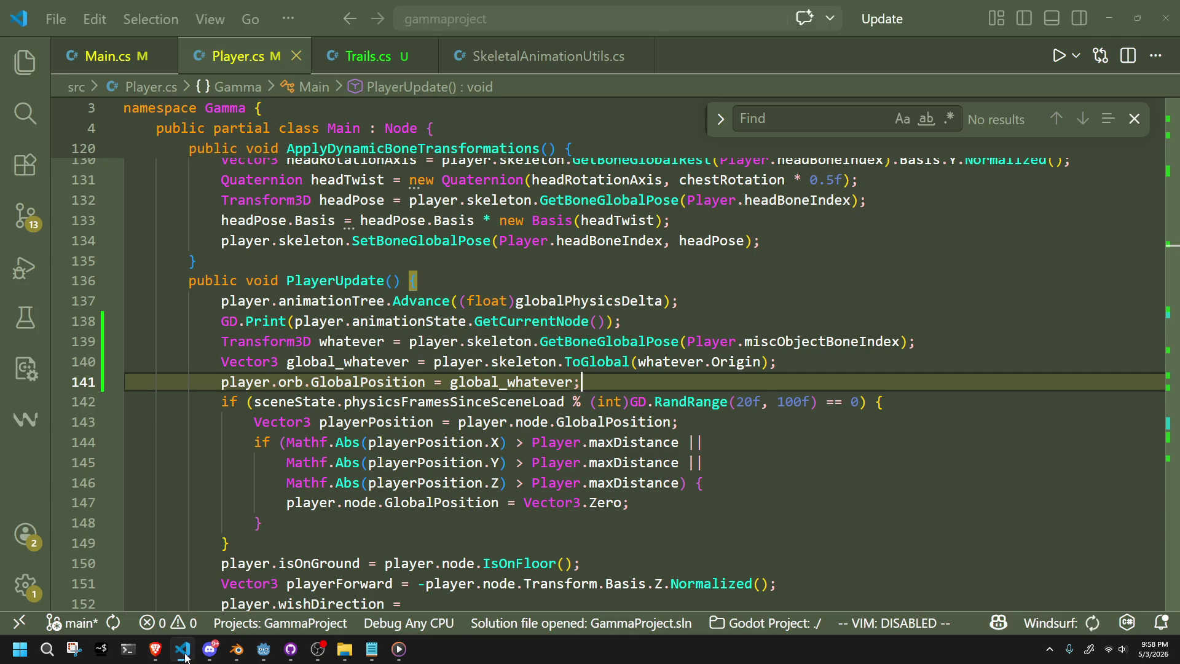
Scroll Player.cs to the animation-state switch and the Fall assignment near line 265.
click(185, 656)
scroll(628, 506, down, 3)
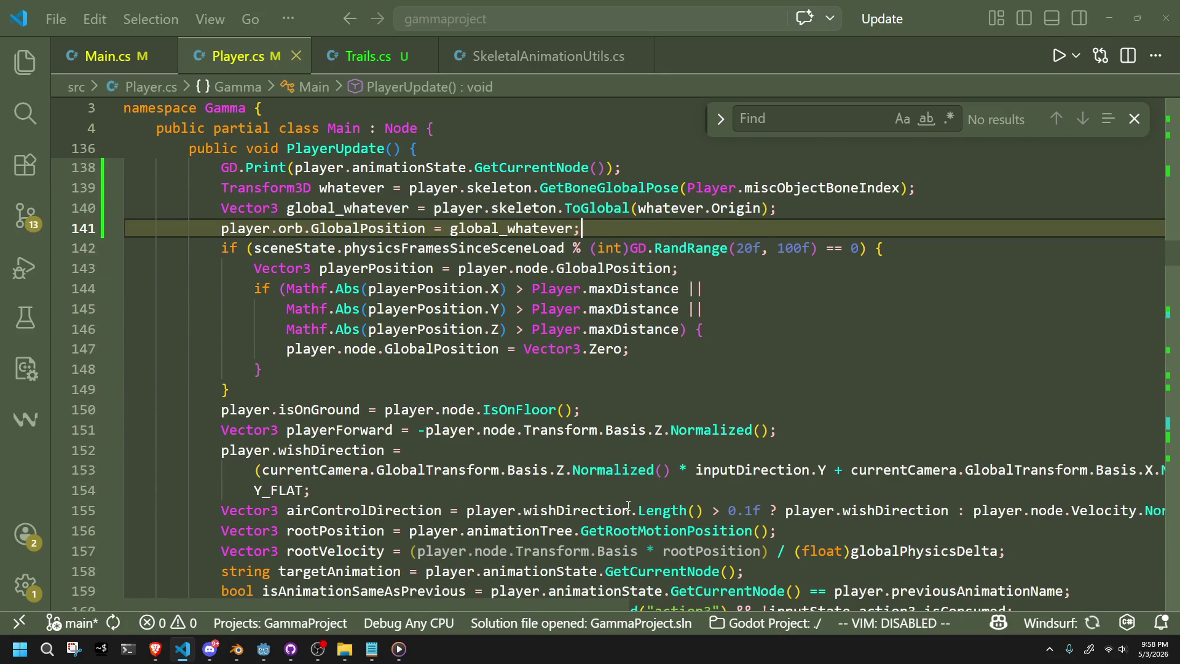
scroll(656, 493, down, 10)
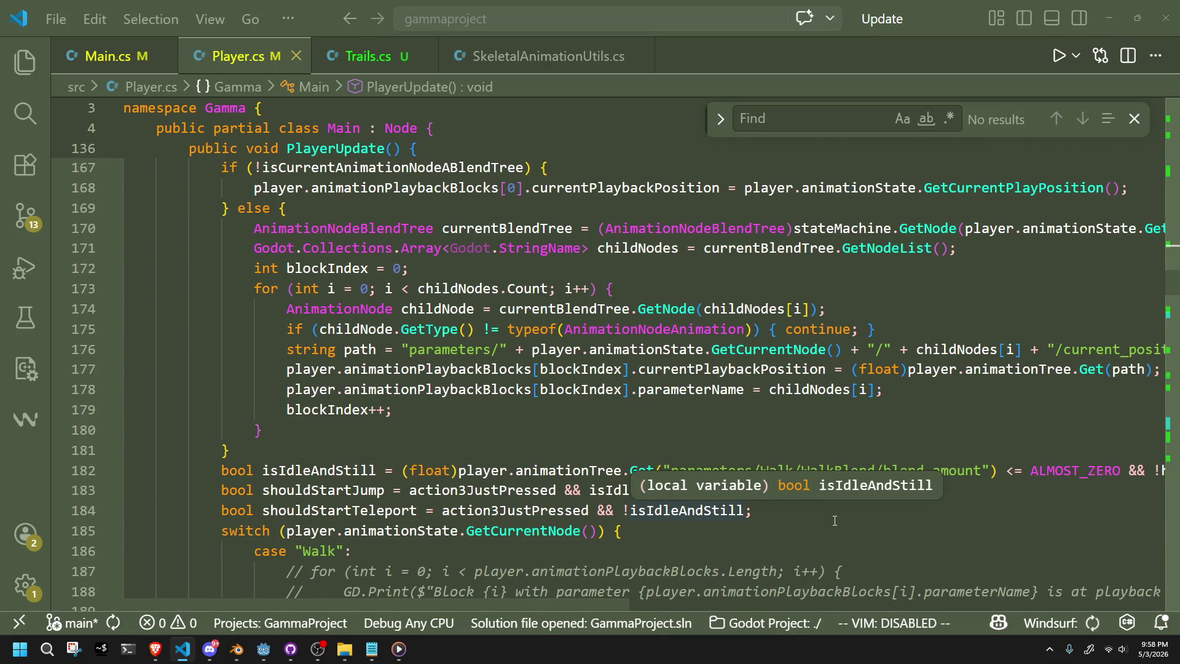
click(740, 524)
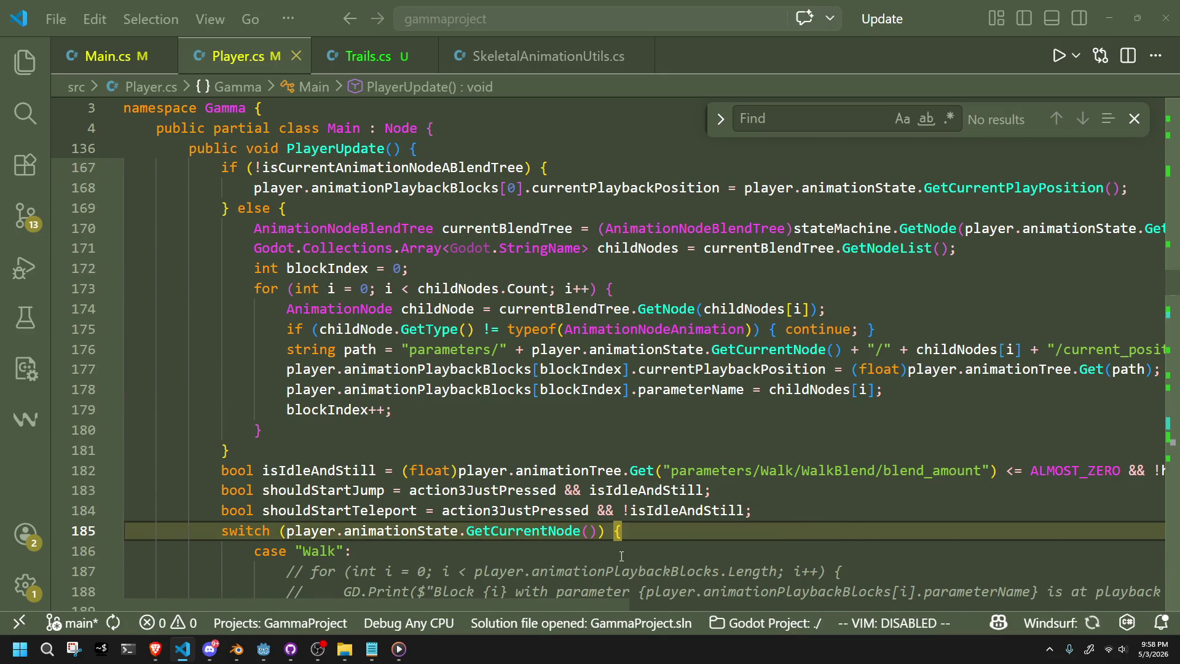
key(Down)
scroll(621, 517, down, 8)
scroll(620, 518, down, 12)
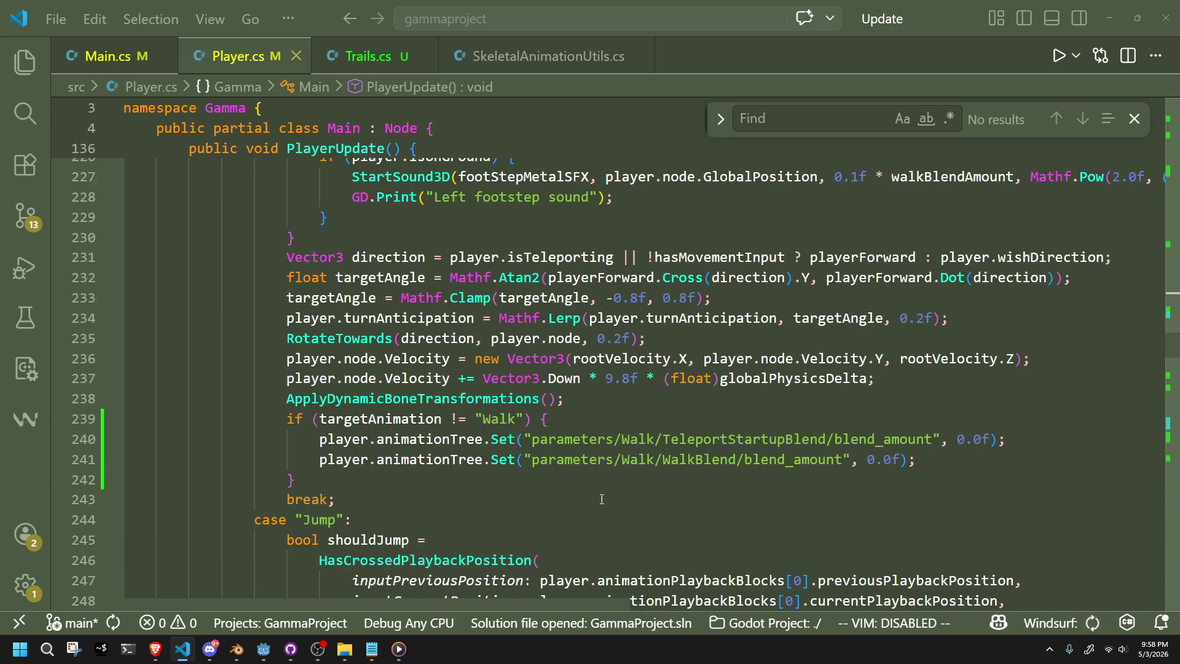
scroll(602, 499, down, 9)
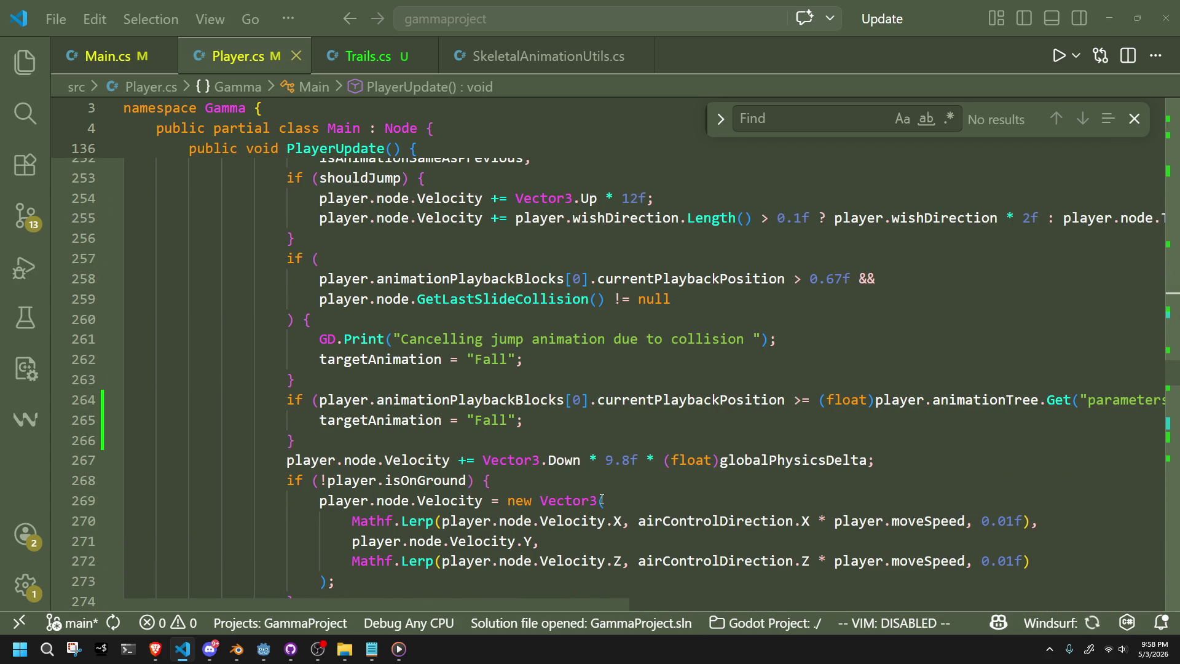
click(508, 420)
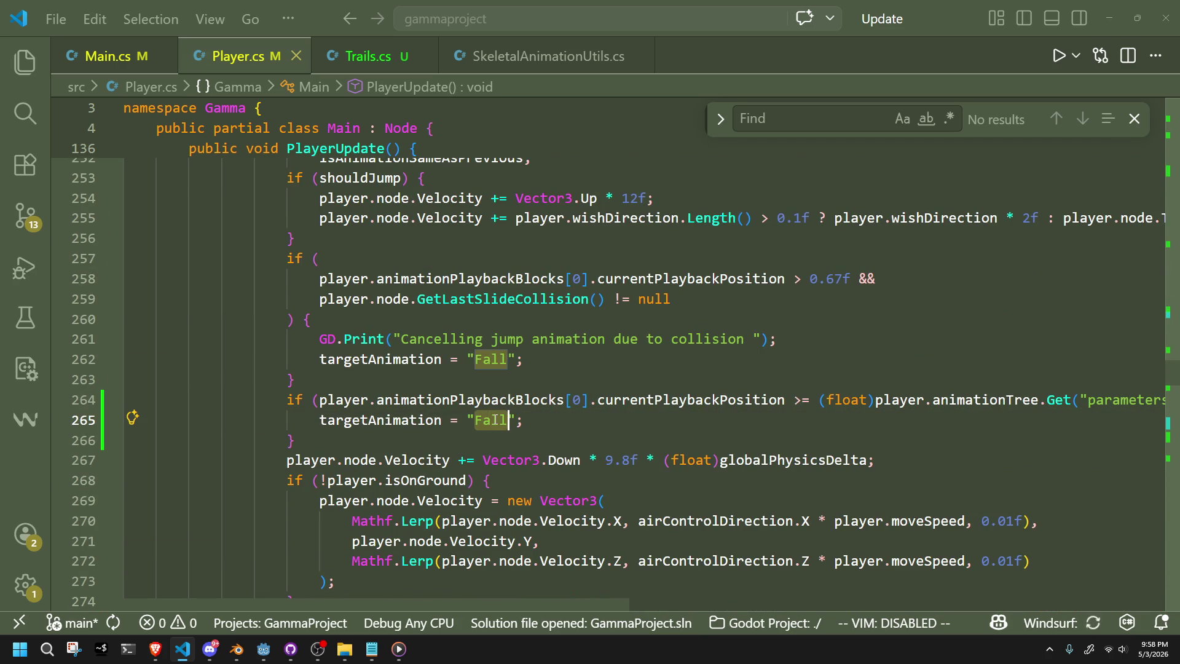
click(499, 459)
Review the line 260–264 condition and the airborne velocity block on lines 268–273.
click(793, 399)
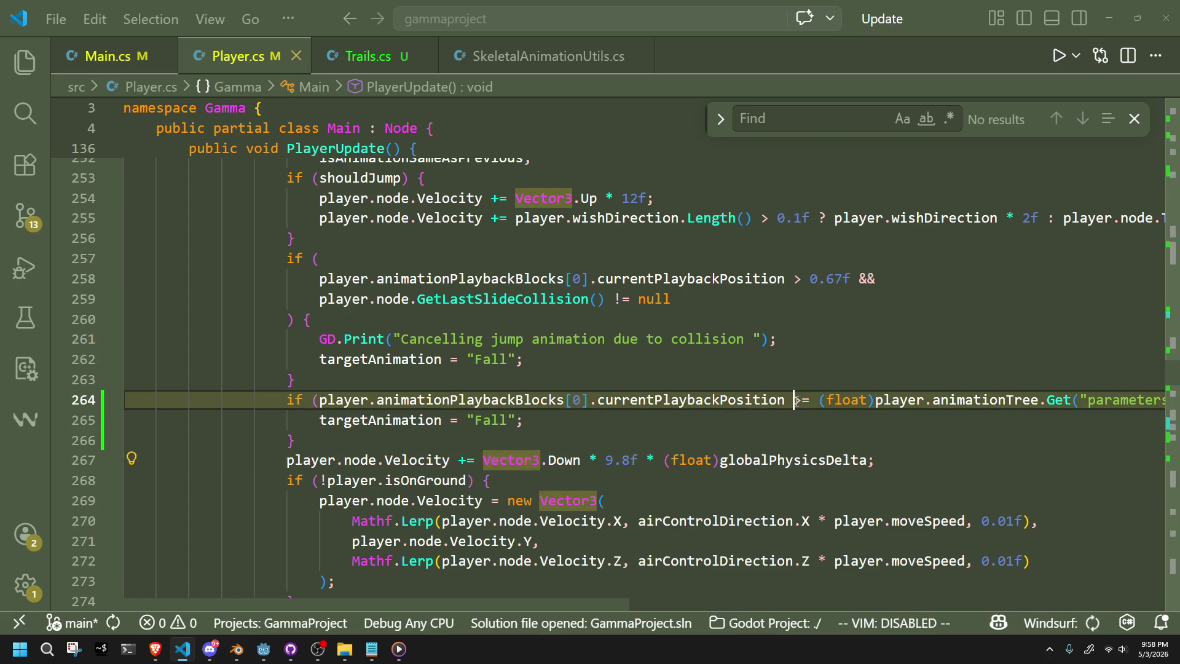
key(Down)
mouse_move(1039, 400)
mouse_down()
mouse_move(150, 396)
mouse_move(727, 393)
mouse_move(150, 338)
mouse_move(140, 319)
mouse_up()
click(355, 443)
mouse_move(322, 480)
mouse_down()
mouse_move(676, 526)
mouse_move(669, 584)
mouse_up()
click(619, 430)
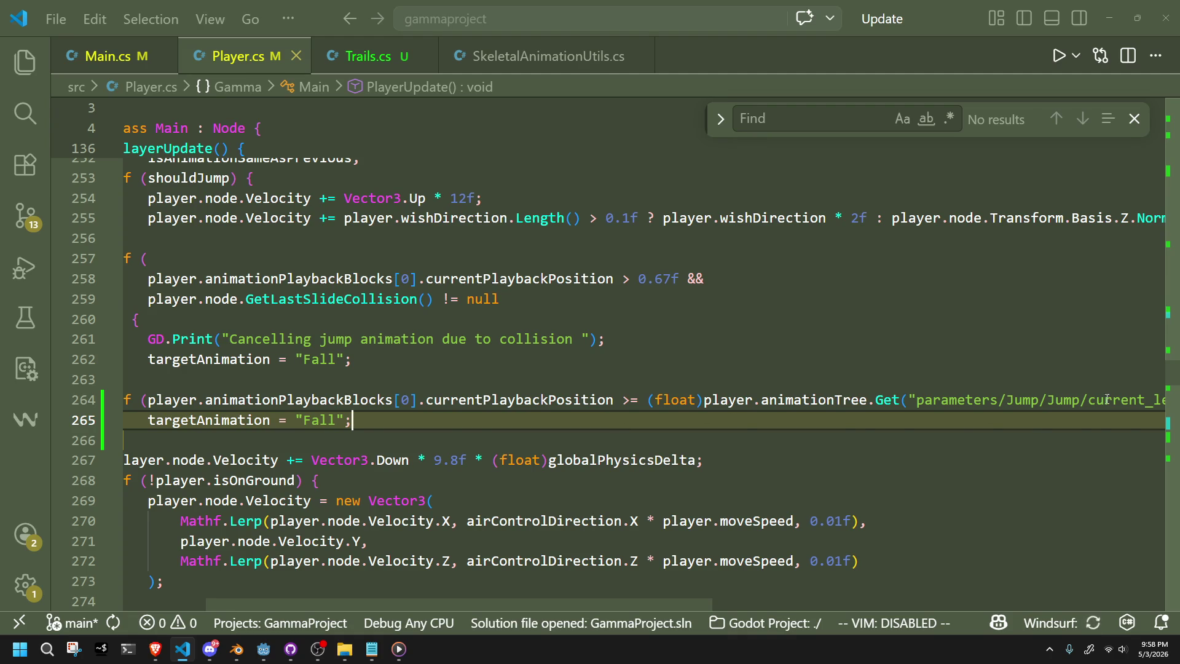
click(900, 400)
scroll(900, 400, right, 5)
Append '&& !isAnimationSameAsPrevious' to the line 264 condition and save Player.cs.
click(963, 400)
text(&& )
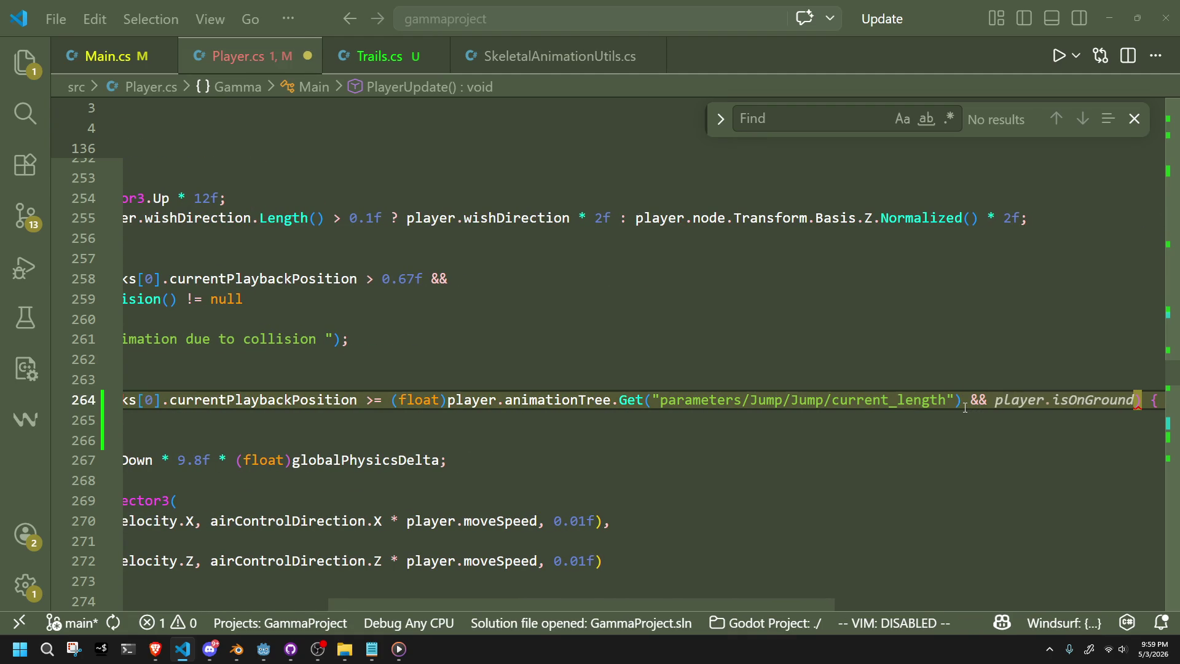
text(!a)
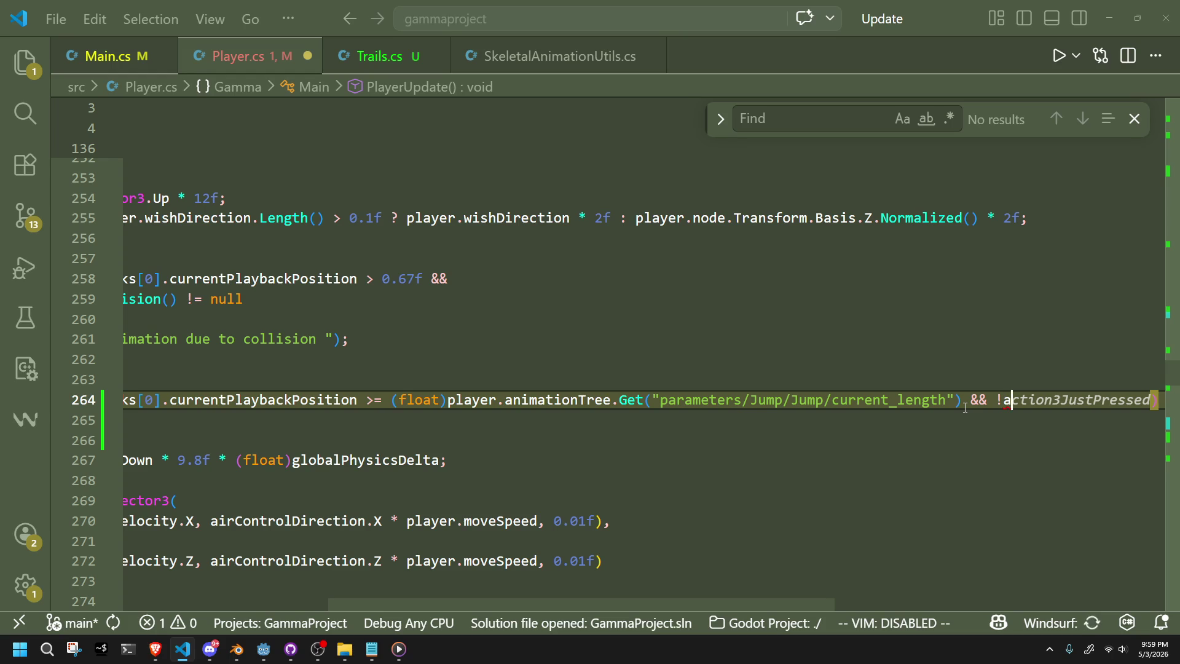
key(BackSpace)
text(is)
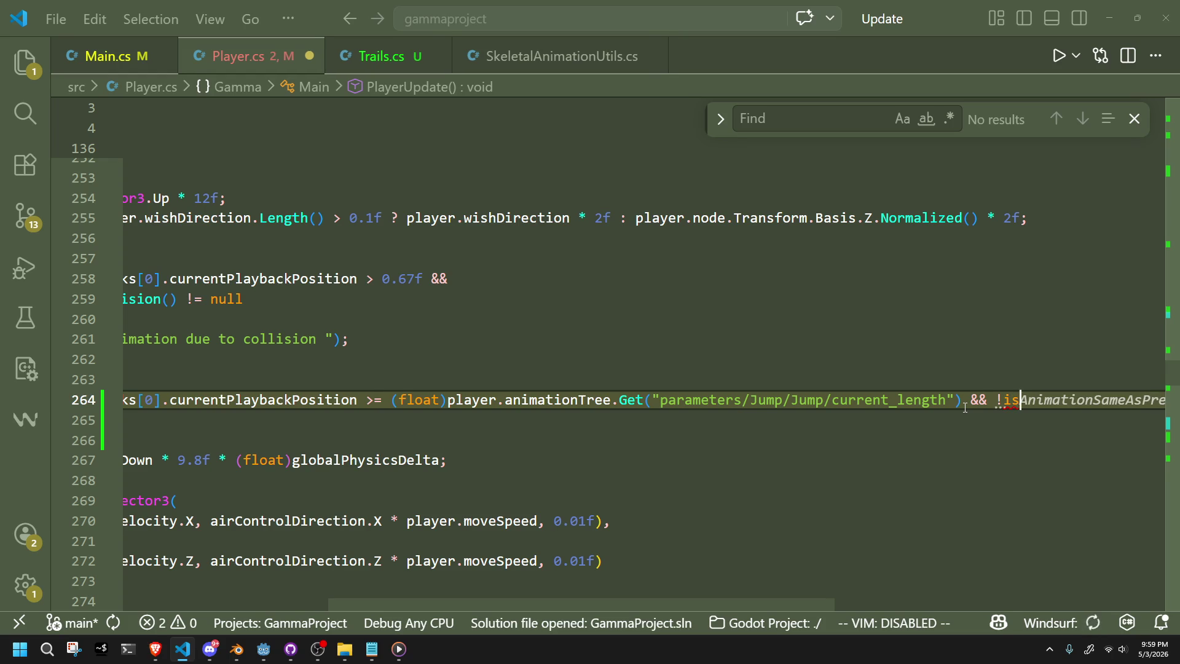
key(Tab)
key(ctrl+s)
Remove the '!' before isAnimationSameAsPrevious on line 264.
click(961, 438)
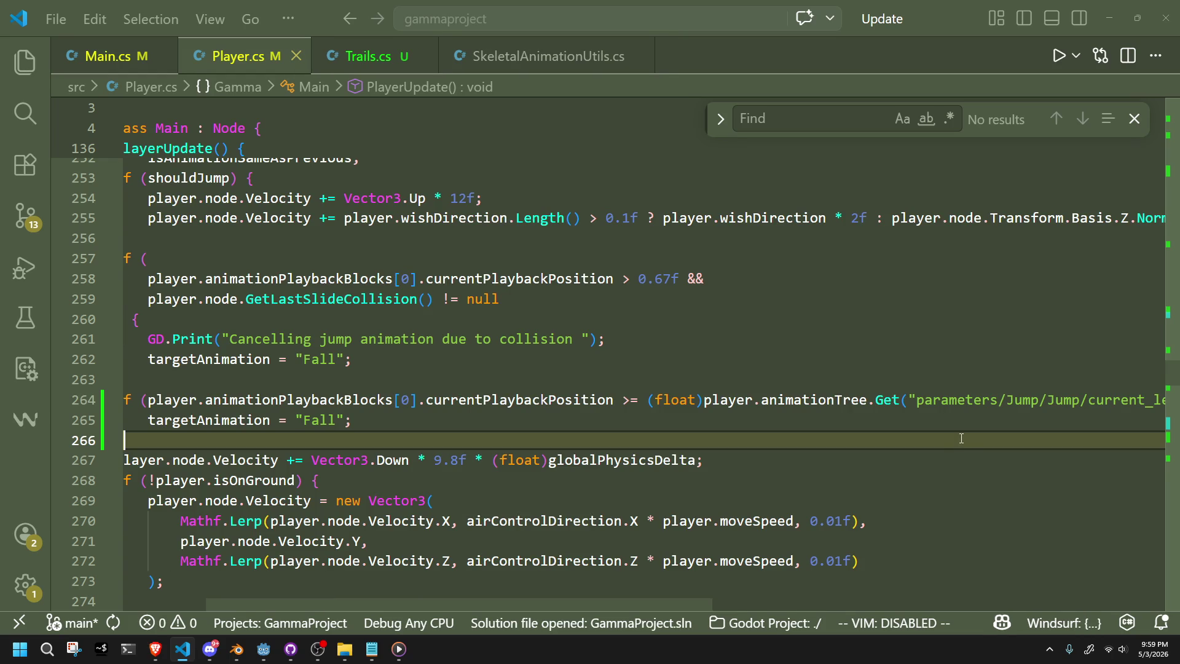
click(936, 400)
key(shift+End)
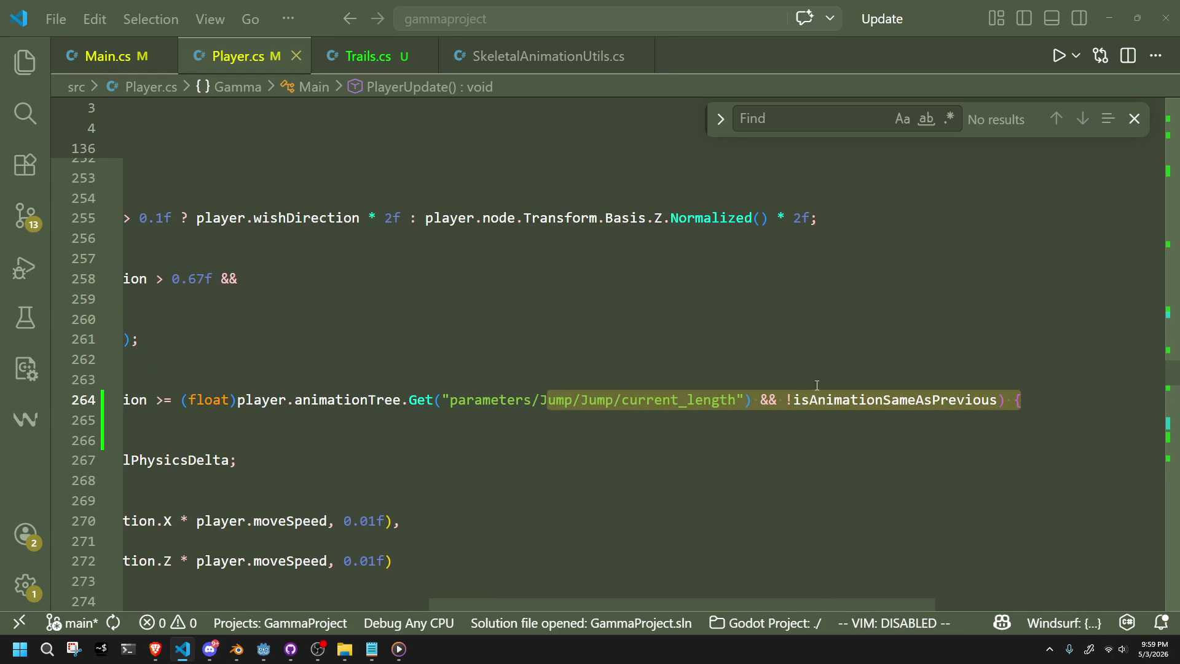
click(794, 399)
key(BackSpace)
key(alt+Tab)
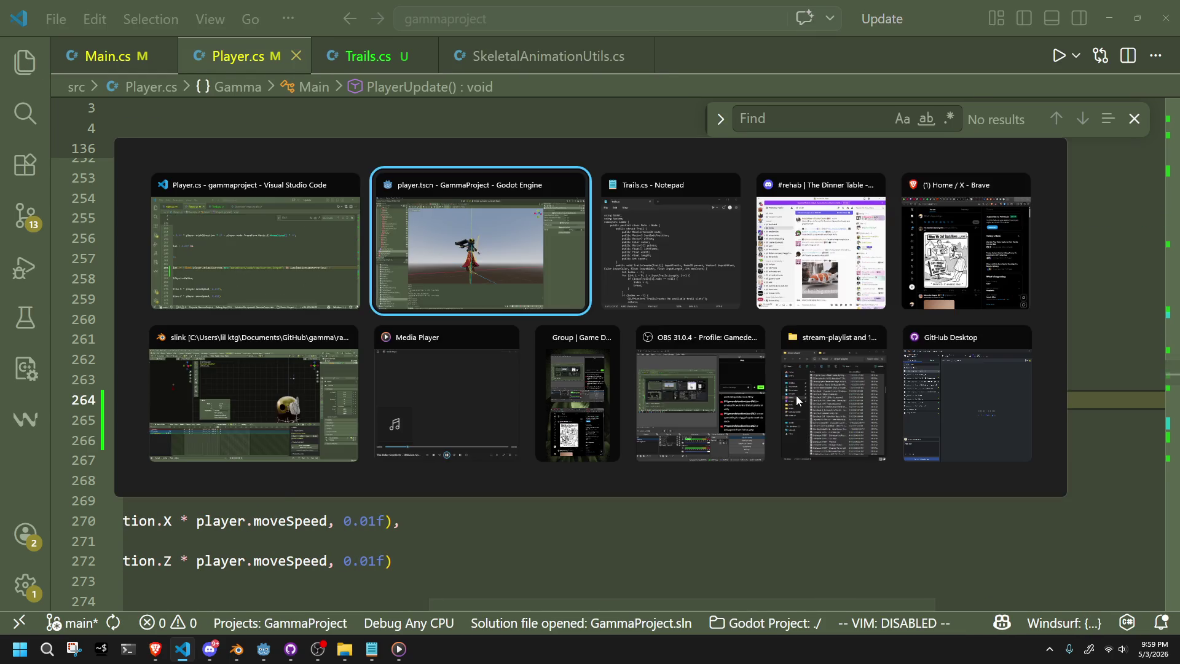
Playtest a jump, stop the game, and read the Fall/FallToIdle lines in the Output log.
click(1095, 22)
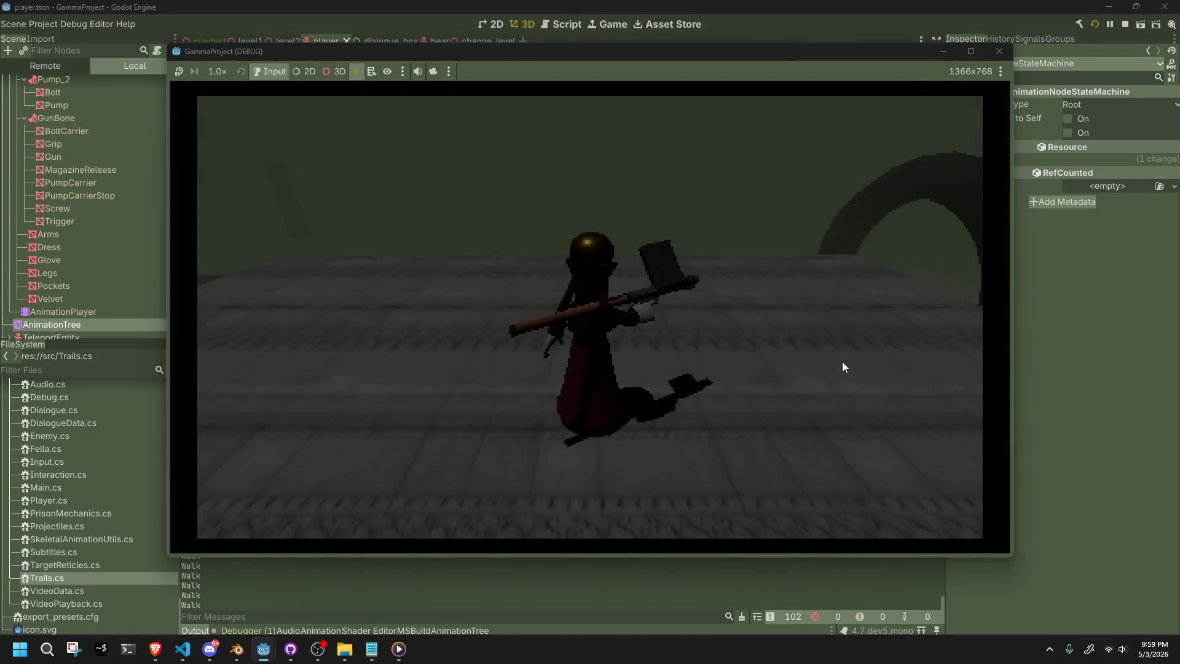
key(space)
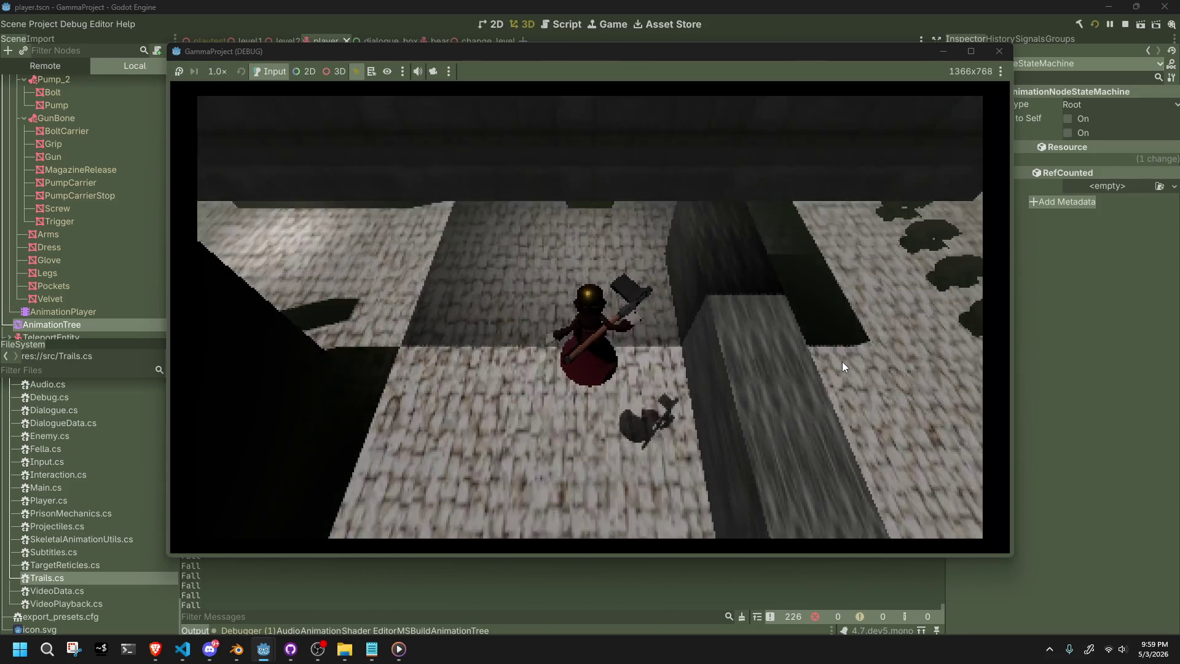
key(F8)
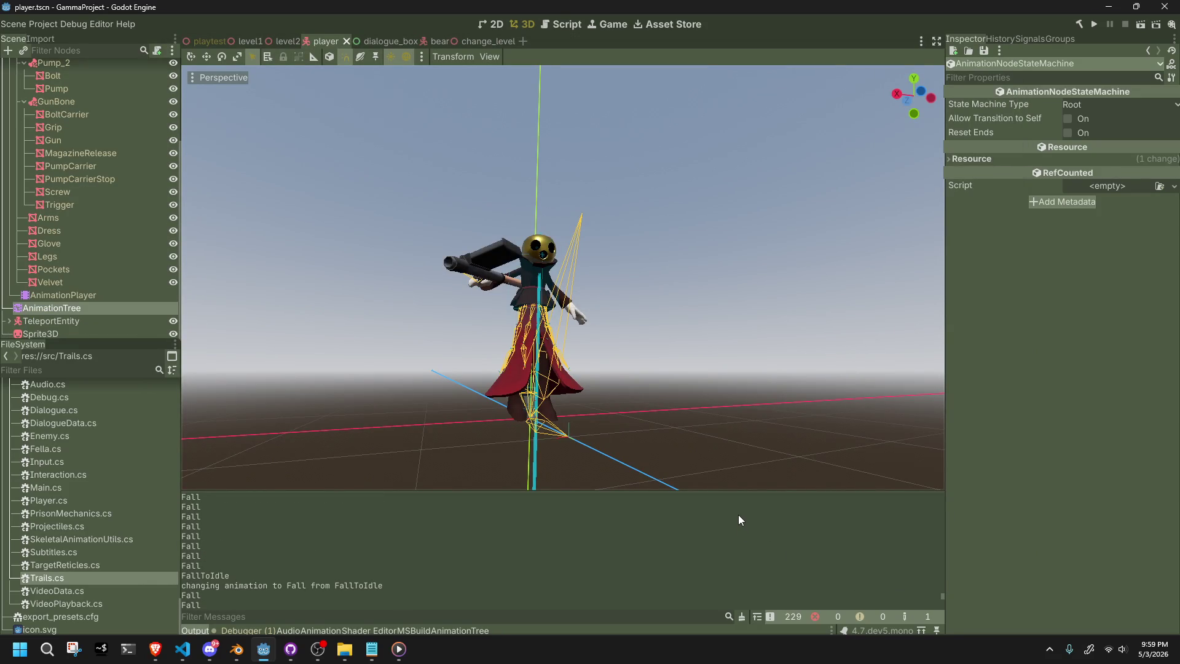
scroll(740, 520, up, 1)
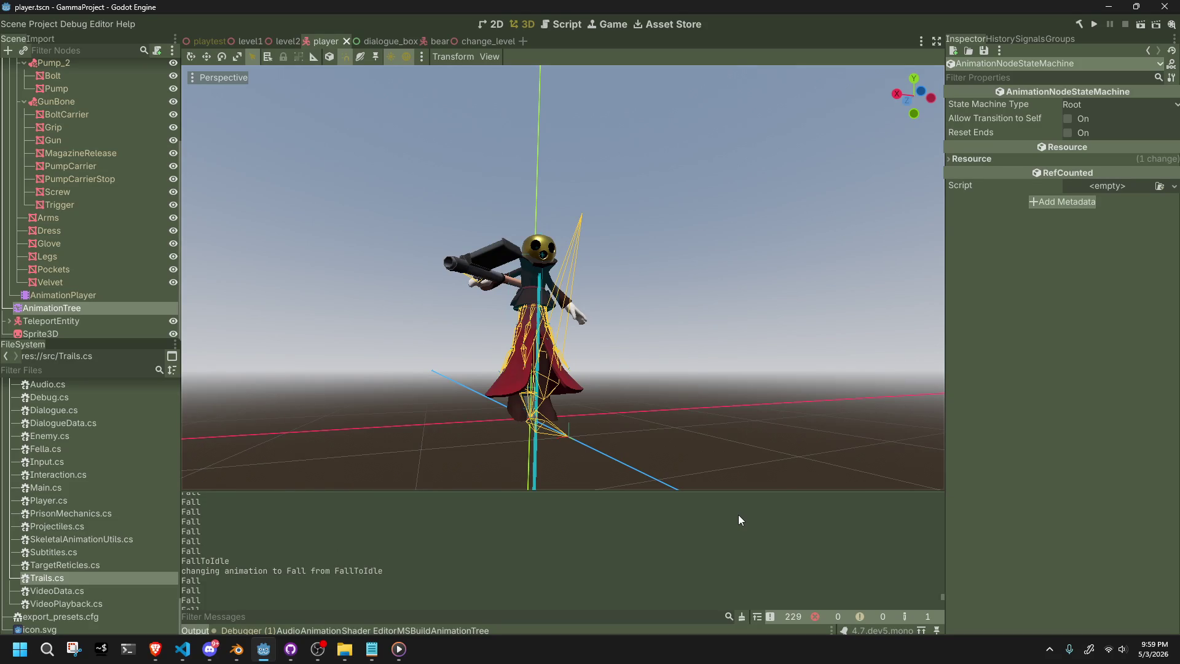
key(alt+Tab)
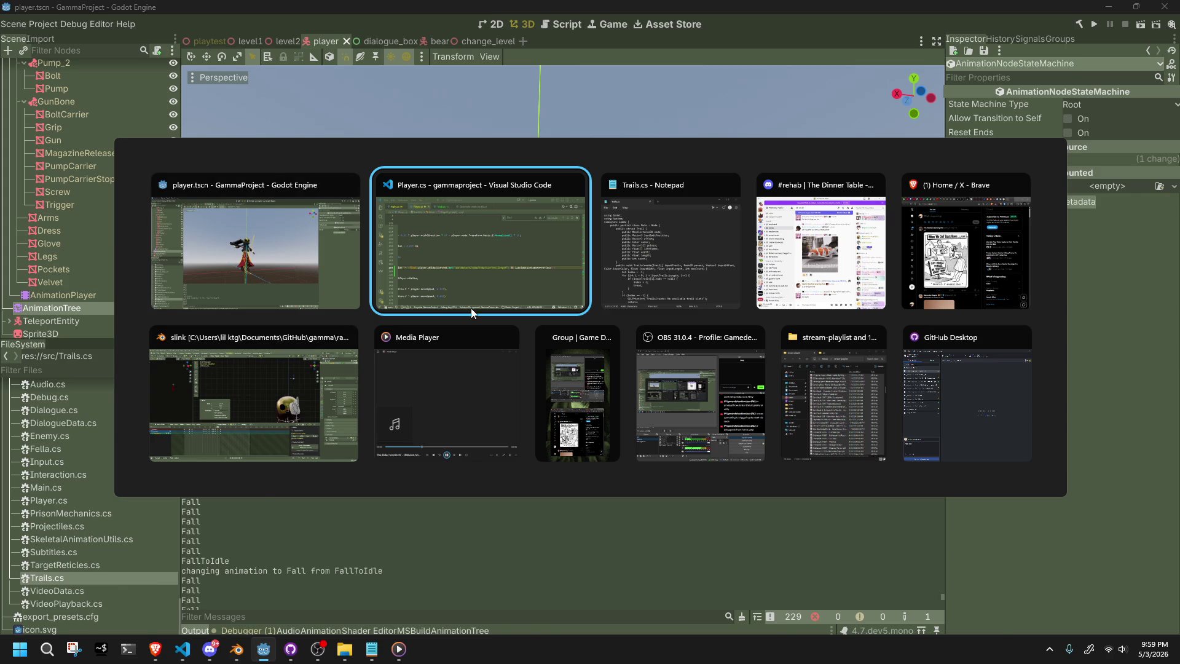
Scroll back and forth through the Walk, Jump, Fall and FallToIdle cases without editing.
click(495, 291)
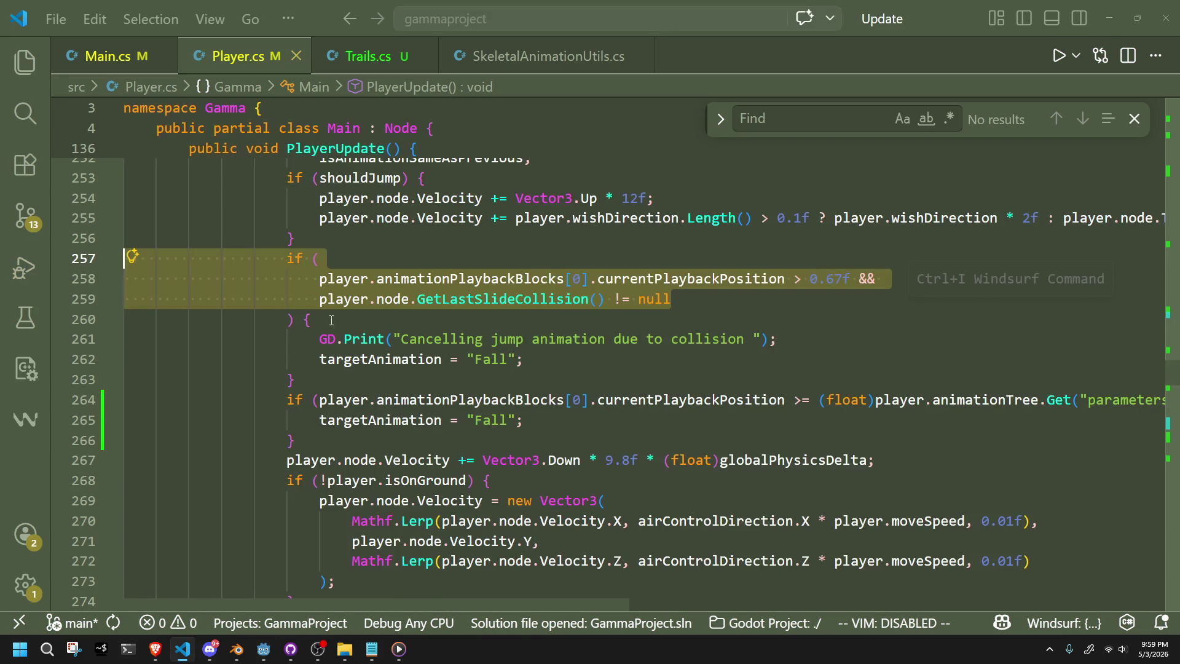
scroll(652, 362, up, 4)
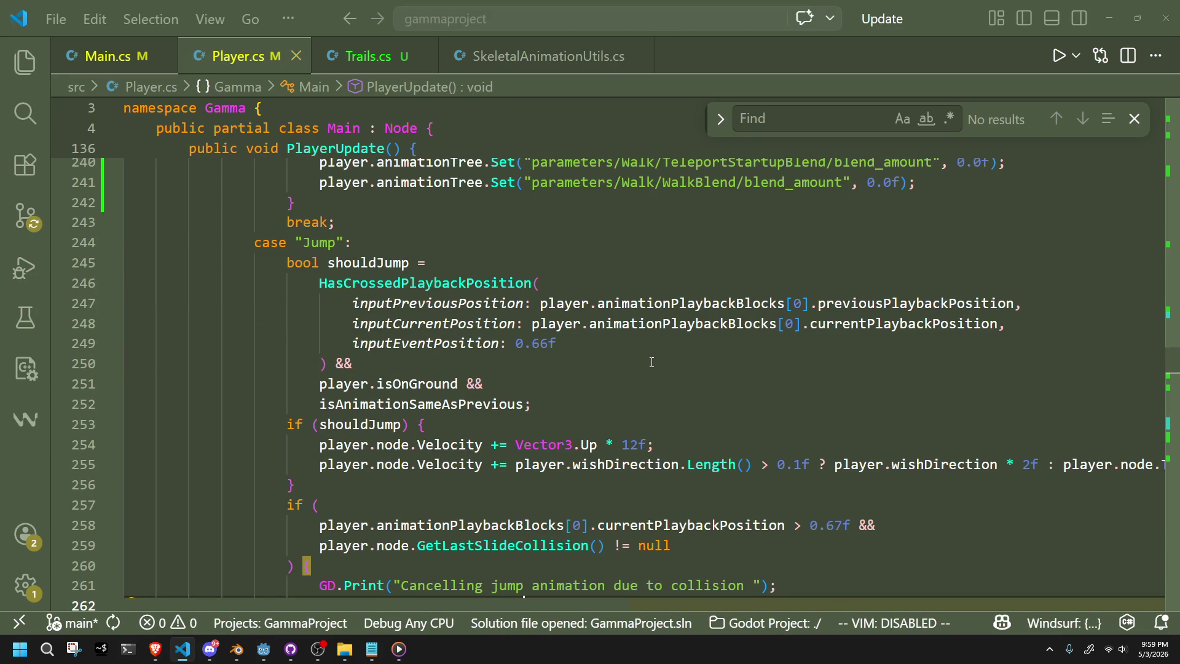
scroll(652, 363, up, 3)
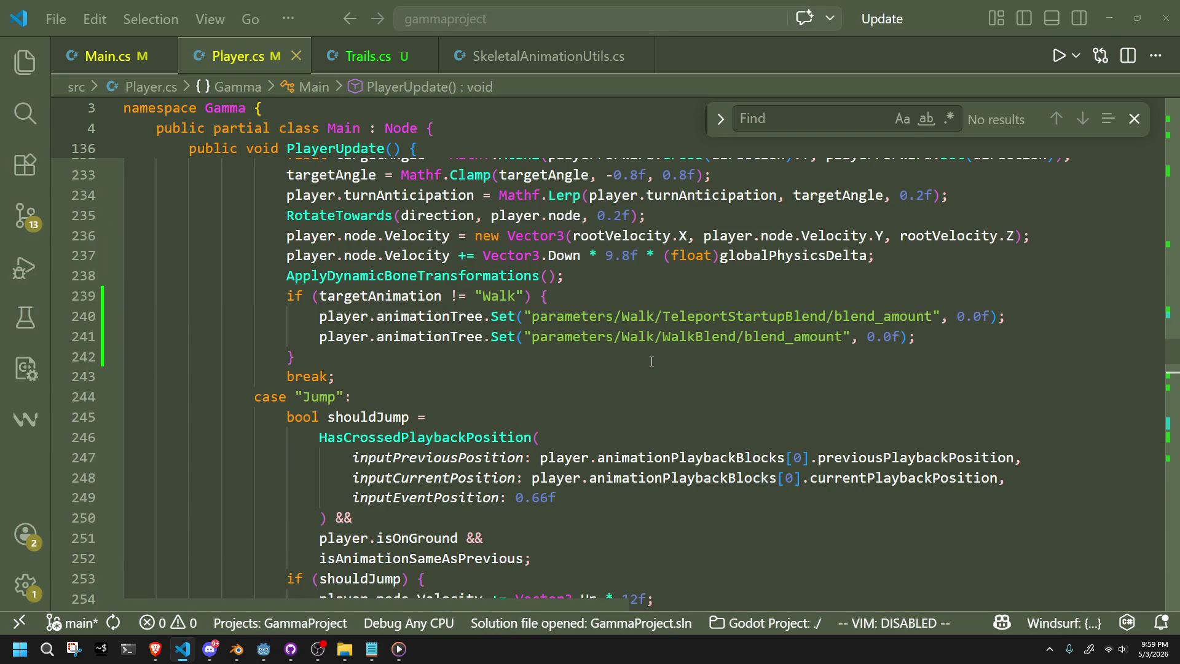
scroll(613, 384, down, 5)
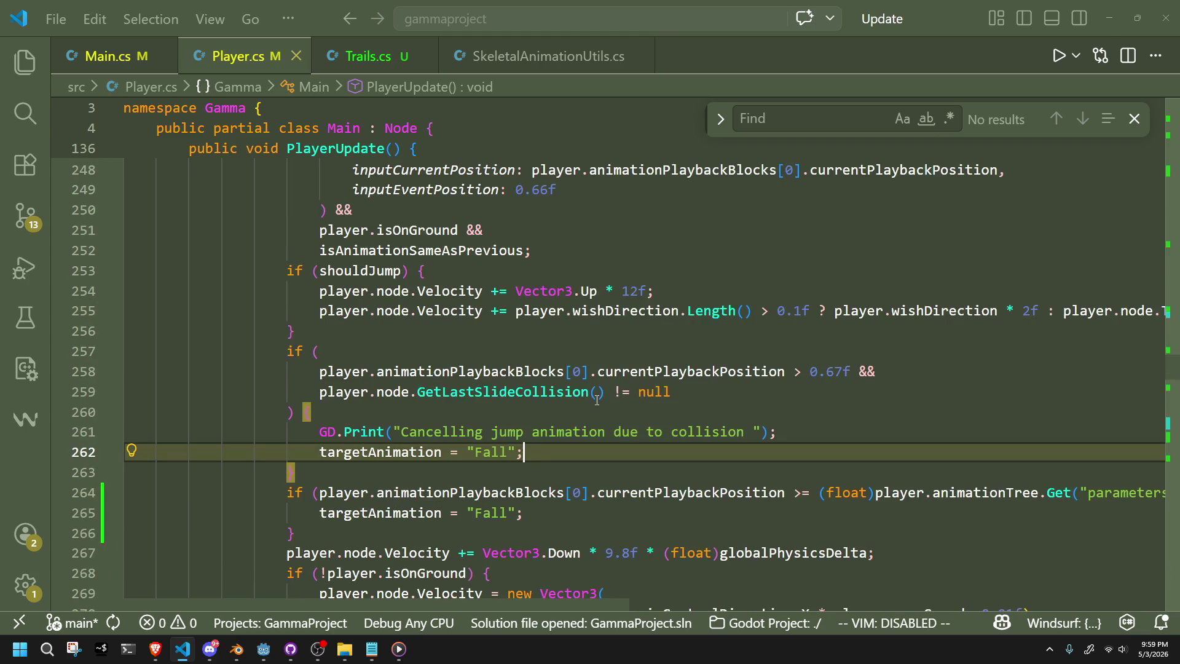
scroll(597, 400, down, 1)
scroll(597, 401, up, 7)
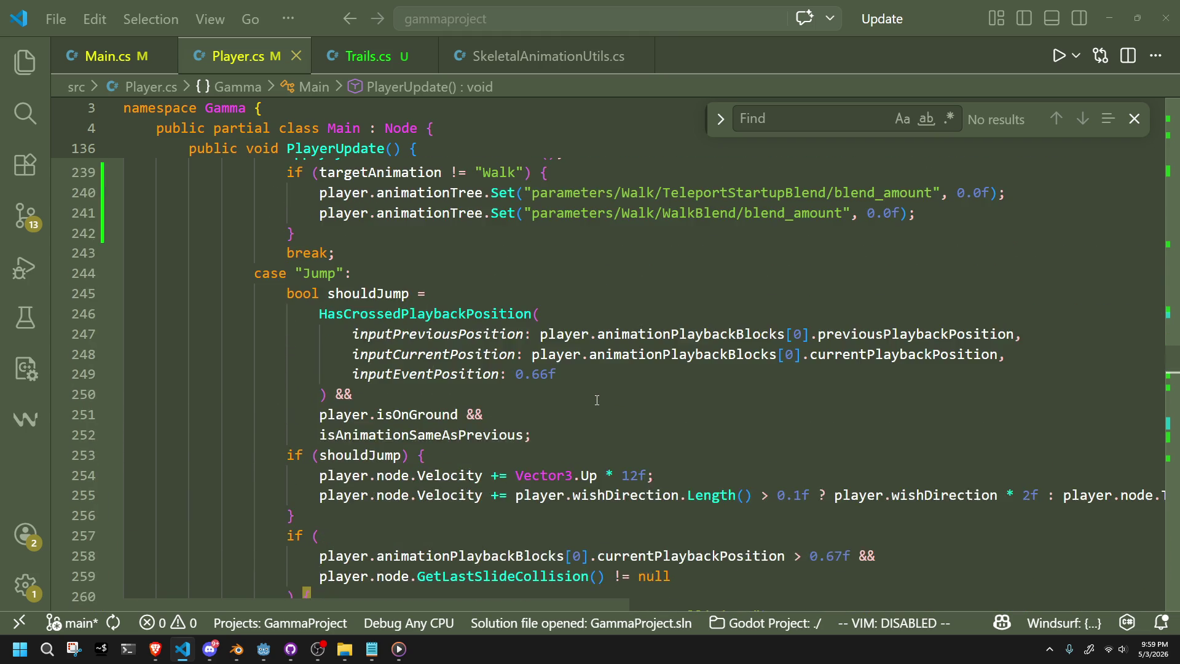
scroll(597, 400, up, 18)
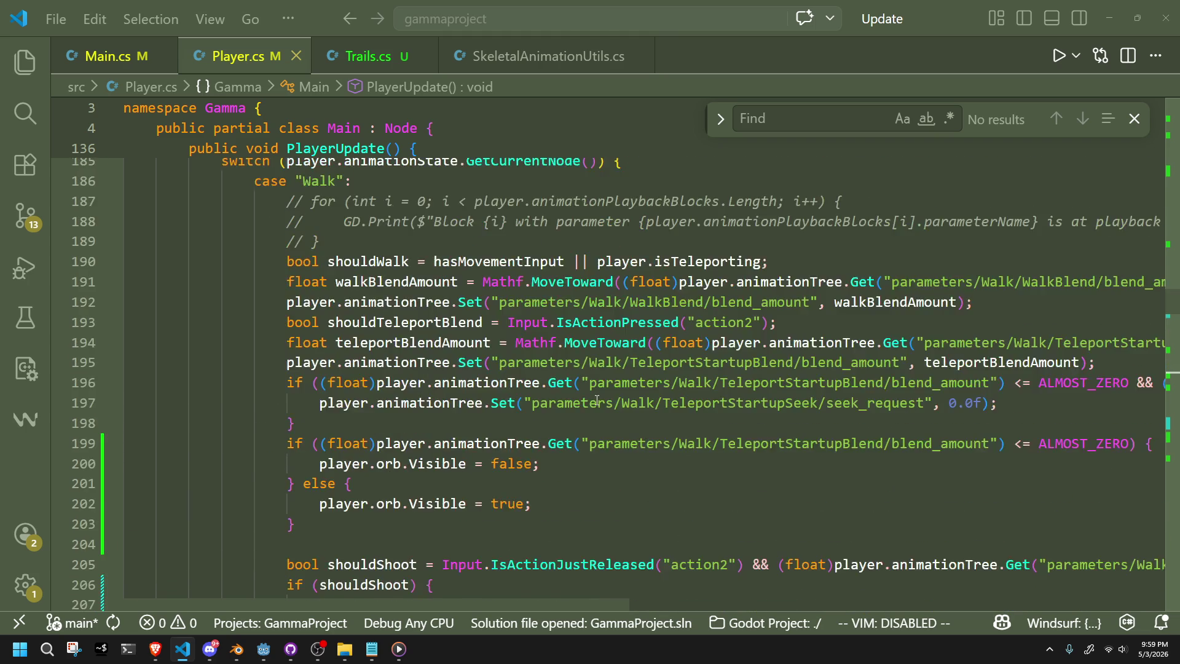
scroll(597, 401, down, 20)
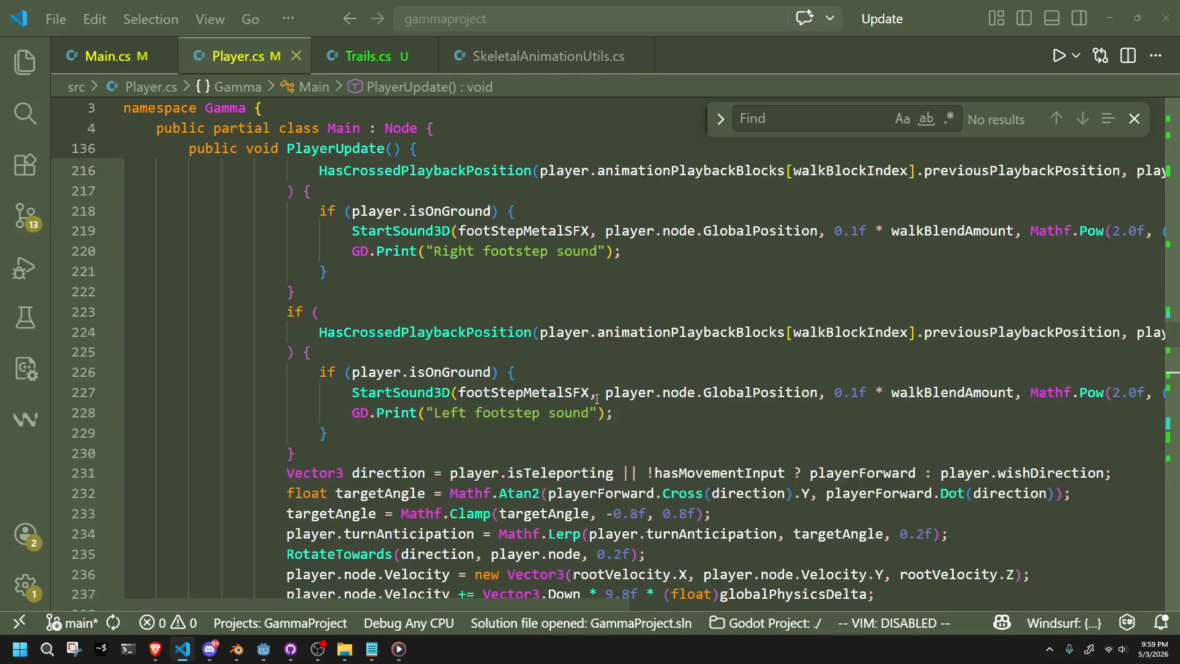
scroll(597, 399, down, 11)
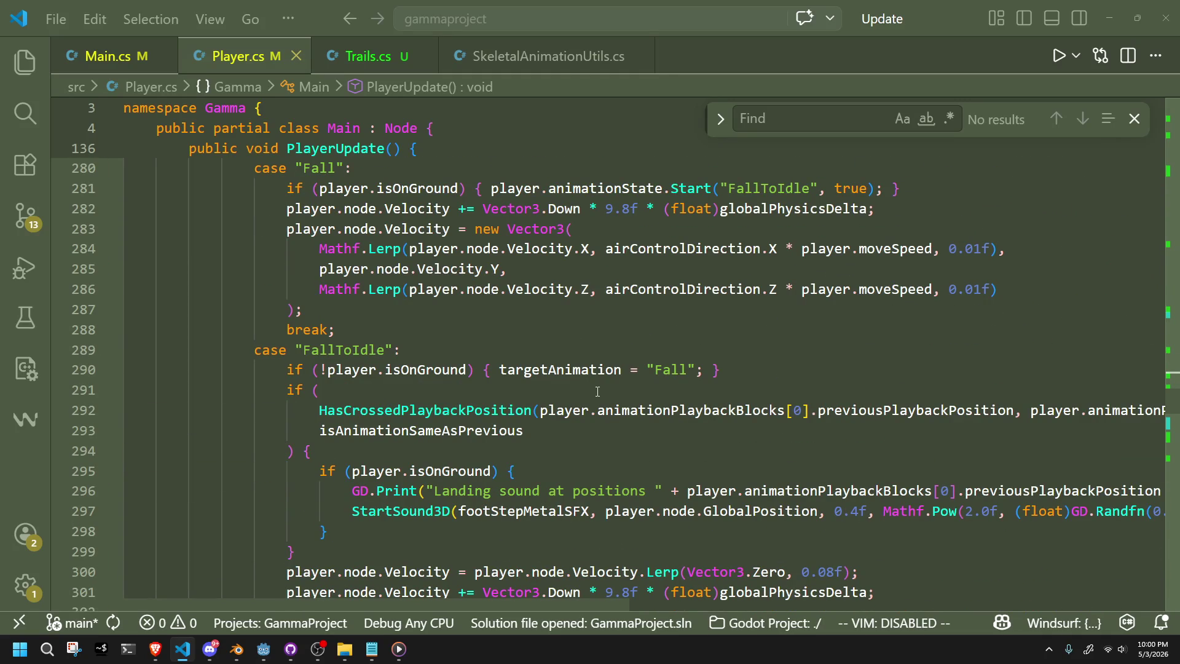
scroll(597, 391, up, 2)
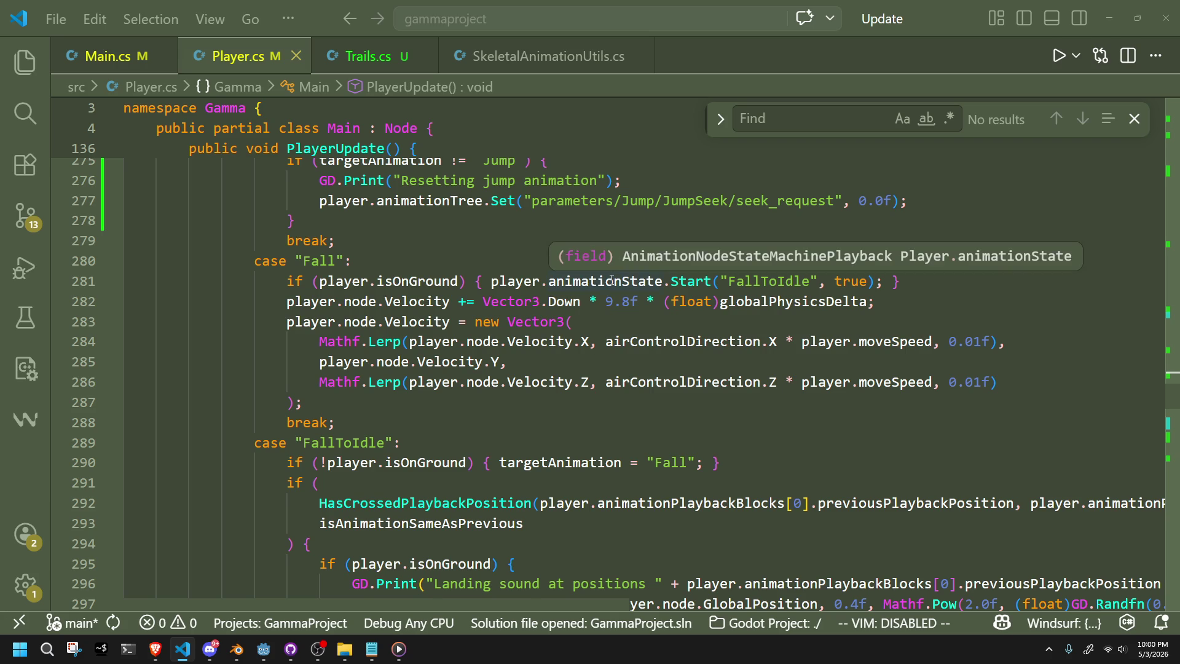
click(267, 655)
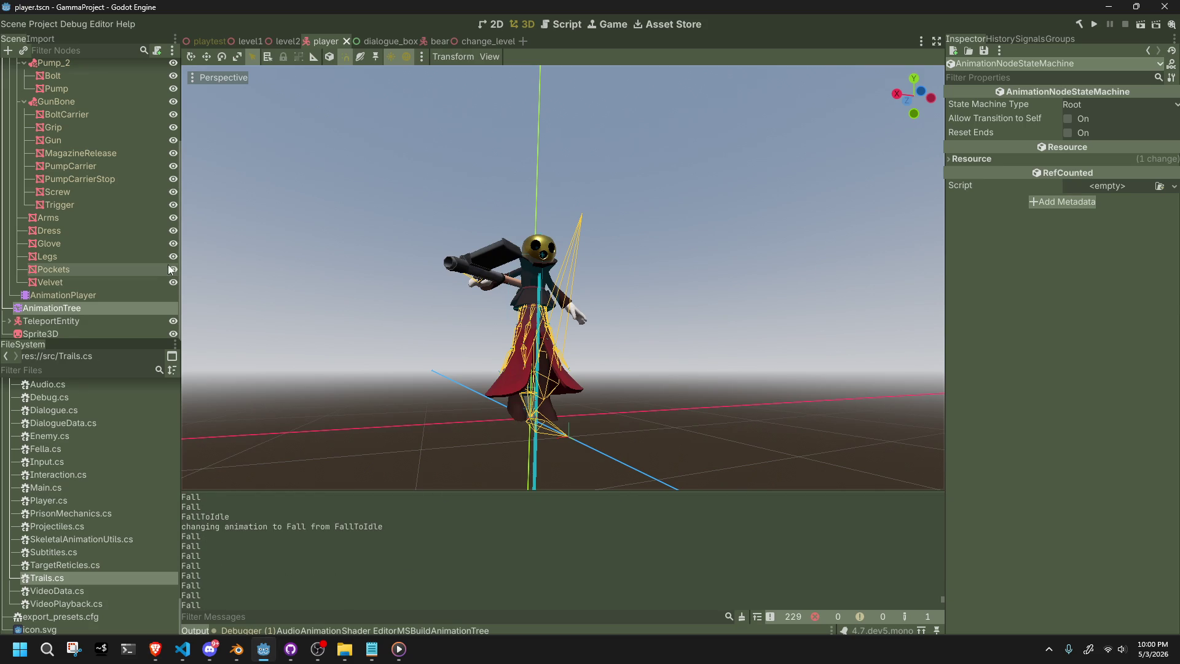
Inspect the Fall–FallToIdle transition and the Fall state in the AnimationTree state machine.
click(126, 293)
click(132, 317)
click(126, 314)
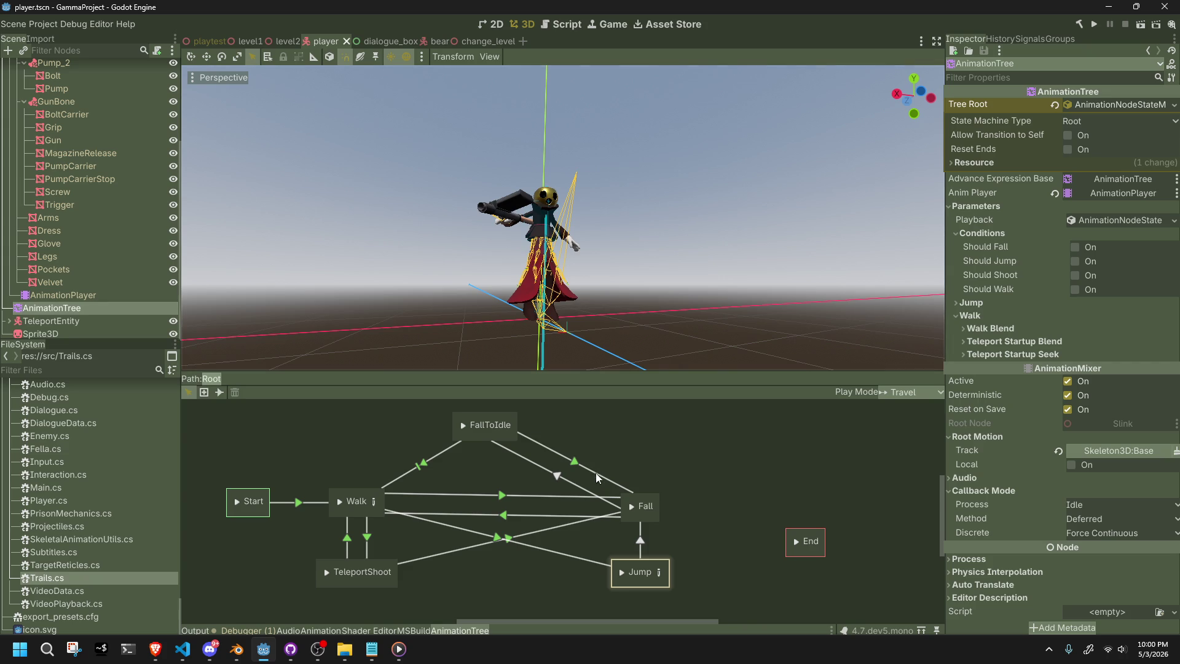
click(581, 482)
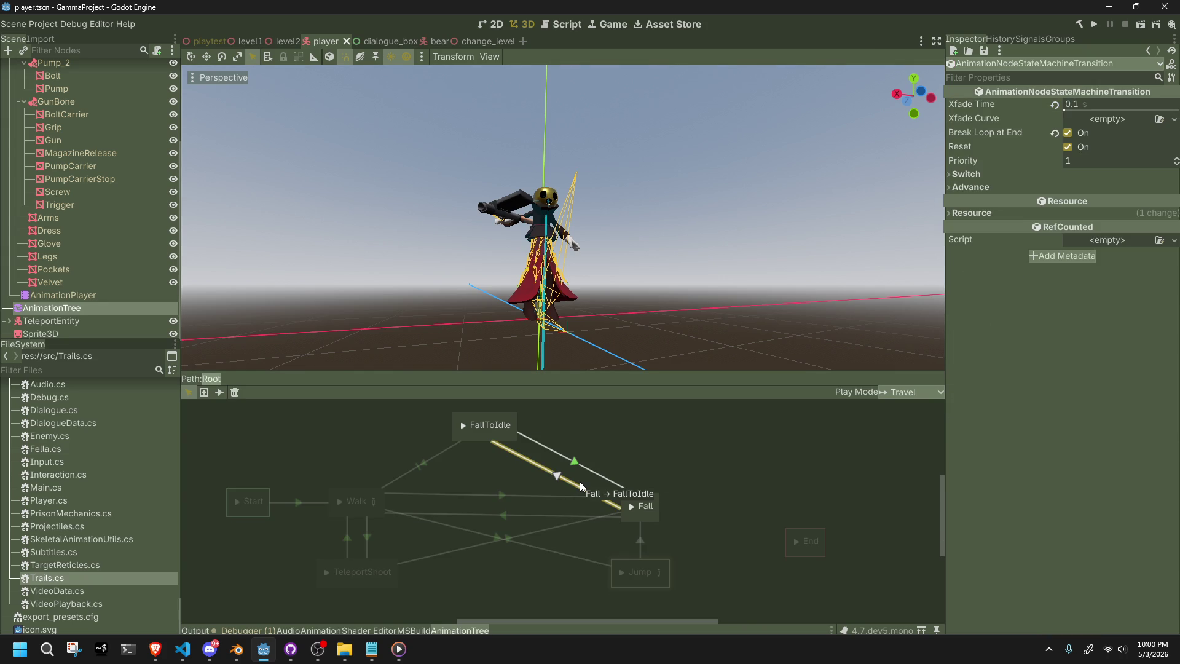
click(654, 519)
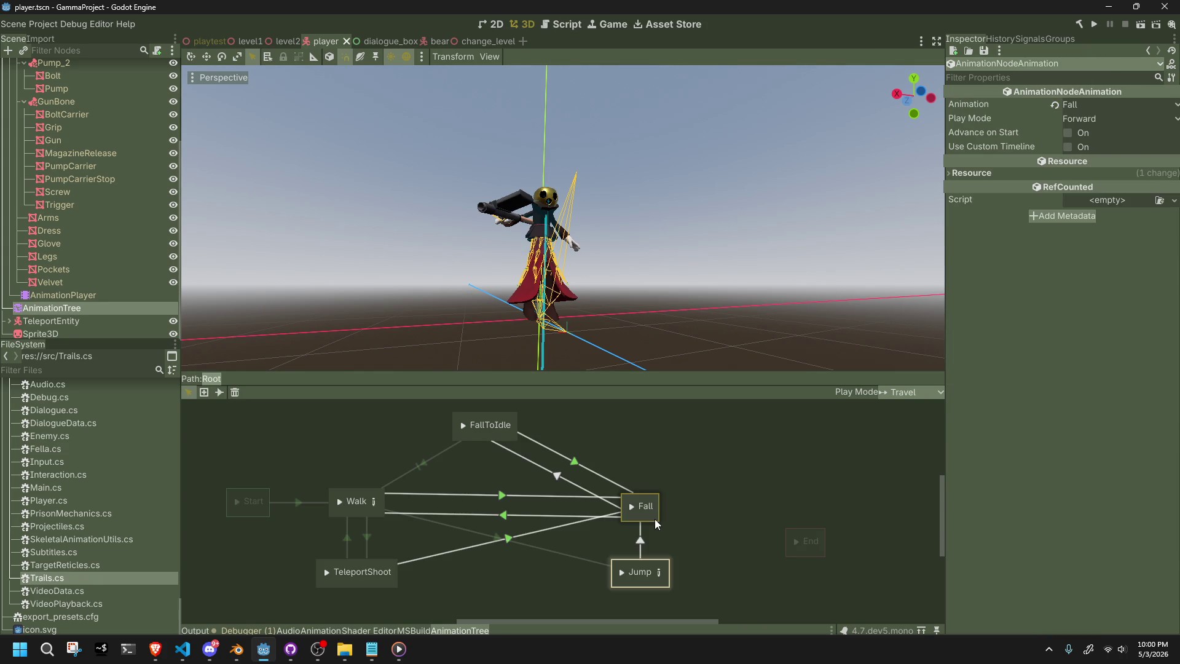
click(583, 482)
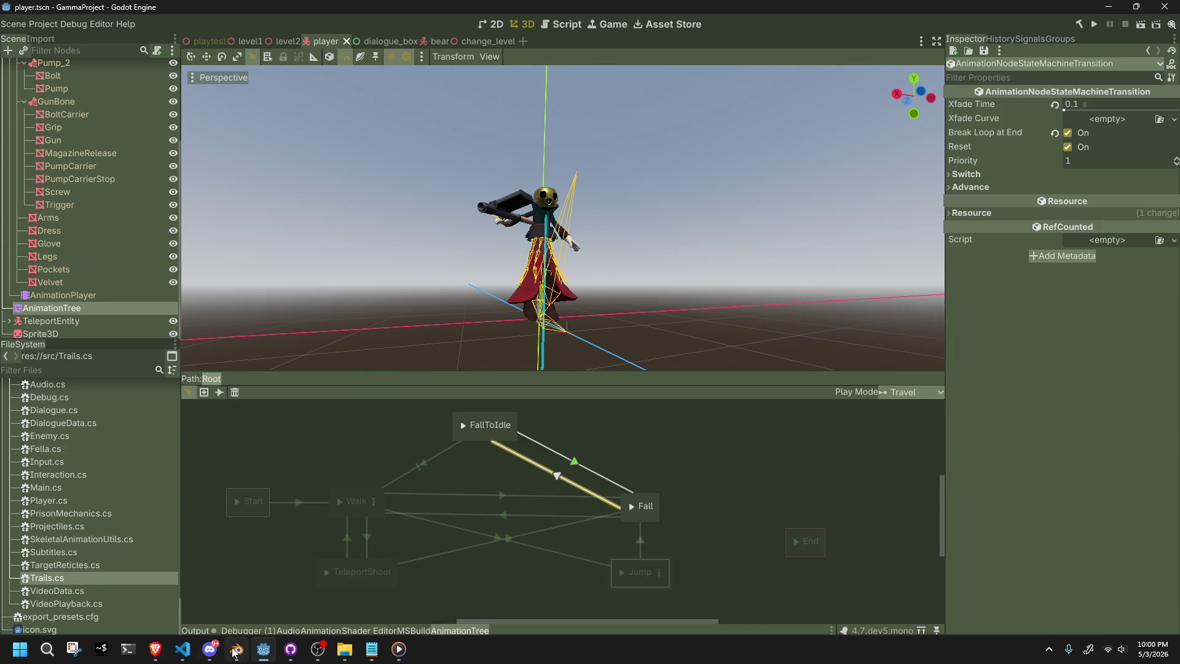
Launch the game again for another playtest.
click(183, 650)
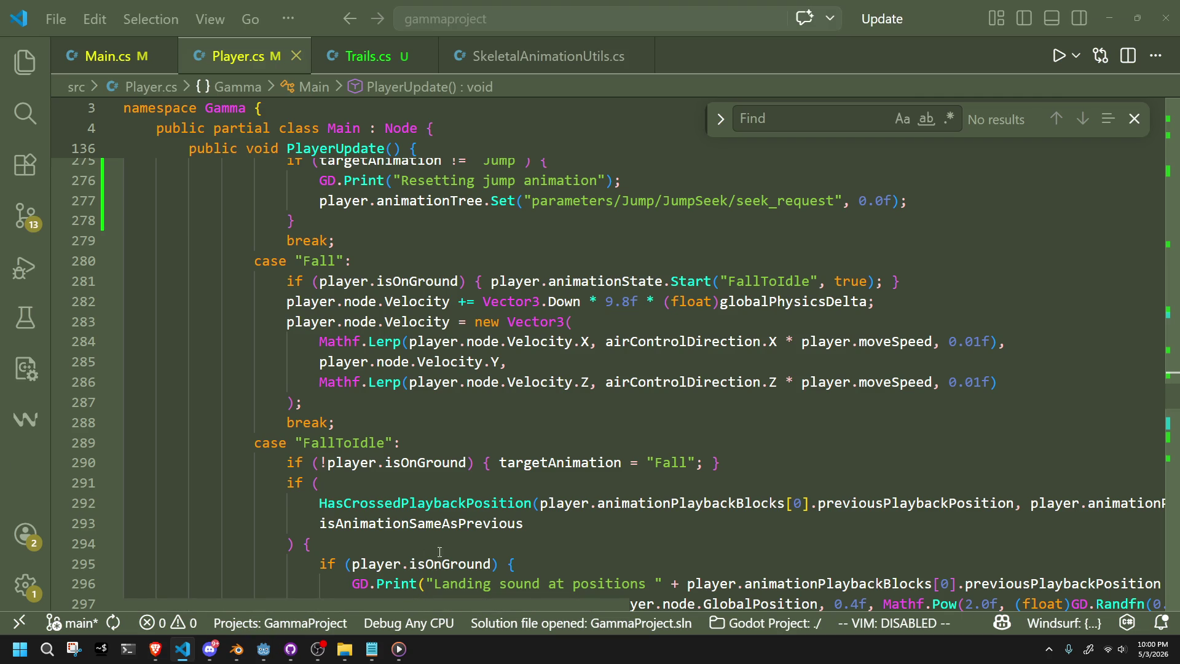
key(alt+Tab)
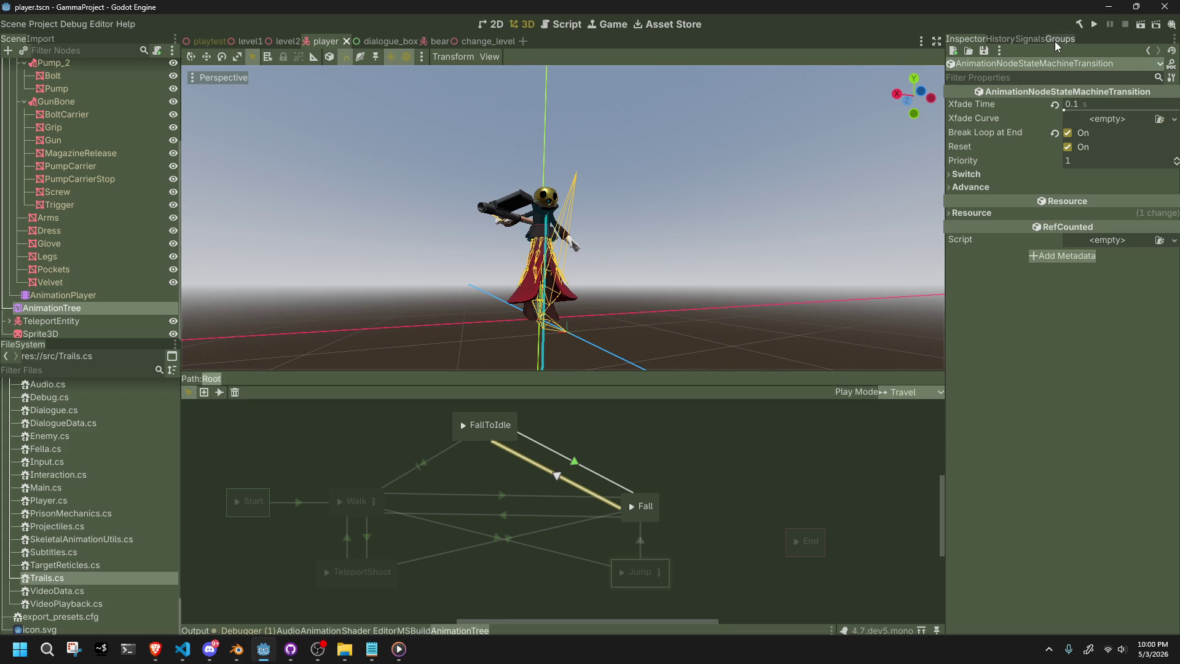
click(1092, 27)
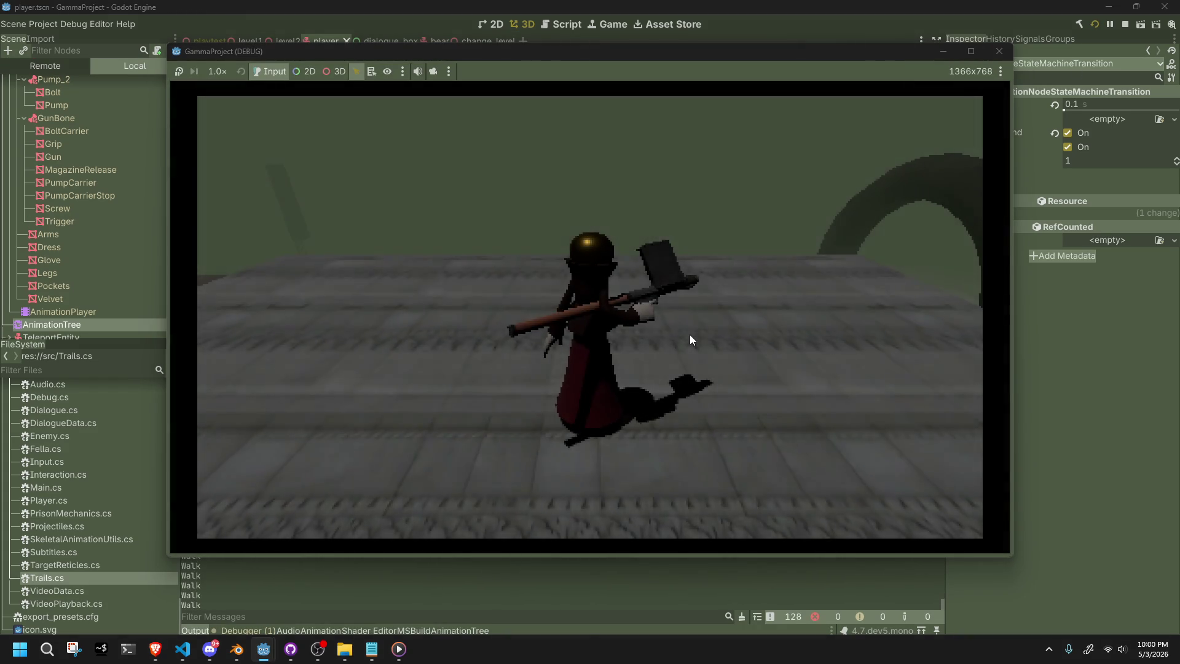
Retest the jump and fall at 1/16 time scale, then stop the game and return to Player.cs.
key(space)
click(224, 75)
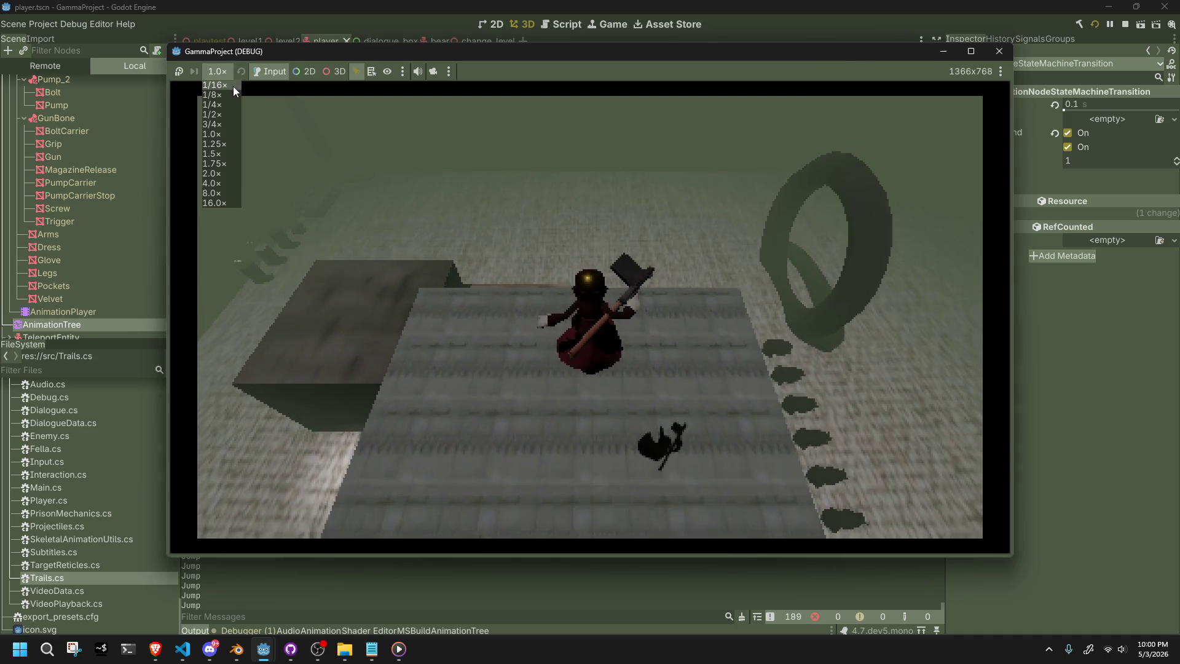
click(234, 86)
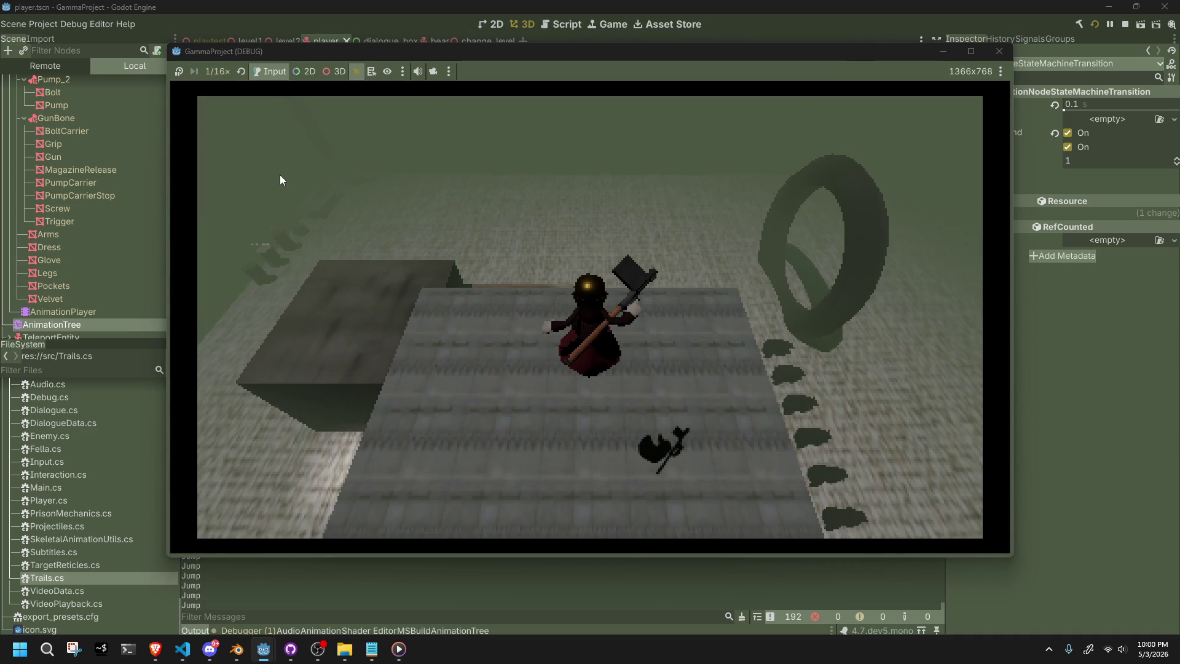
drag(395, 52, 618, 45)
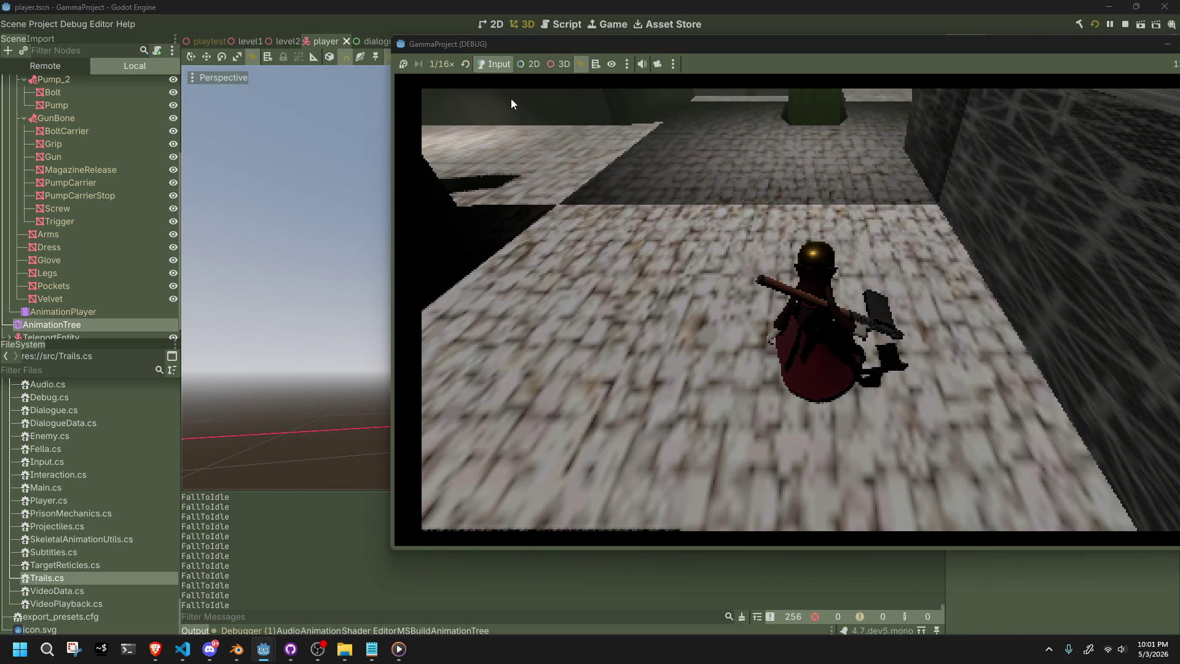
drag(496, 43, 342, 43)
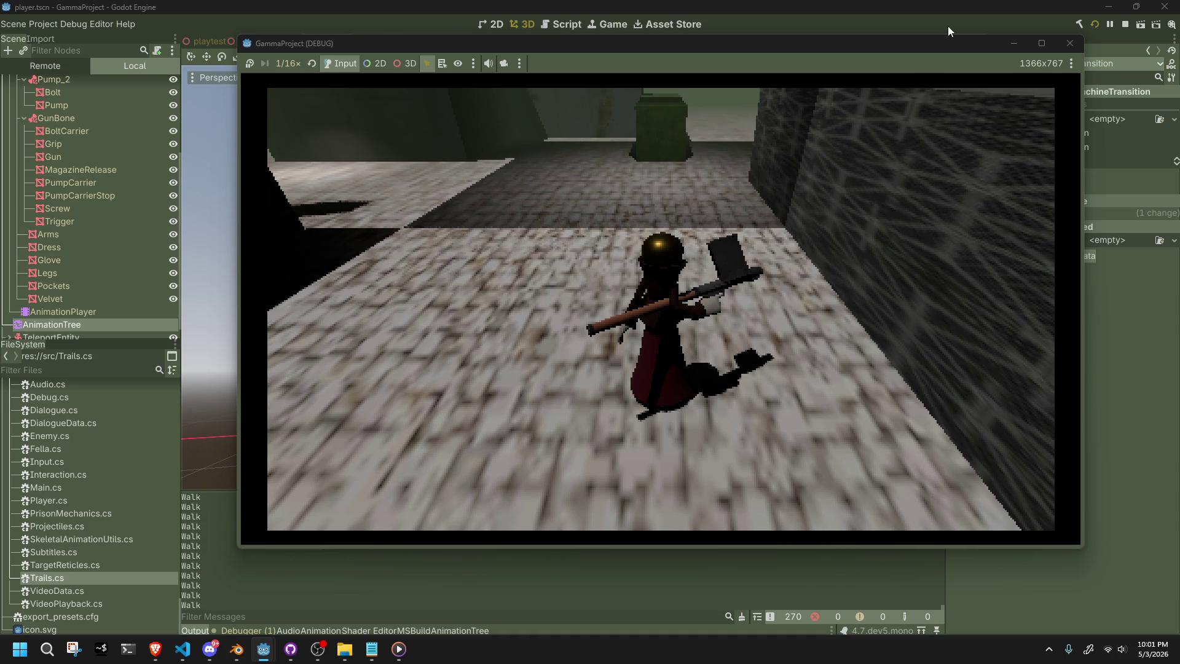
click(1079, 44)
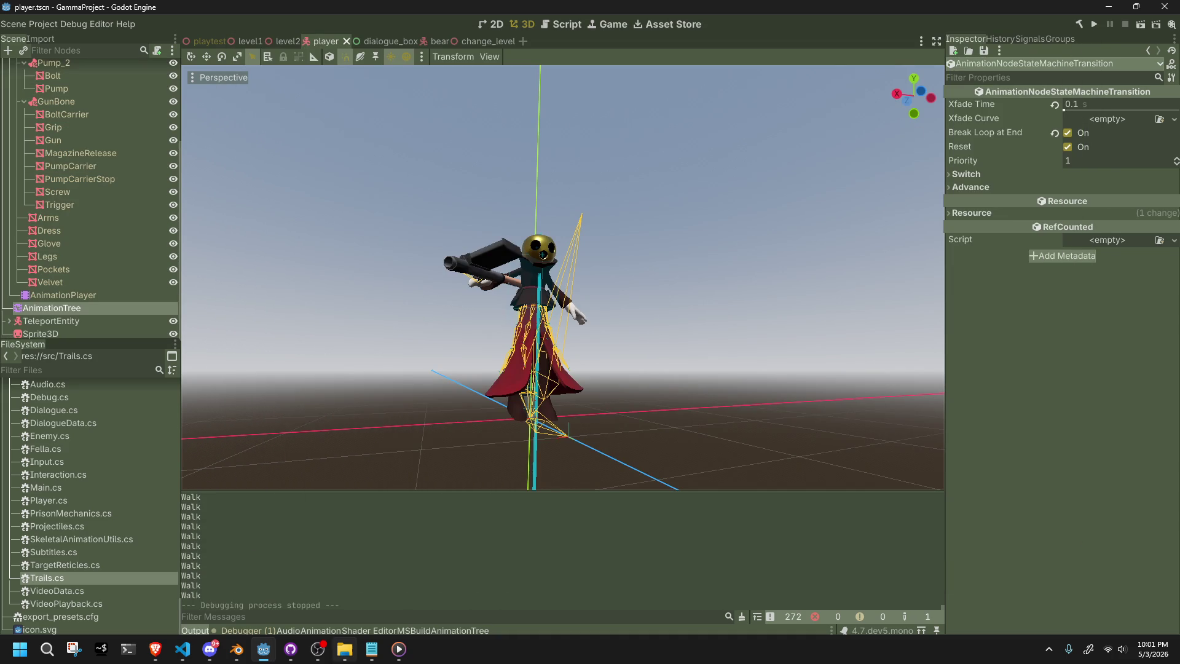
click(184, 651)
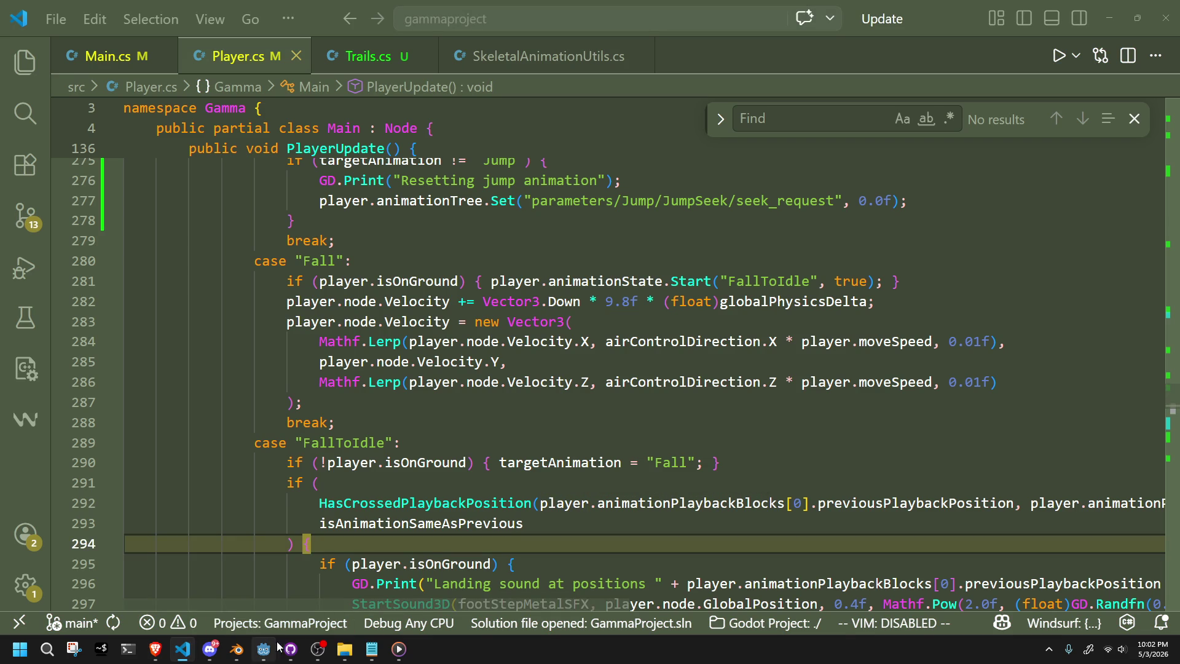
Brace the FallToIdle landing-sound check under the HasCrossedPlaybackPosition condition on lines 294–299.
click(253, 659)
click(253, 659)
scroll(648, 489, down, 3)
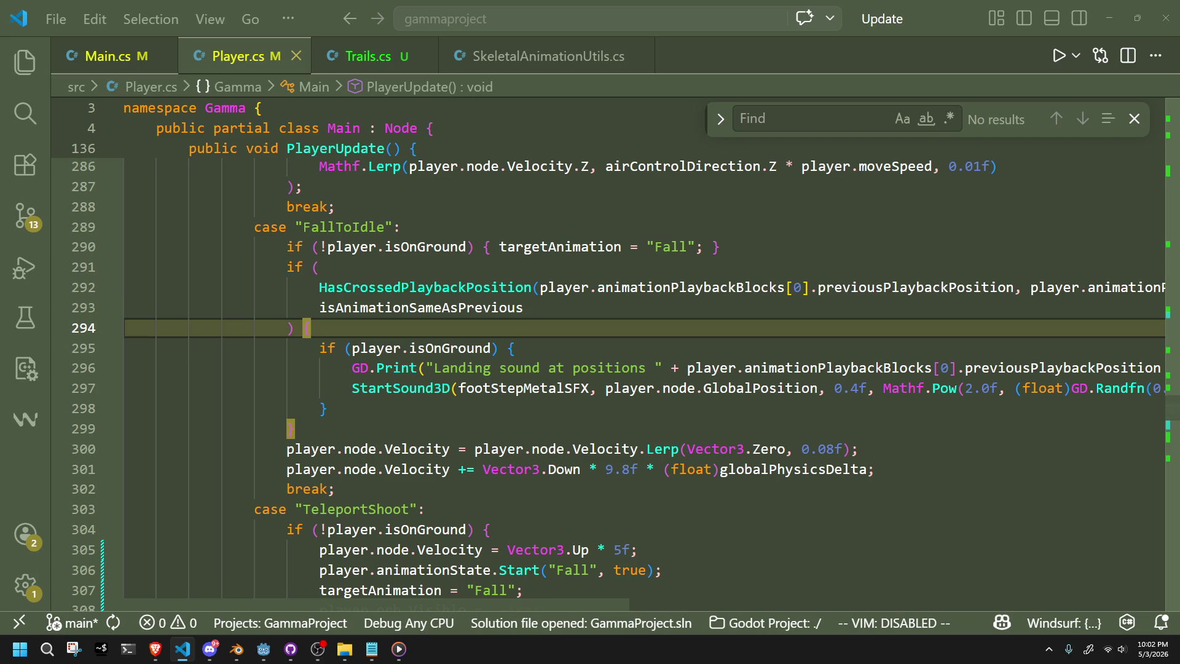
key(alt+Tab)
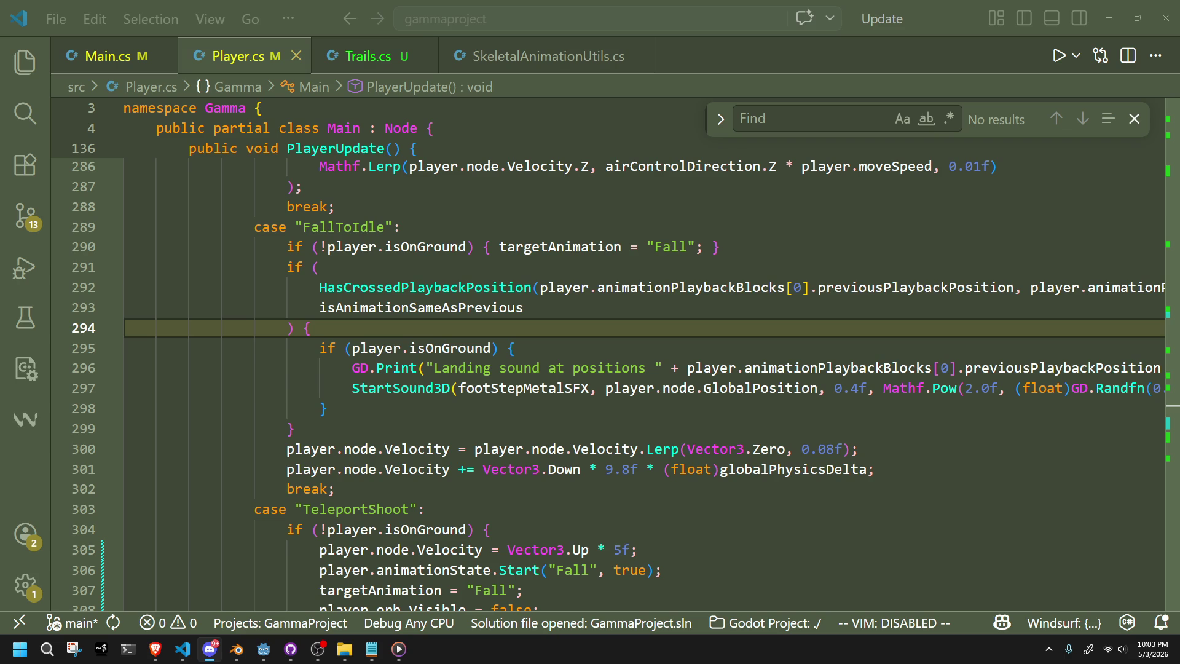
click(847, 537)
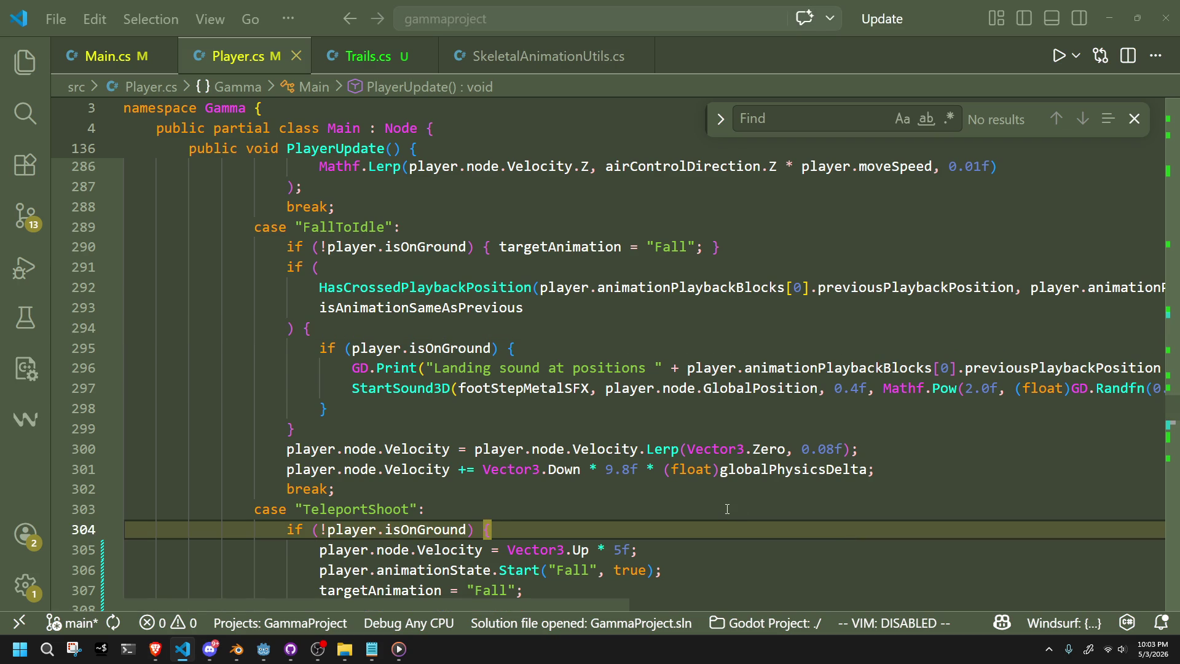
click(643, 495)
scroll(615, 492, up, 3)
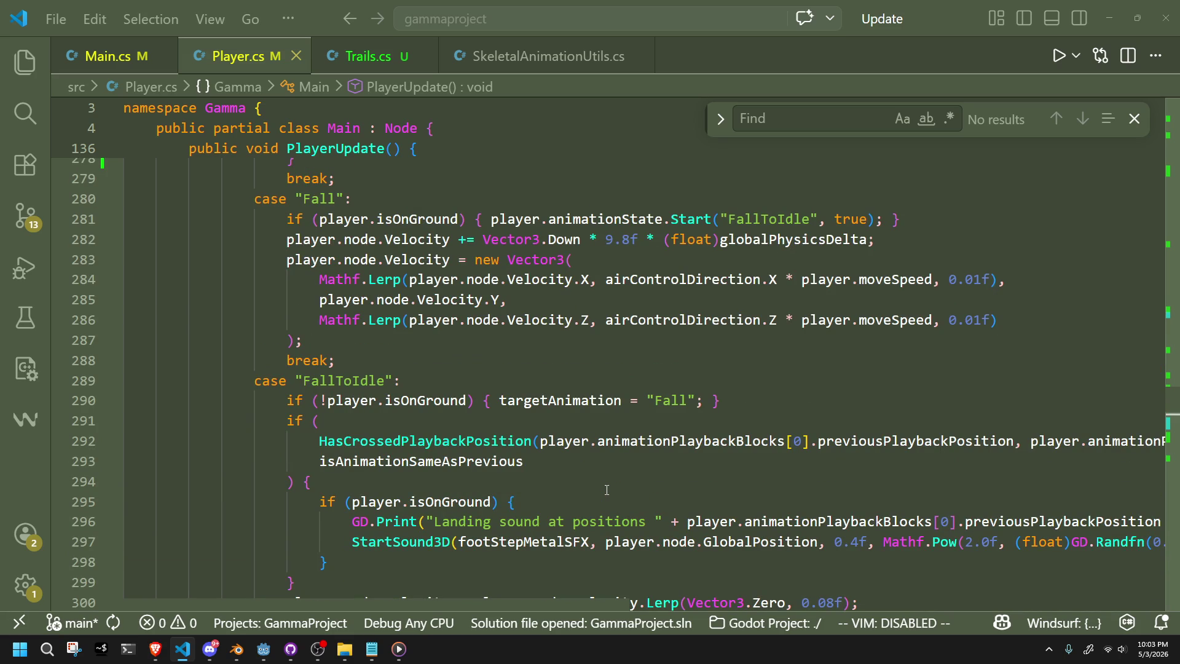
click(264, 650)
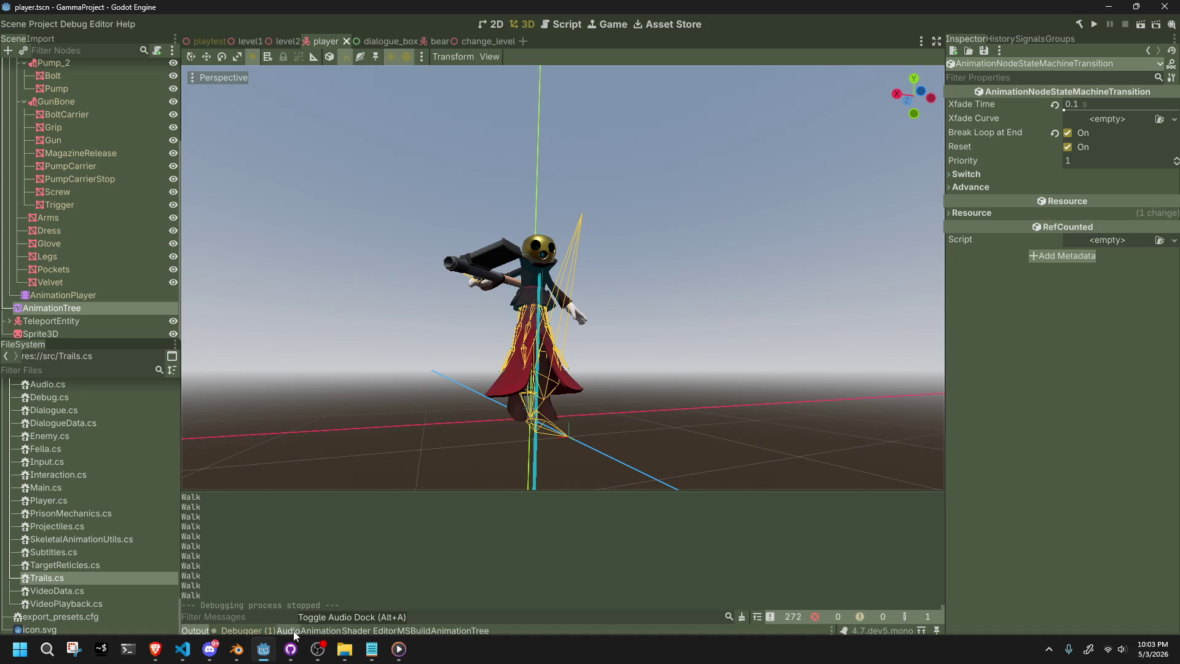
Select the AnimationTree node to display the player's state machine graph.
click(75, 284)
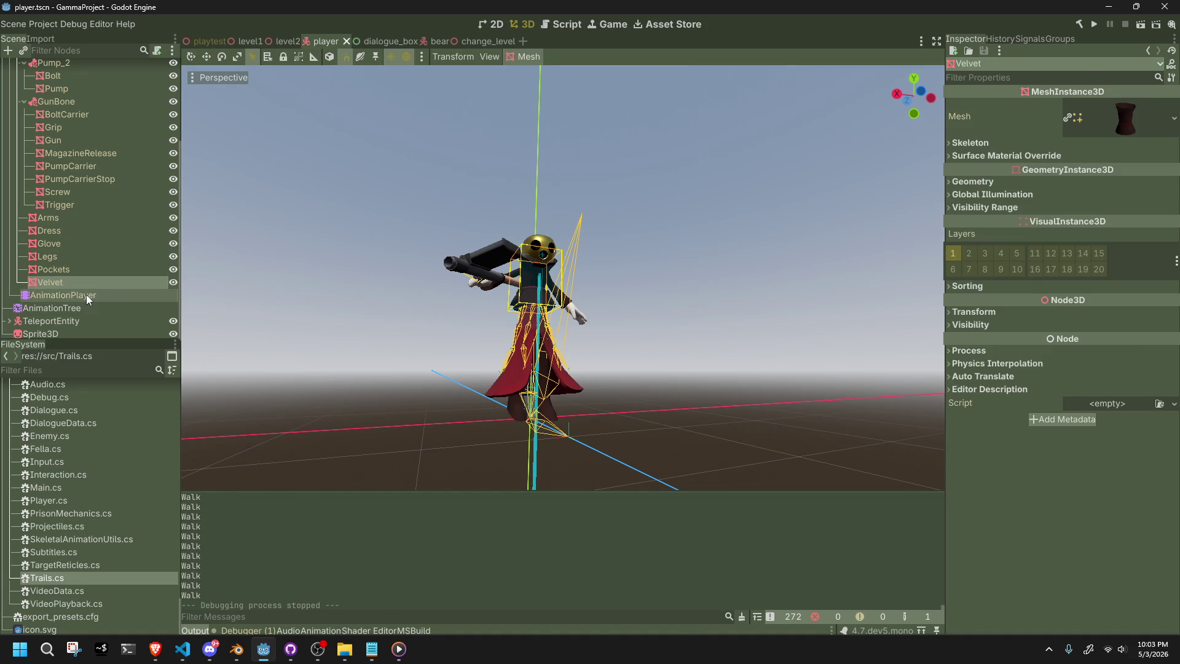
click(86, 295)
click(99, 305)
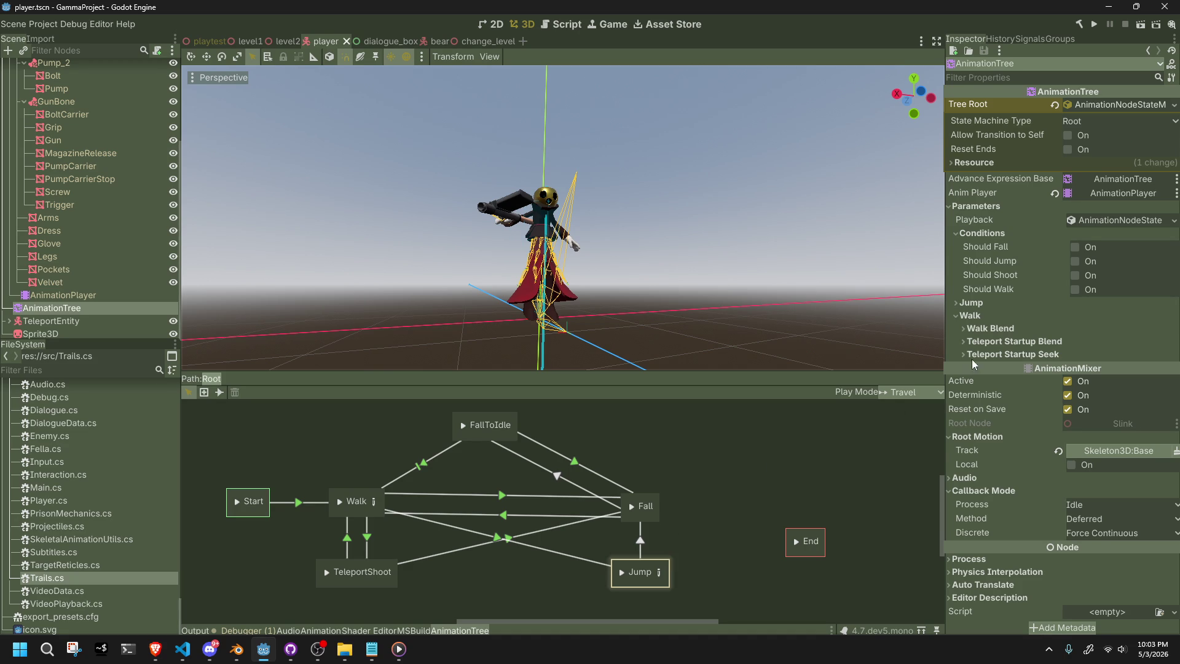
Expand Teleport Startup Seek/Blend, Walk Blend, Jump > Jump Seek and Audio in the Inspector.
click(995, 354)
click(993, 342)
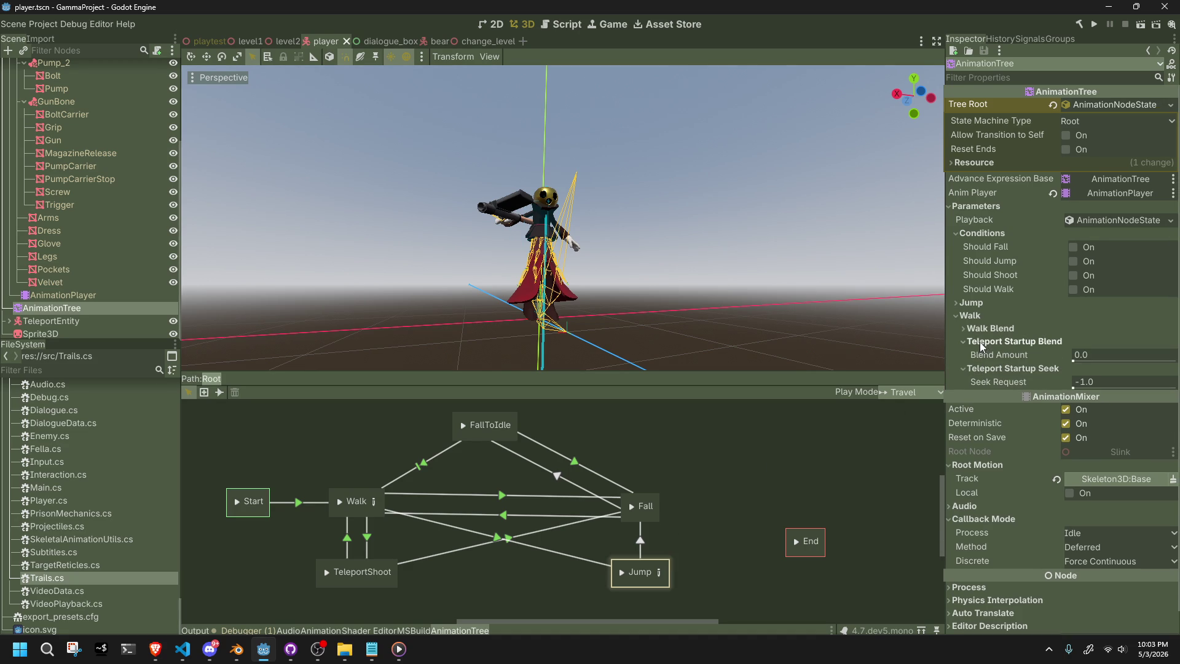
click(991, 328)
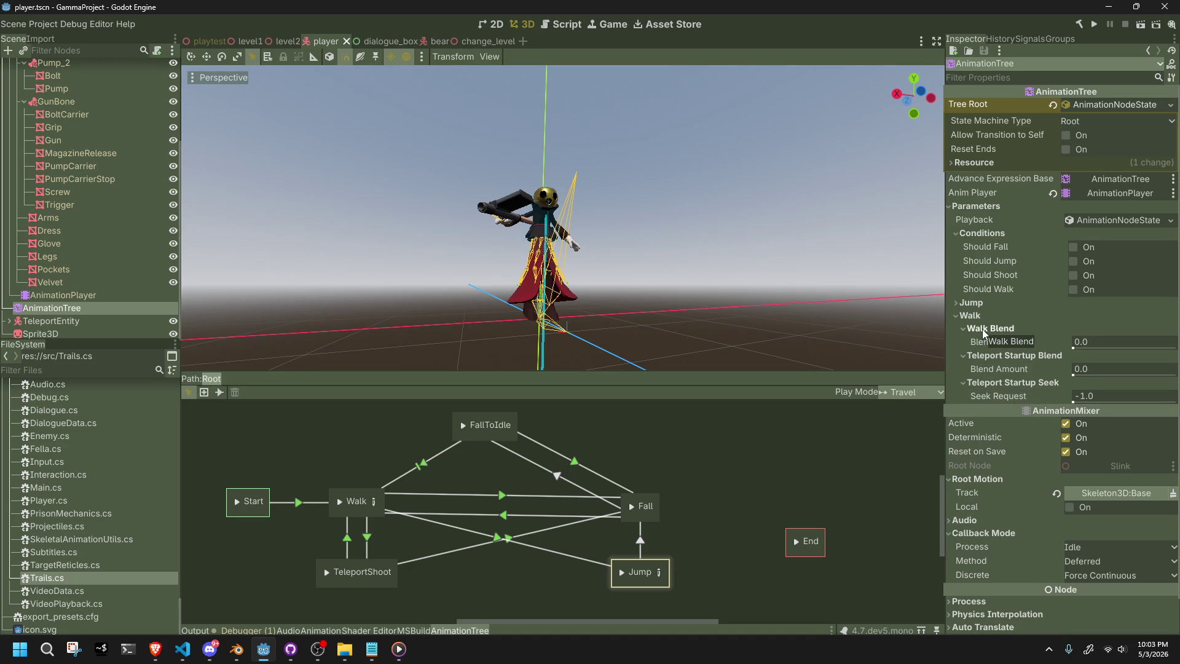
click(971, 304)
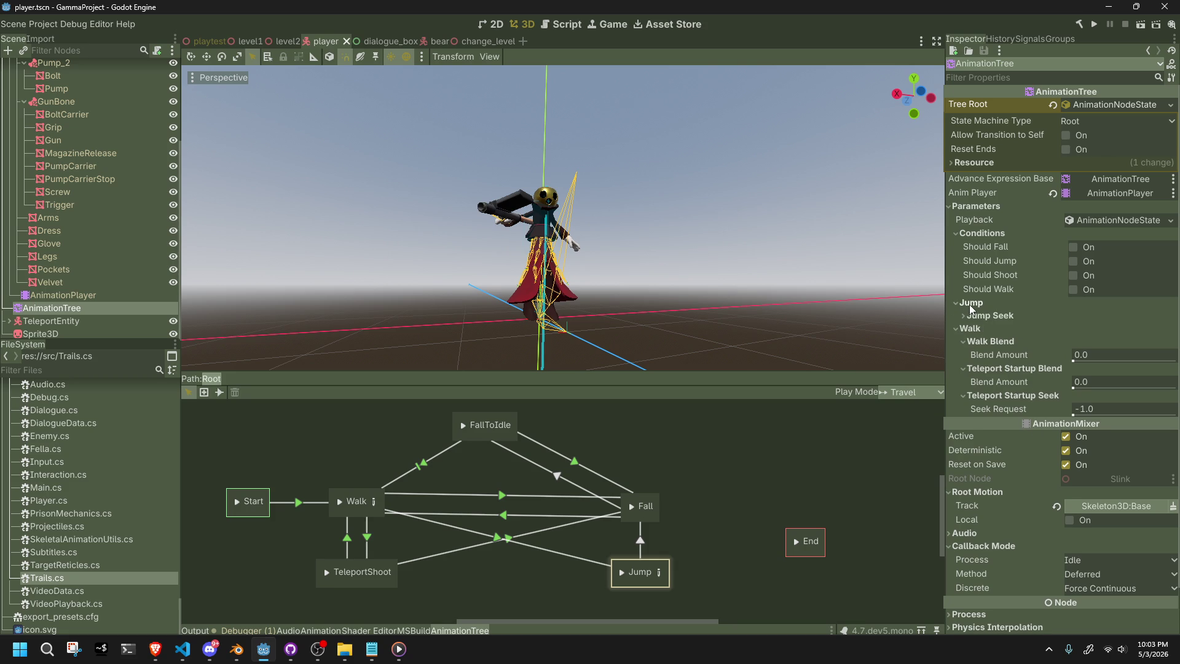
click(982, 315)
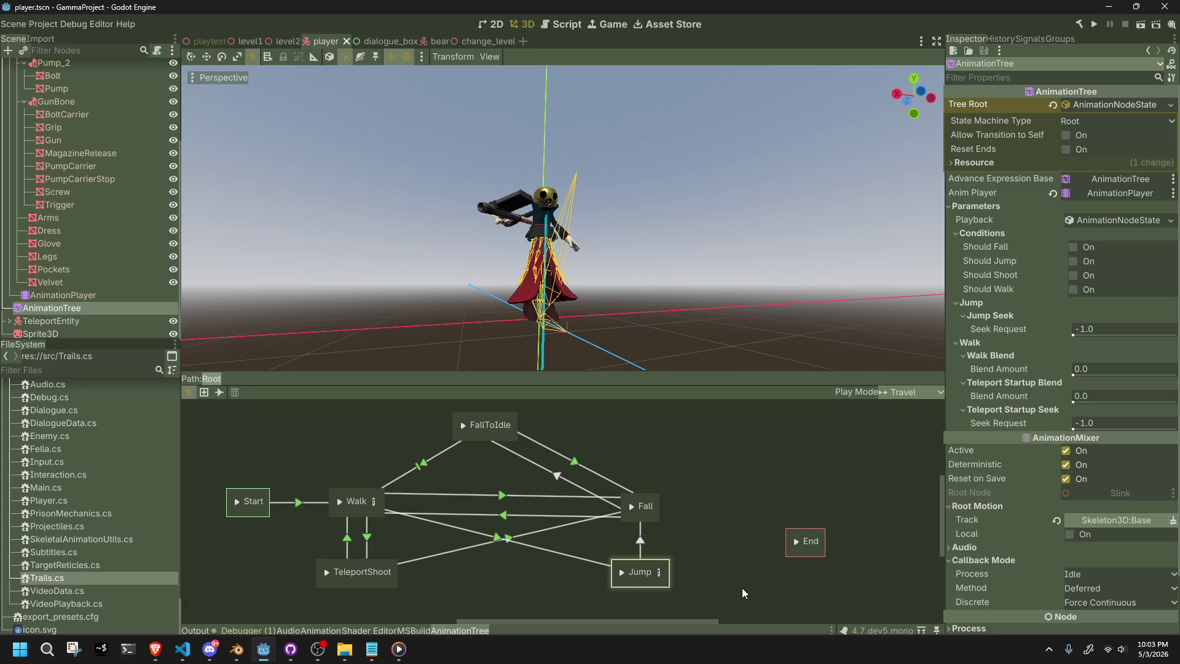
scroll(975, 543, down, 3)
click(968, 486)
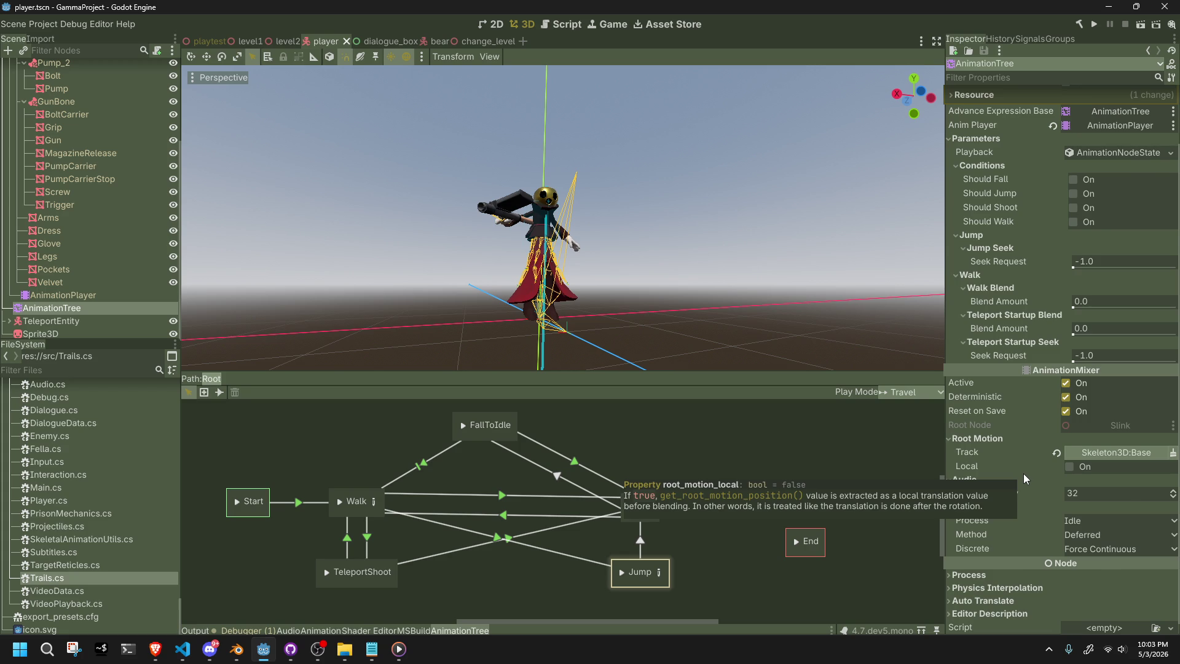
scroll(1023, 473, up, 3)
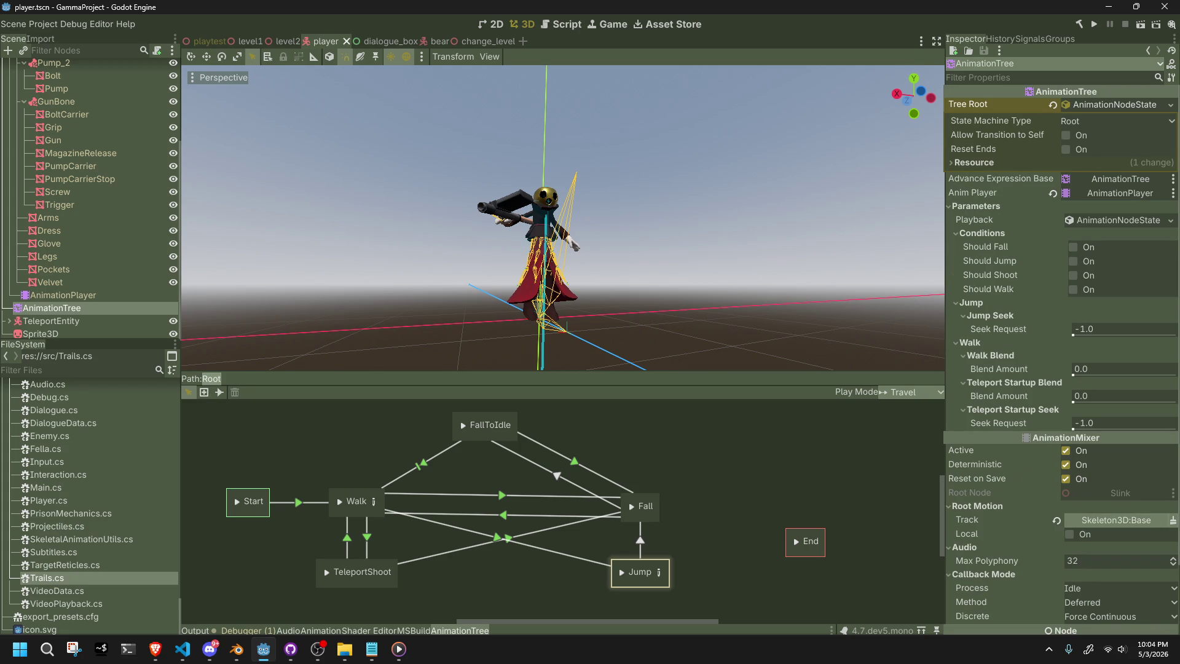
key(alt+Tab)
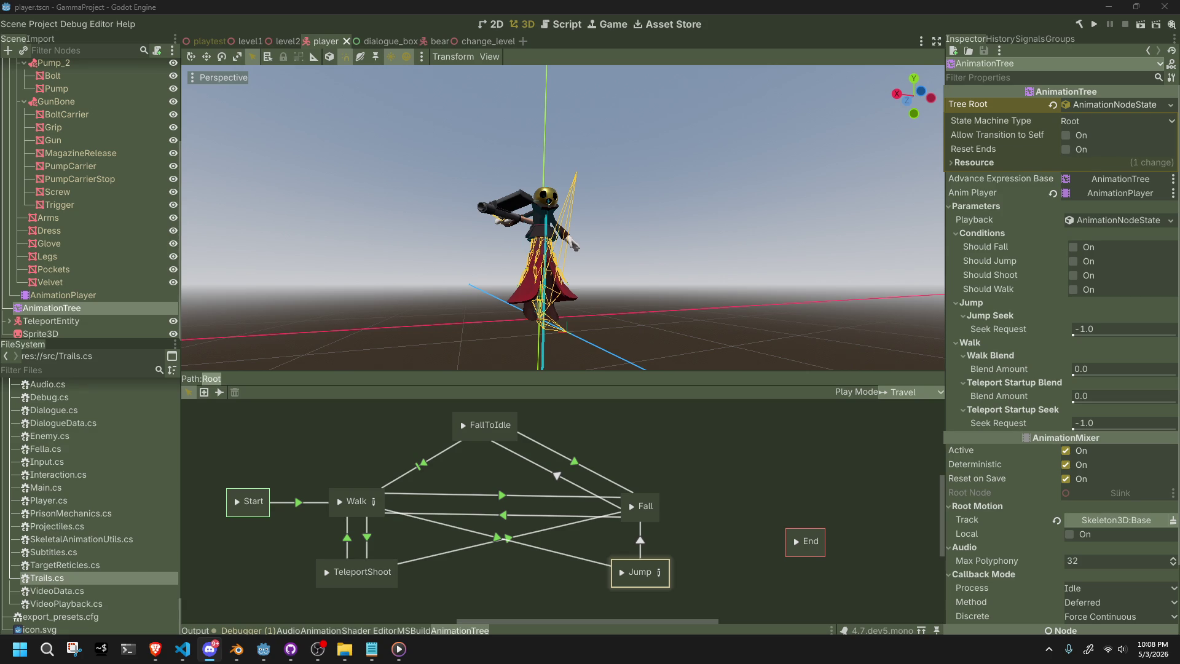
Playtest the game twice, jumping during the second run.
click(845, 472)
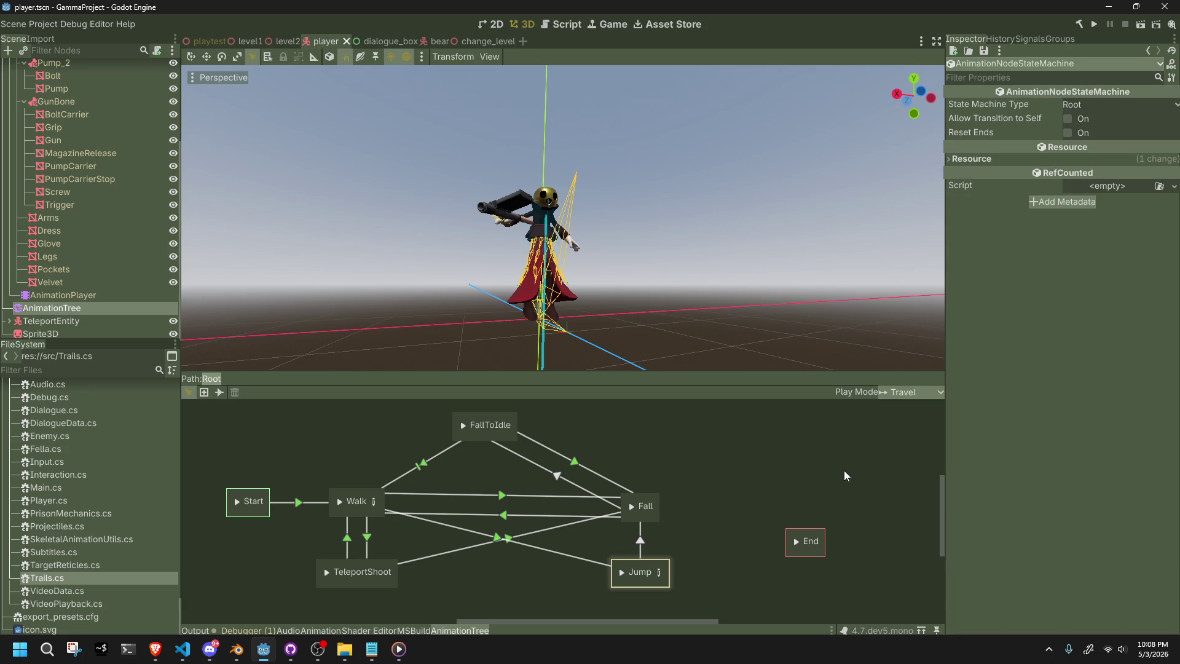
click(1091, 26)
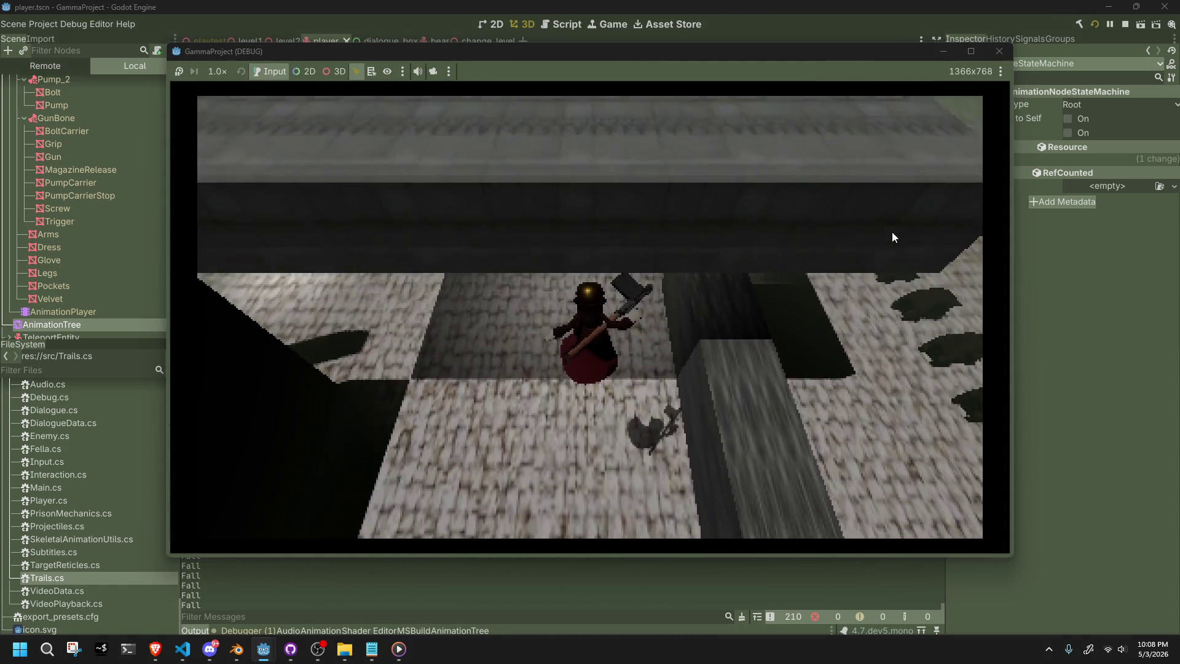
key(Escape)
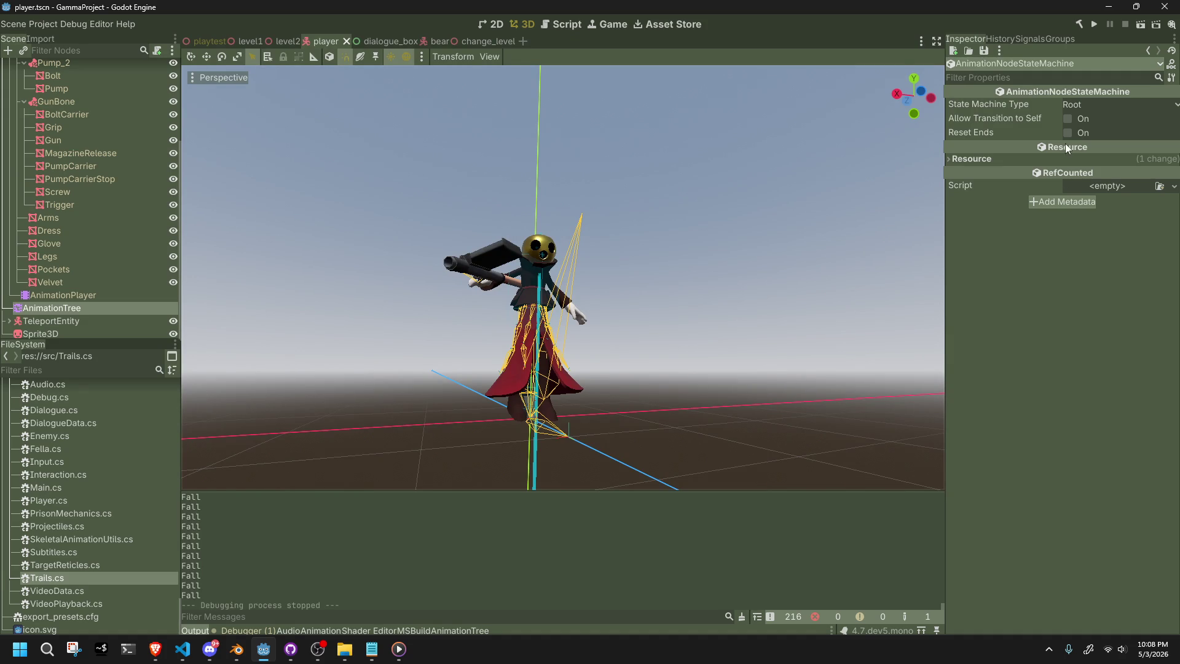
click(1099, 25)
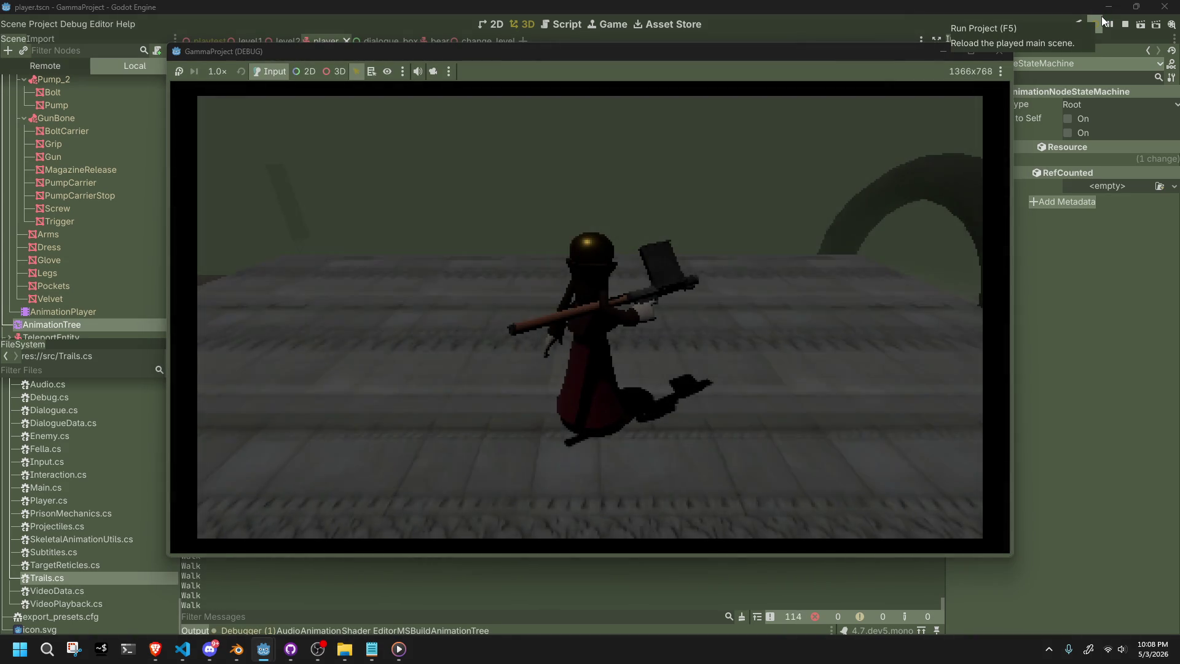
key(space)
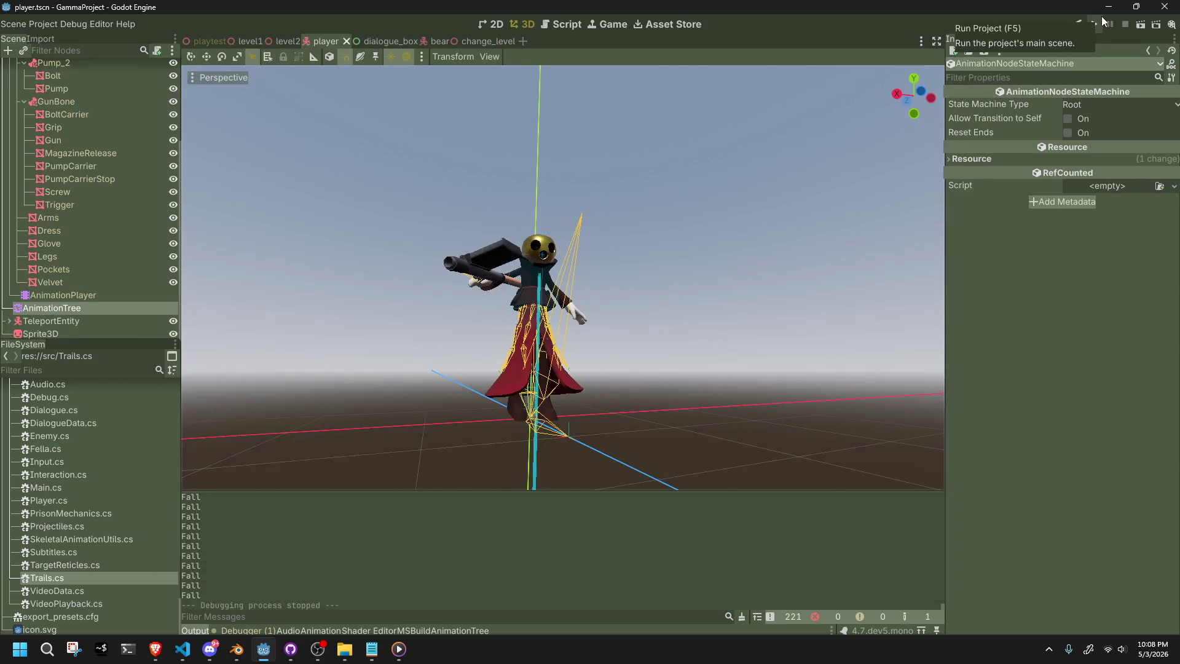
Reselect the AnimationTree and preview travelling to the Fall and Jump states.
click(79, 300)
click(94, 309)
click(623, 572)
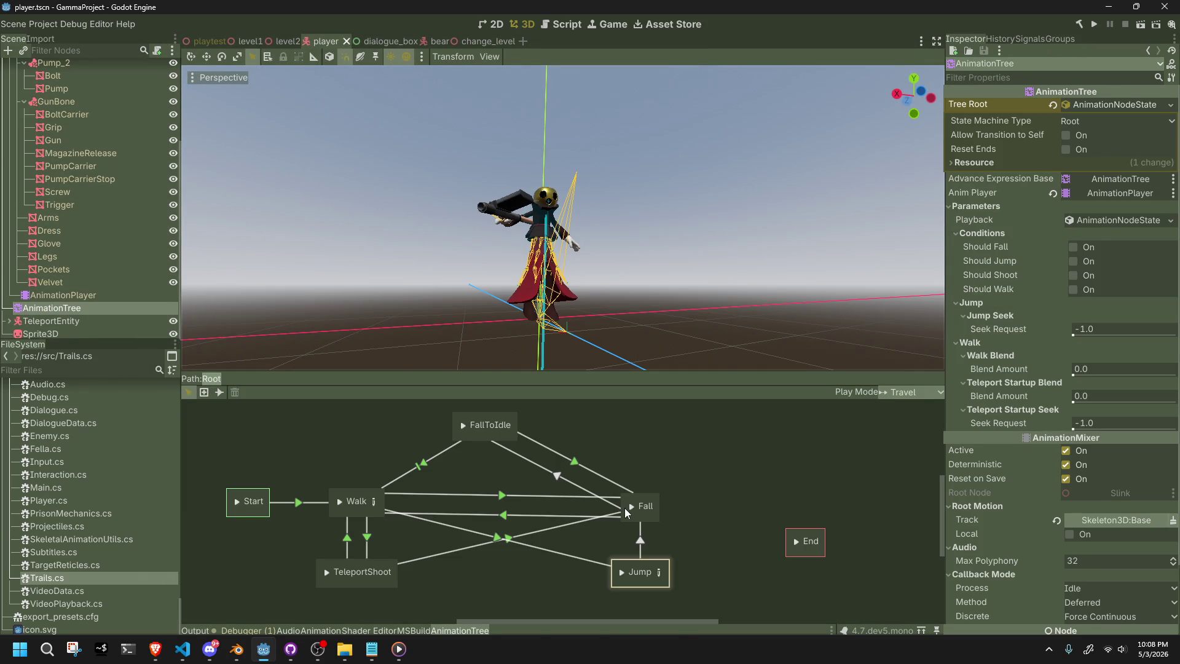
click(623, 572)
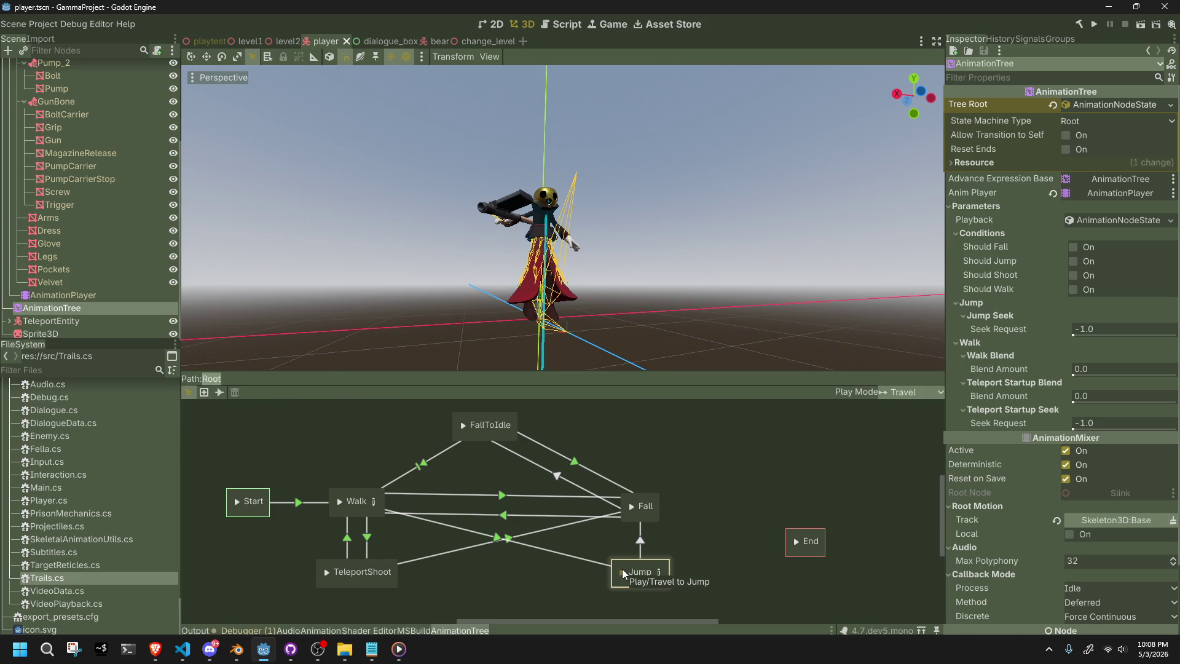
key(alt+Tab)
scroll(552, 485, down, 6)
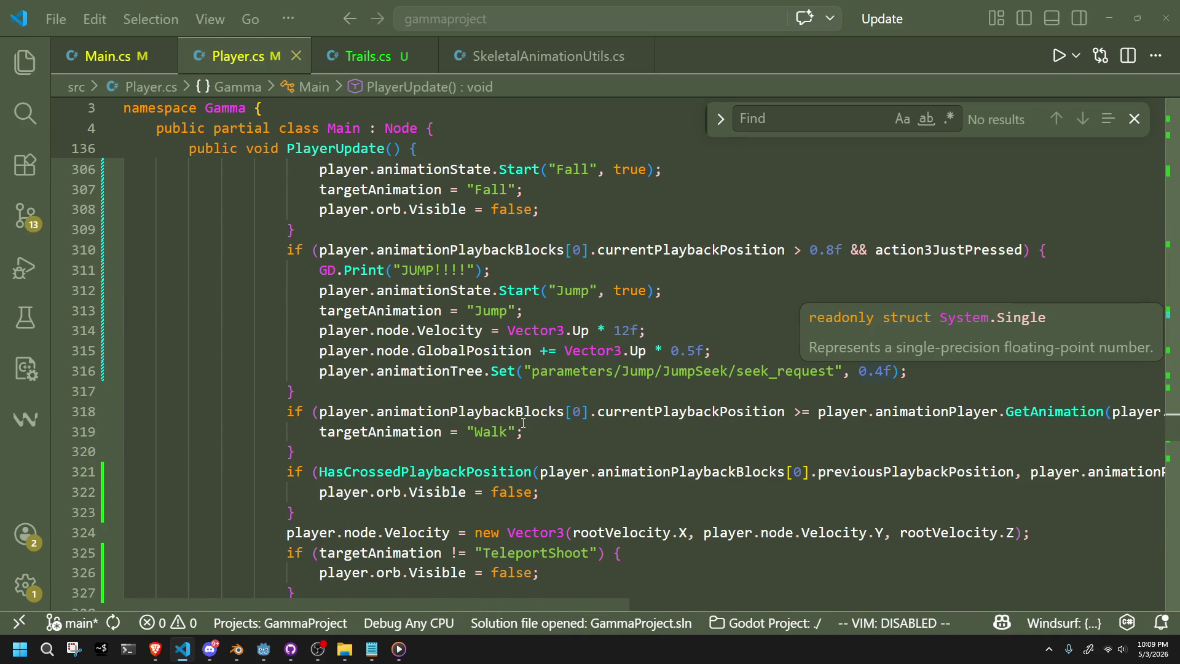
scroll(522, 423, down, 4)
scroll(521, 423, down, 4)
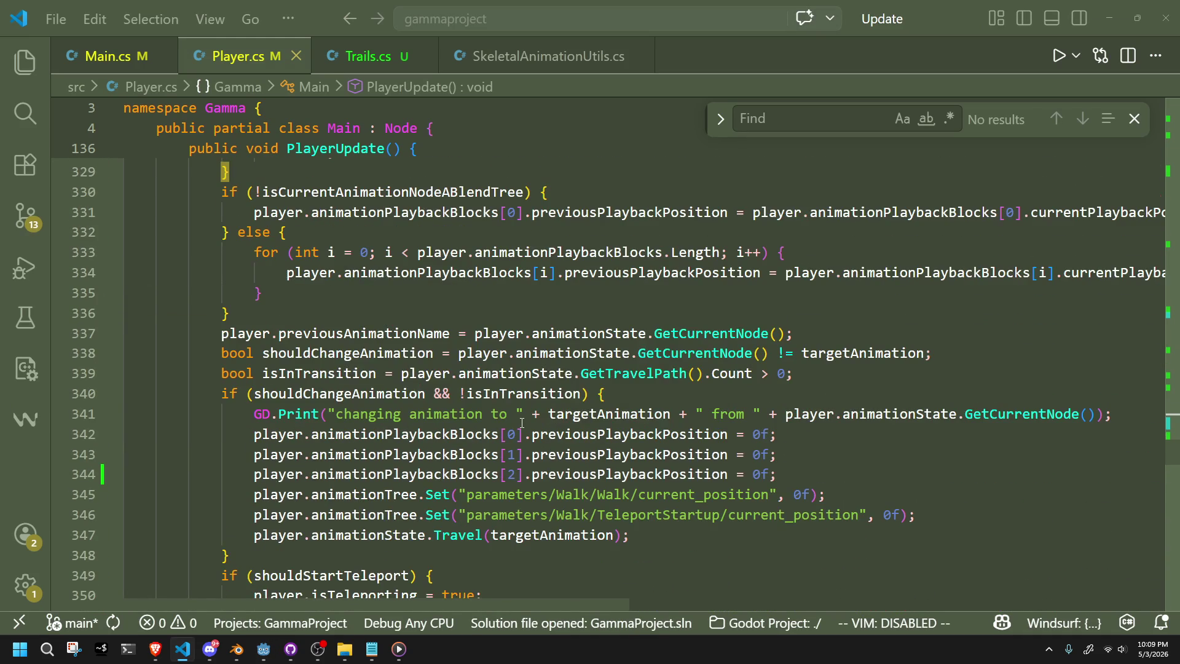
scroll(682, 524, down, 15)
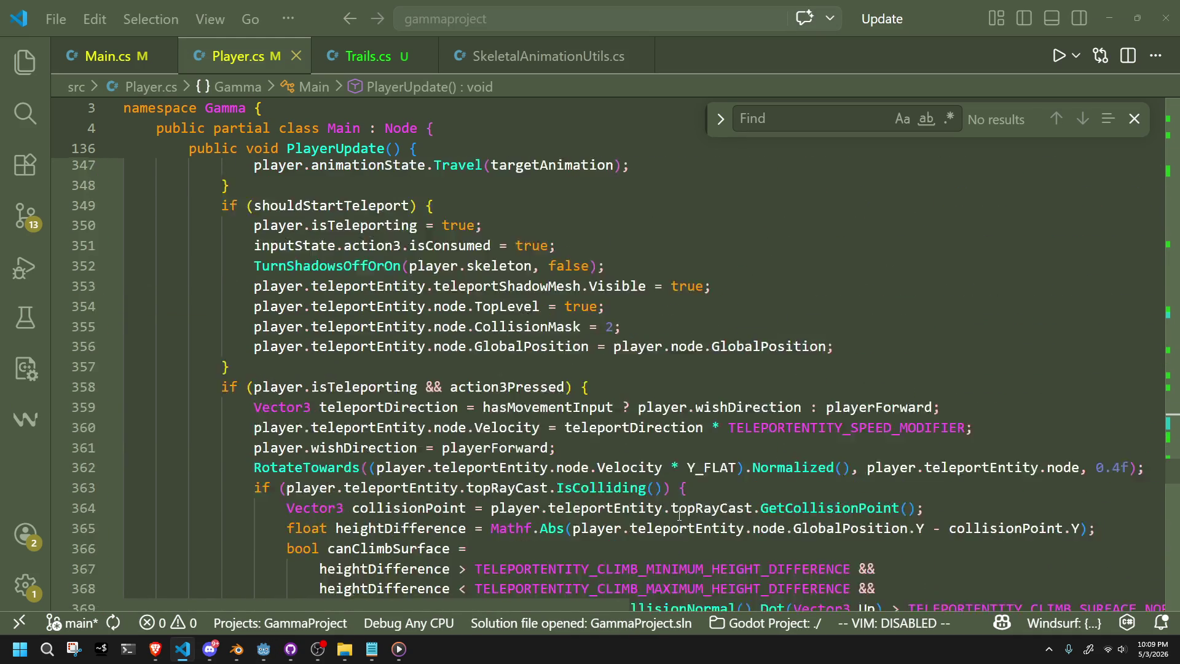
scroll(678, 515, down, 13)
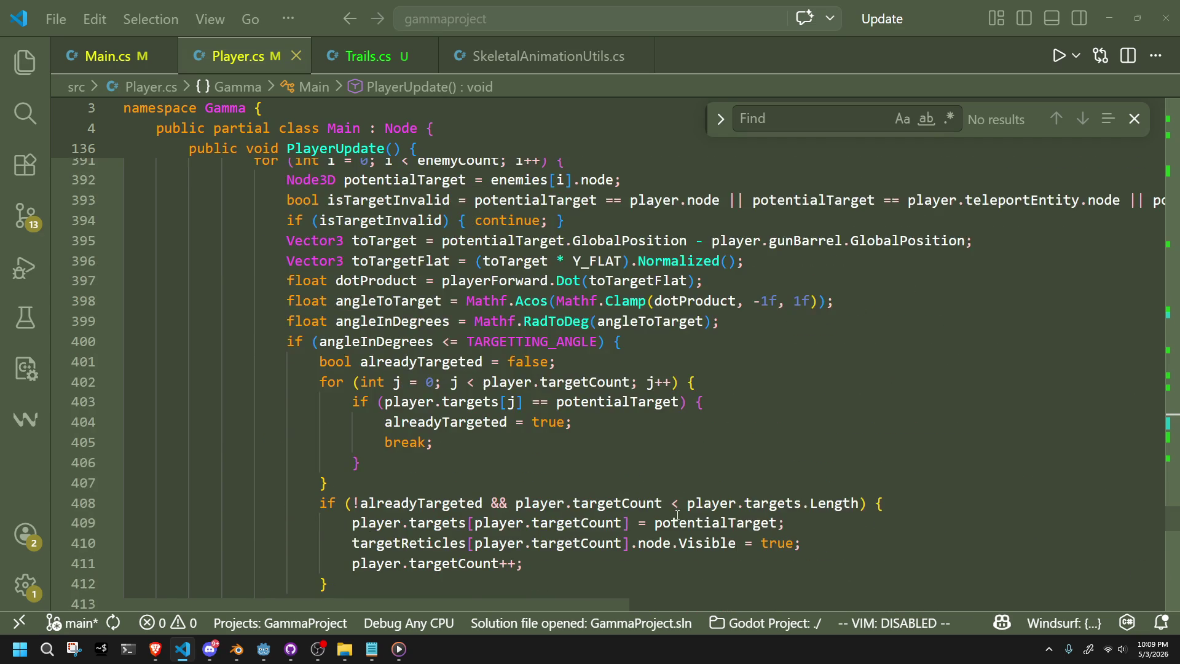
scroll(677, 516, down, 7)
scroll(679, 514, up, 11)
scroll(681, 512, up, 5)
right_click(681, 511)
scroll(681, 512, up, 4)
scroll(595, 356, up, 2)
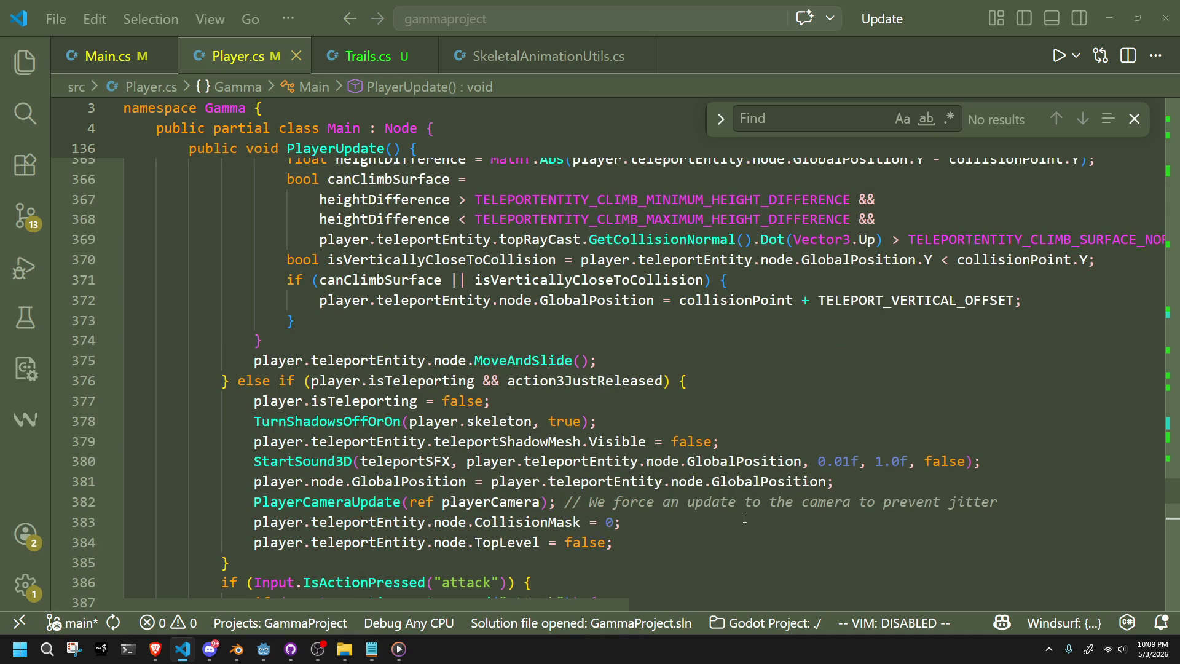
scroll(746, 518, up, 11)
scroll(746, 518, up, 8)
scroll(730, 511, up, 2)
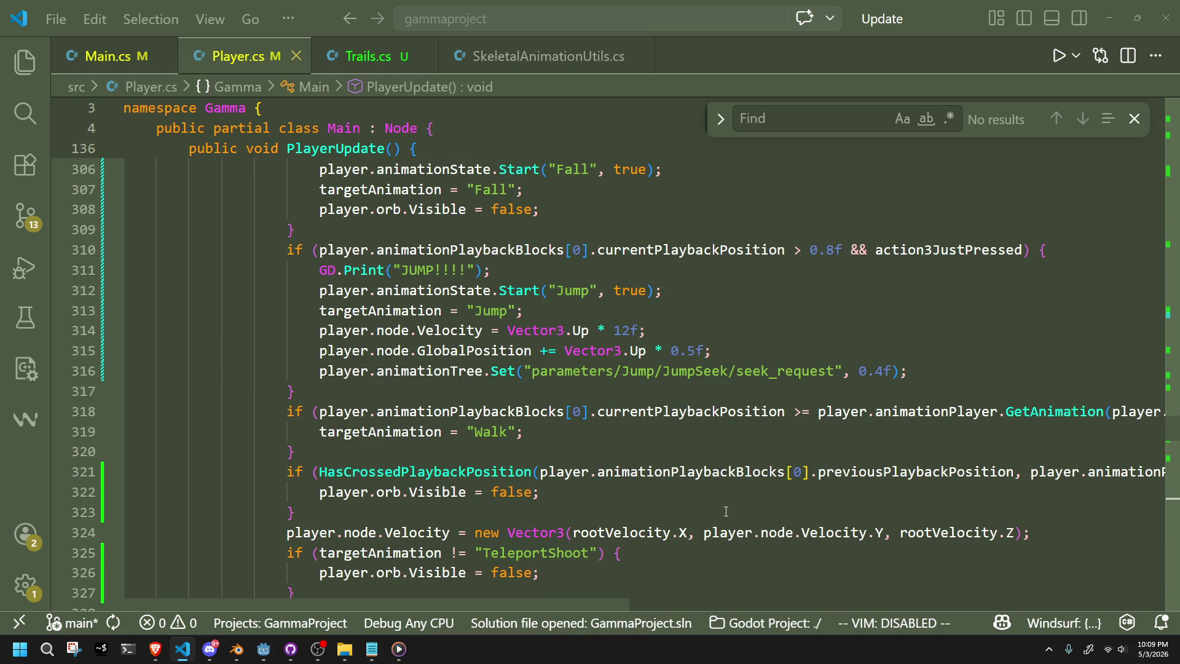
click(726, 512)
scroll(723, 511, up, 2)
scroll(667, 454, down, 4)
scroll(666, 454, up, 6)
click(666, 454)
scroll(661, 452, up, 2)
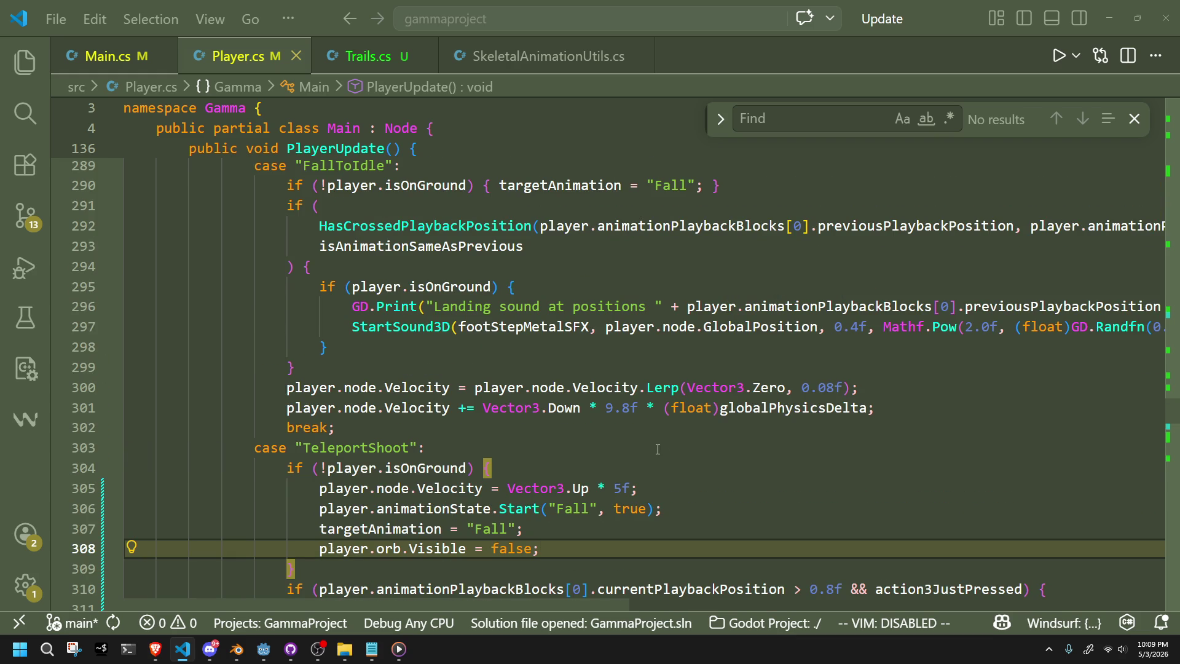
click(658, 449)
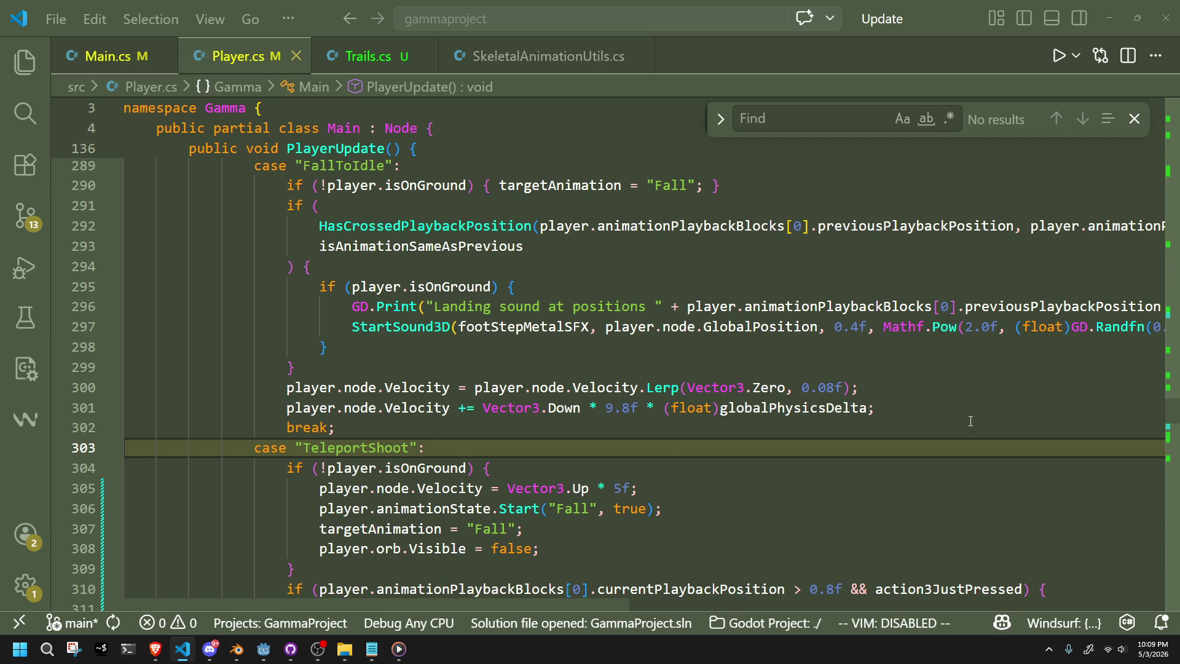
Cut the current-node GD.Print line from the top of PlayerUpdate.
scroll(737, 469, up, 20)
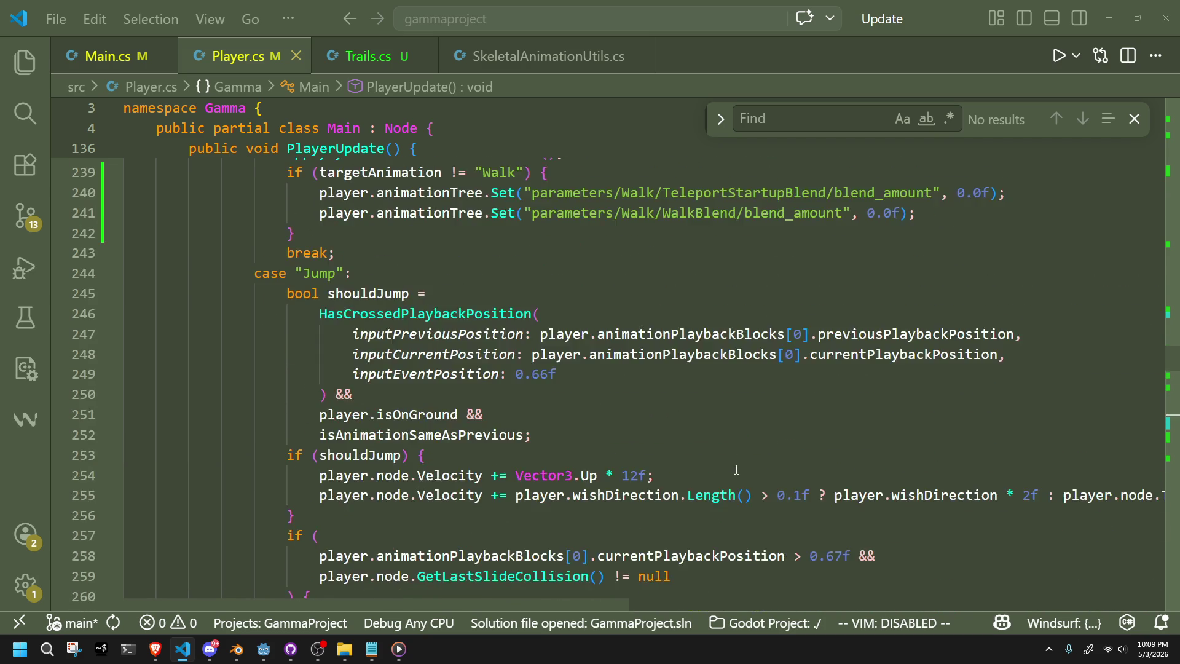
scroll(736, 470, up, 20)
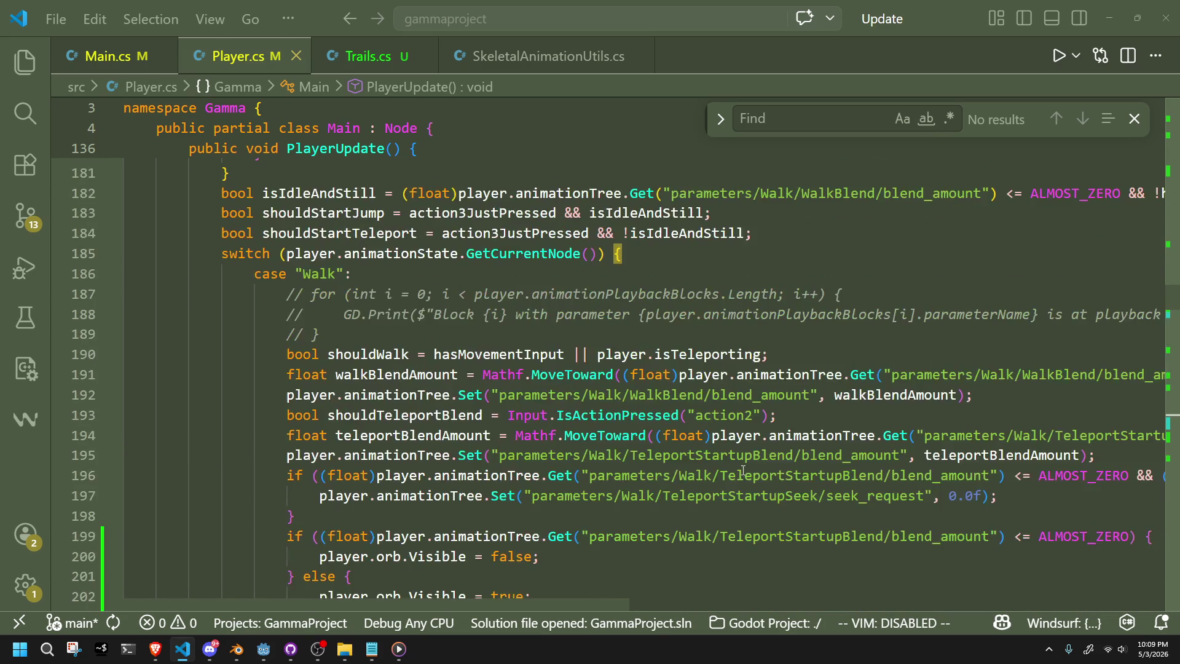
scroll(749, 473, up, 15)
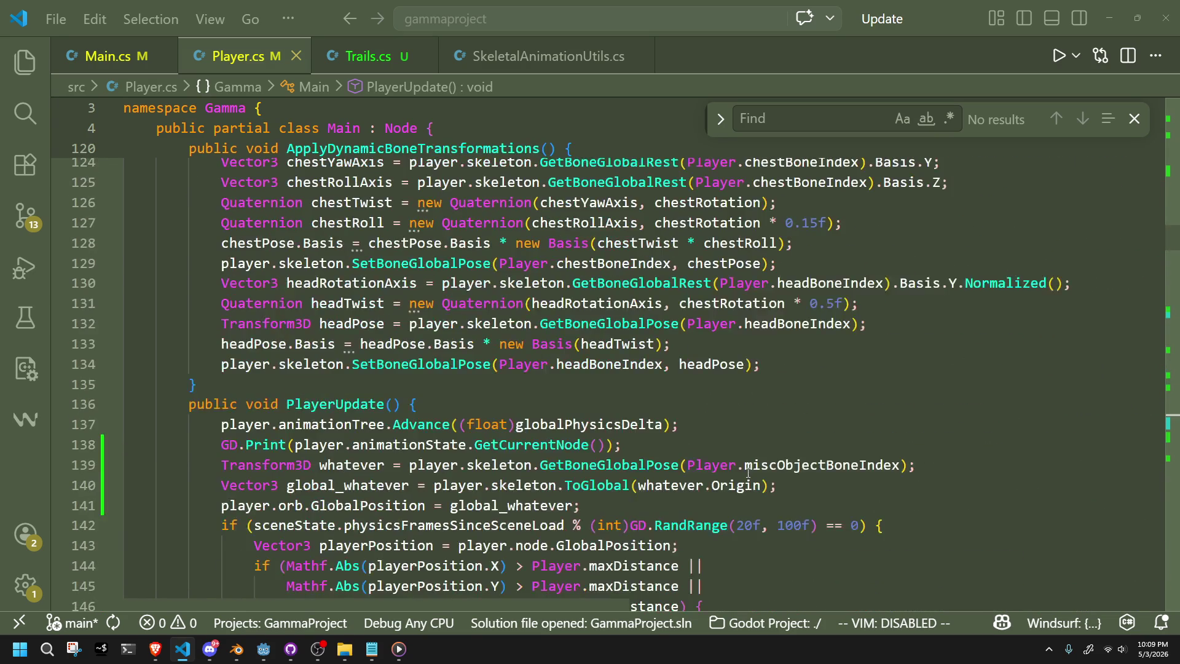
scroll(749, 473, up, 10)
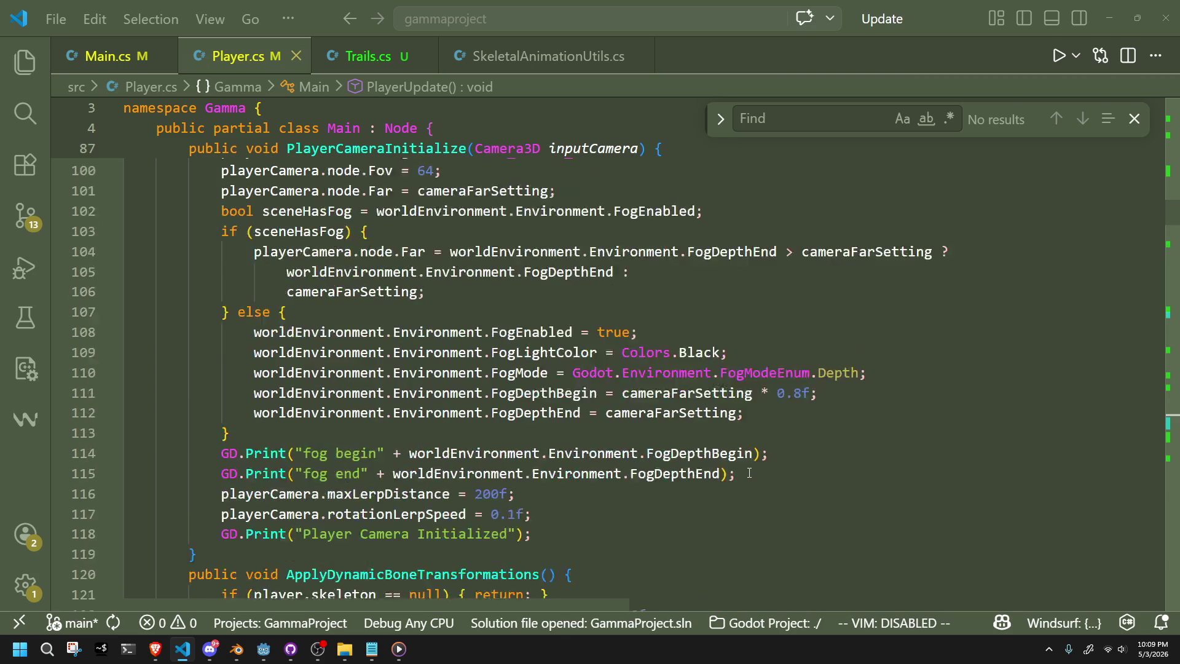
scroll(750, 472, up, 10)
scroll(750, 472, down, 2)
scroll(750, 472, up, 4)
scroll(738, 467, down, 12)
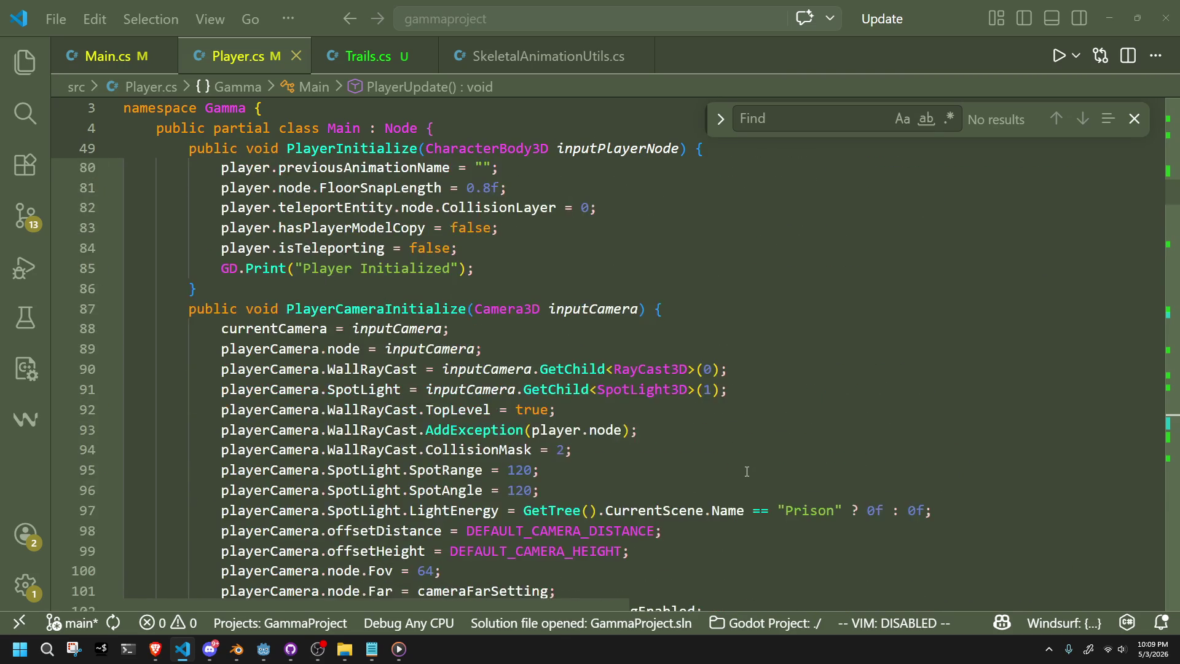
scroll(735, 464, down, 10)
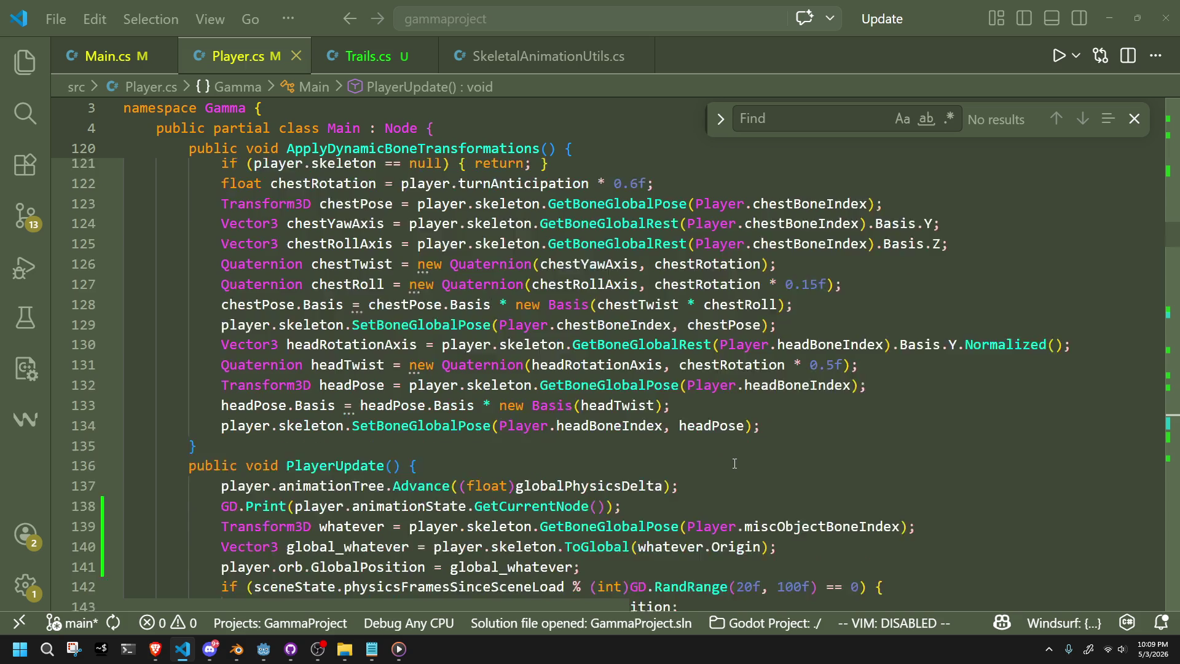
click(700, 456)
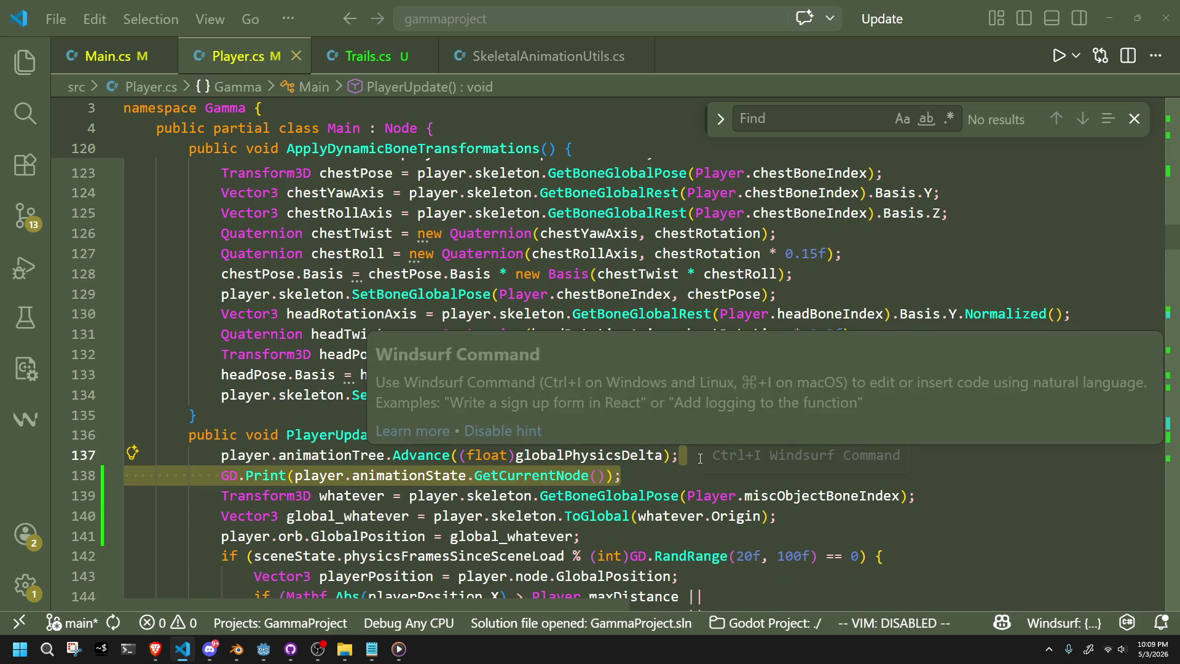
key(BackSpace)
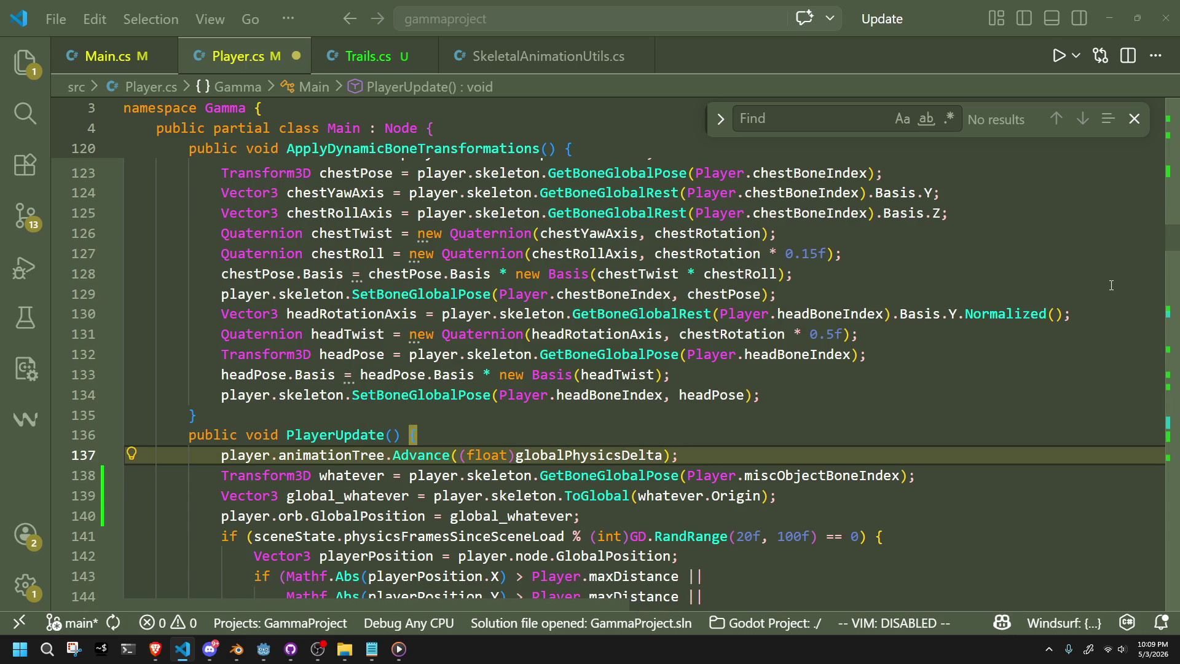
click(1170, 423)
scroll(1170, 422, down, 5)
key(ctrl+z)
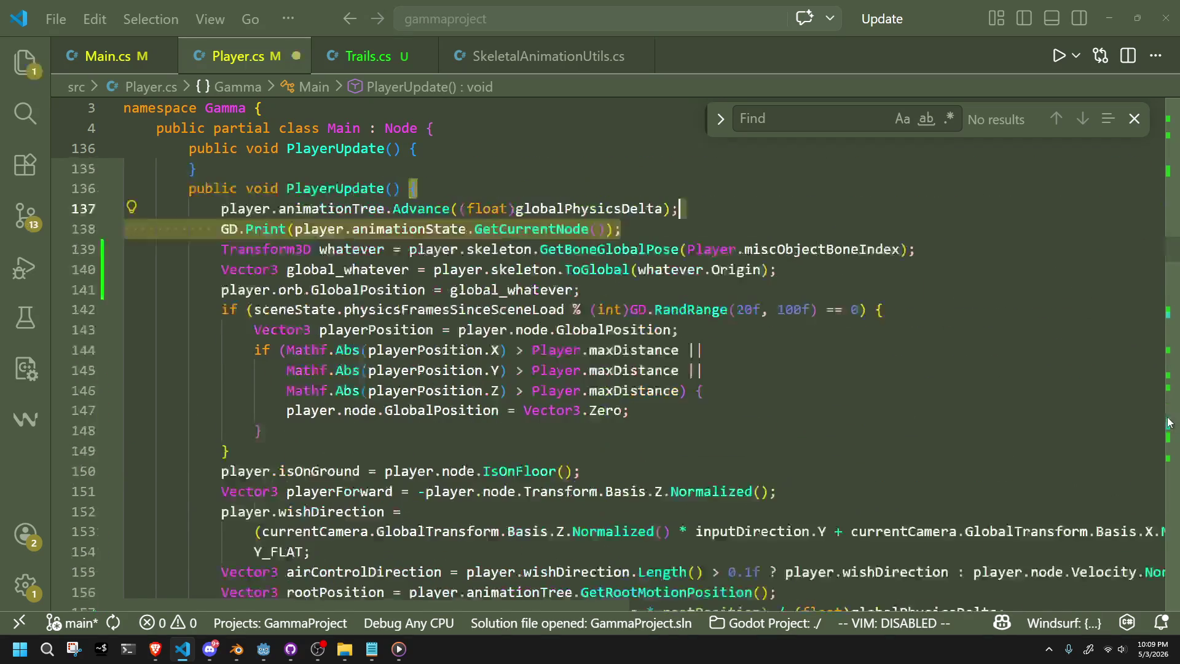
key(BackSpace)
Paste the current-node print, indented, inside the transition block before the Travel call.
drag(1174, 260, 1179, 450)
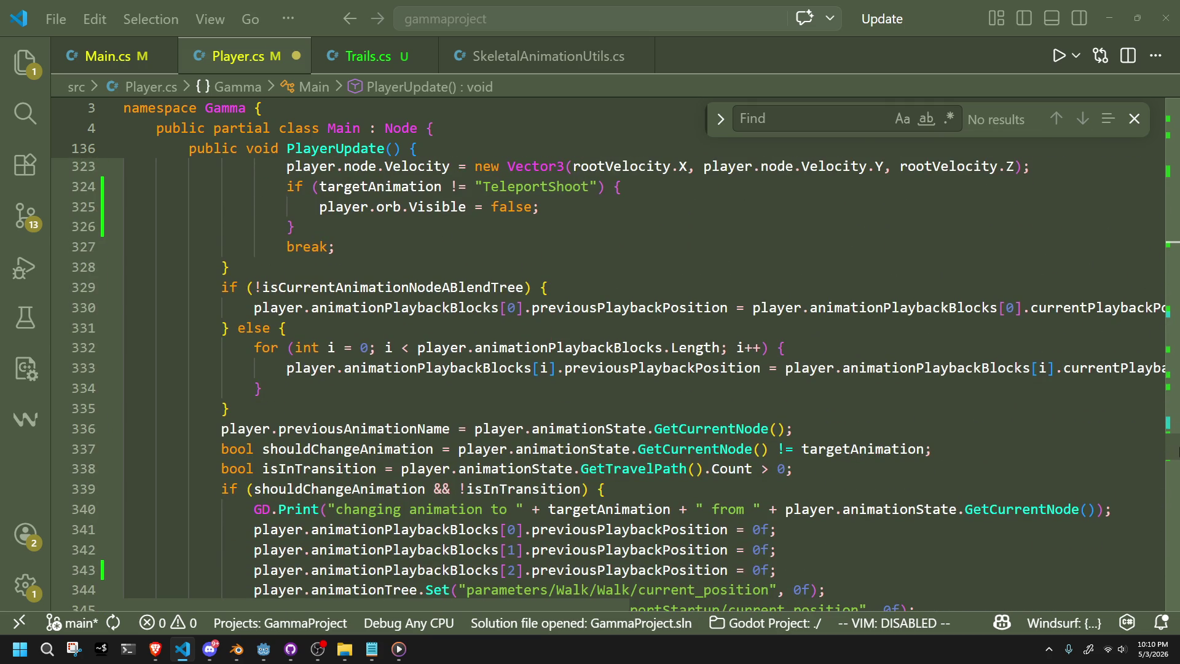
scroll(770, 511, down, 1)
click(733, 432)
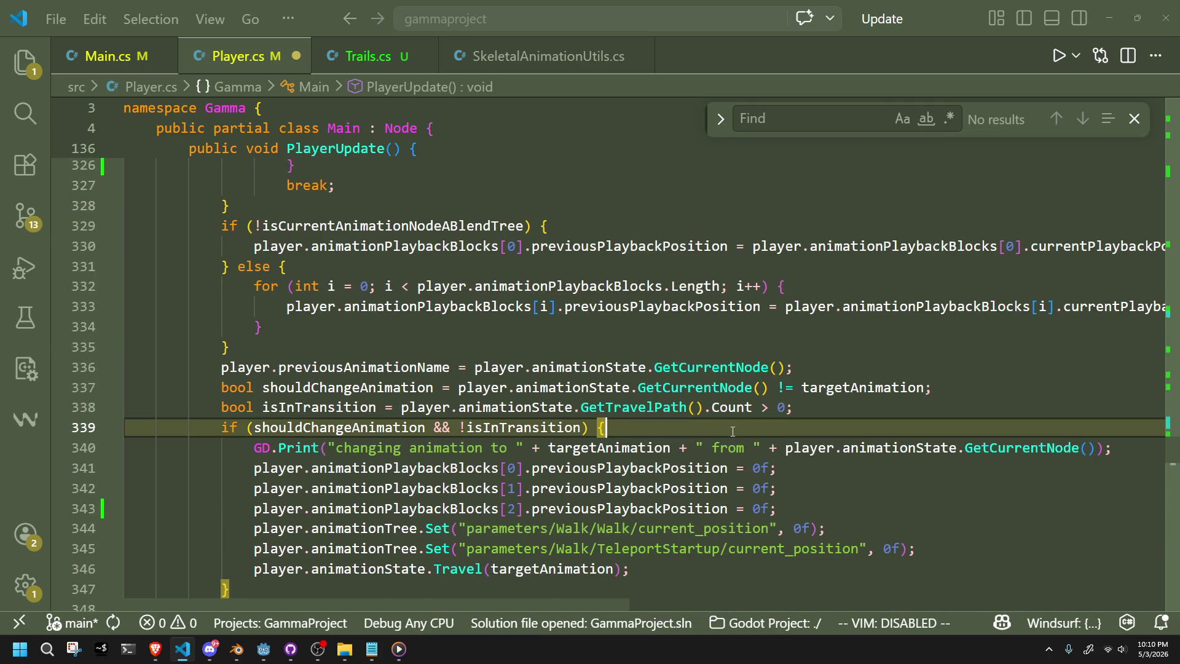
key(Return)
text(GD.Print(player.animationState.GetCurrentNode());)
drag(154, 451, 92, 452)
key(ctrl+c)
key(Tab)
Paste the print again after Travel(targetAnimation), delete the leftover blank line, and save Player.cs.
scroll(695, 554, down, 1)
click(696, 554)
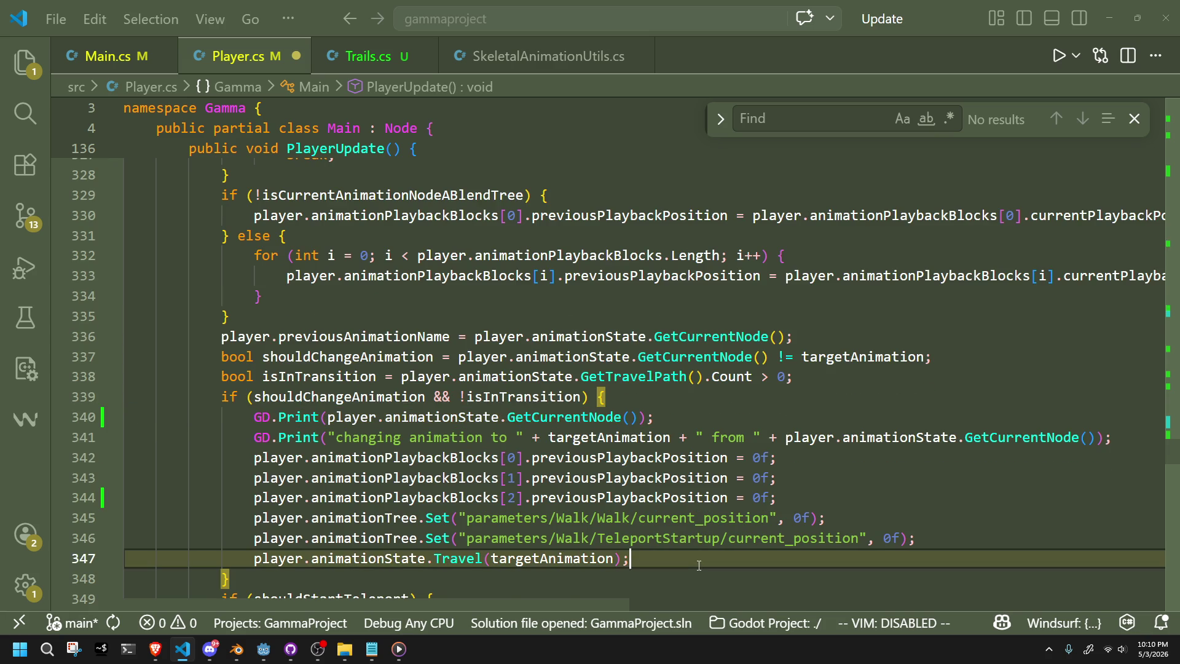
key(Return)
scroll(696, 554, down, 2)
click(291, 512)
key(ctrl+v)
key(Home)
key(Tab)
click(263, 489)
key(BackSpace)
key(BackSpace)
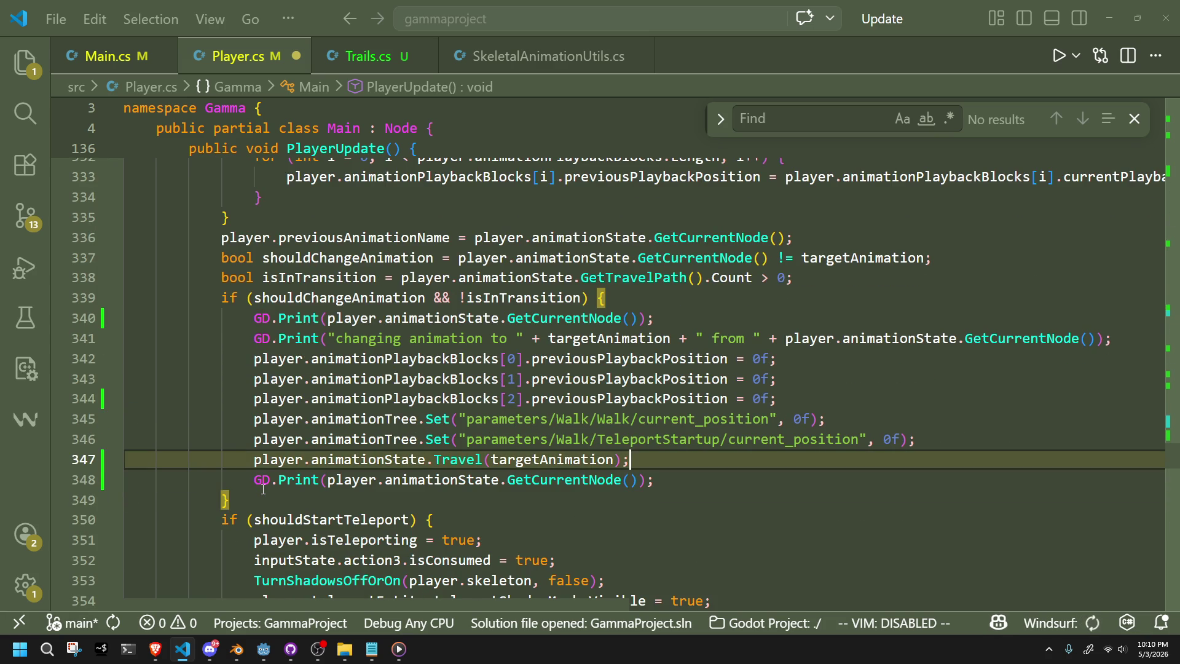
key(ctrl+s)
key(alt+Tab)
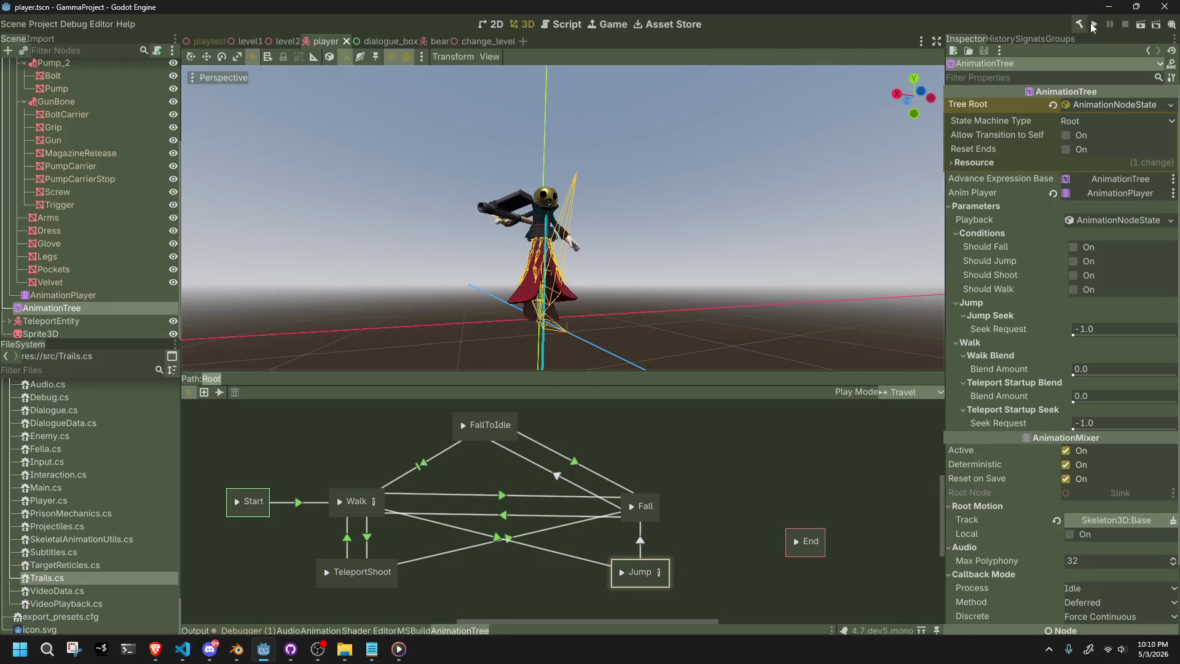
Run the game, jump, pause and stop it, logging the Walk→Jump and Jump→Fall transitions.
click(1098, 23)
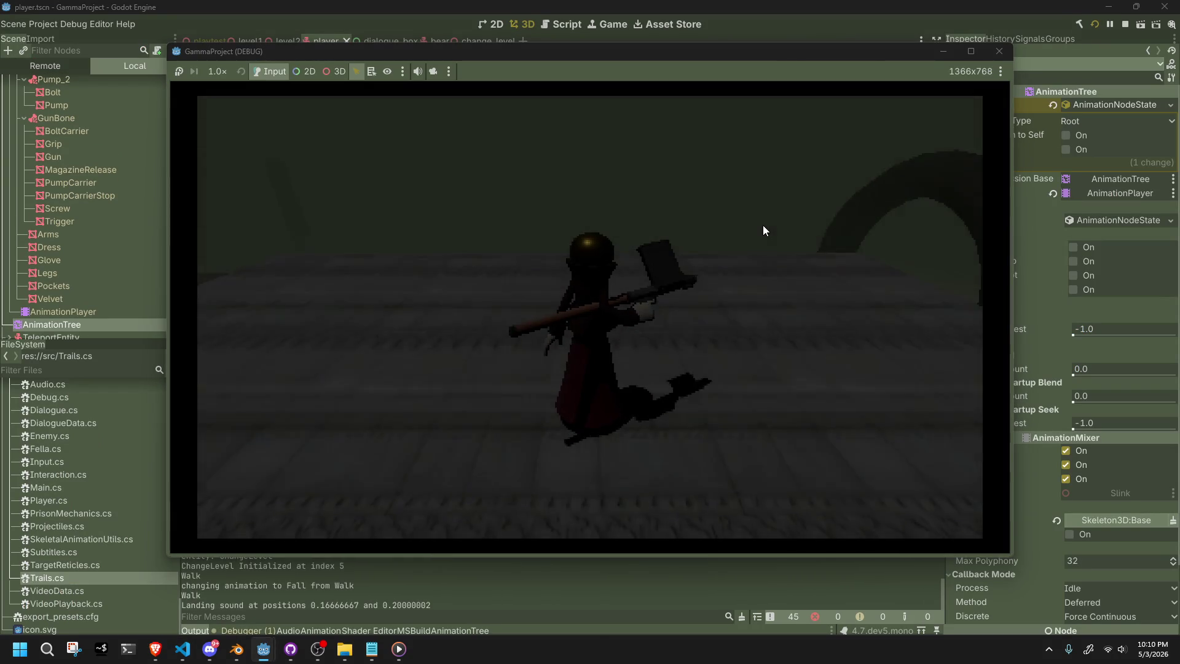
key(space)
key(space)
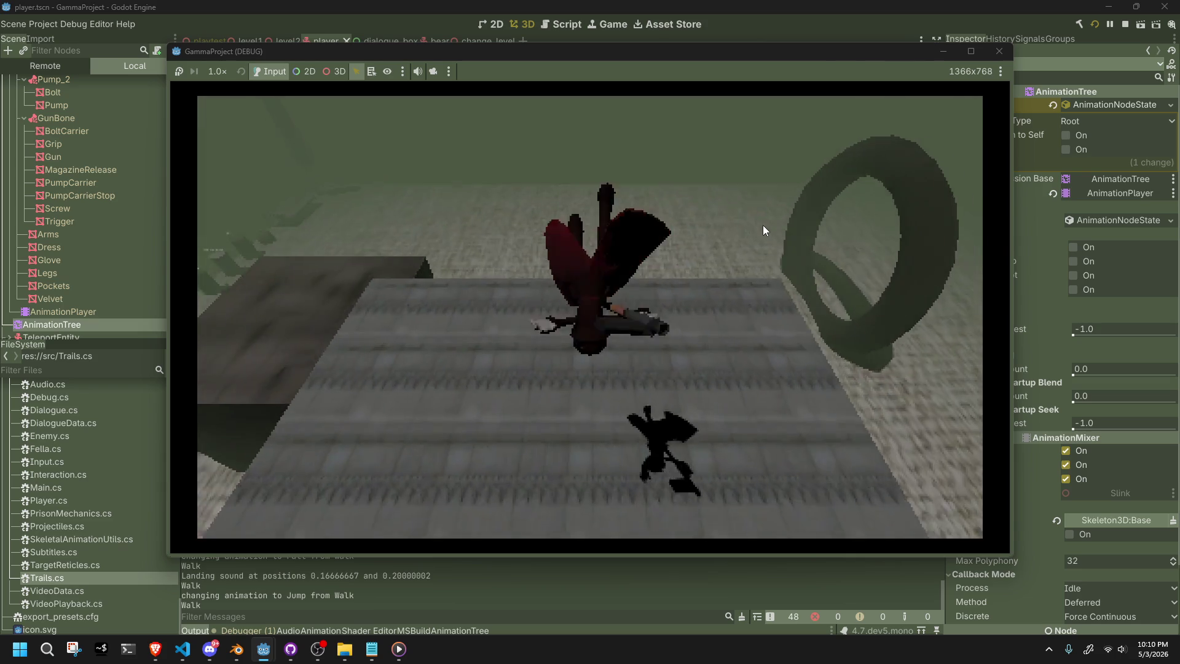
click(185, 69)
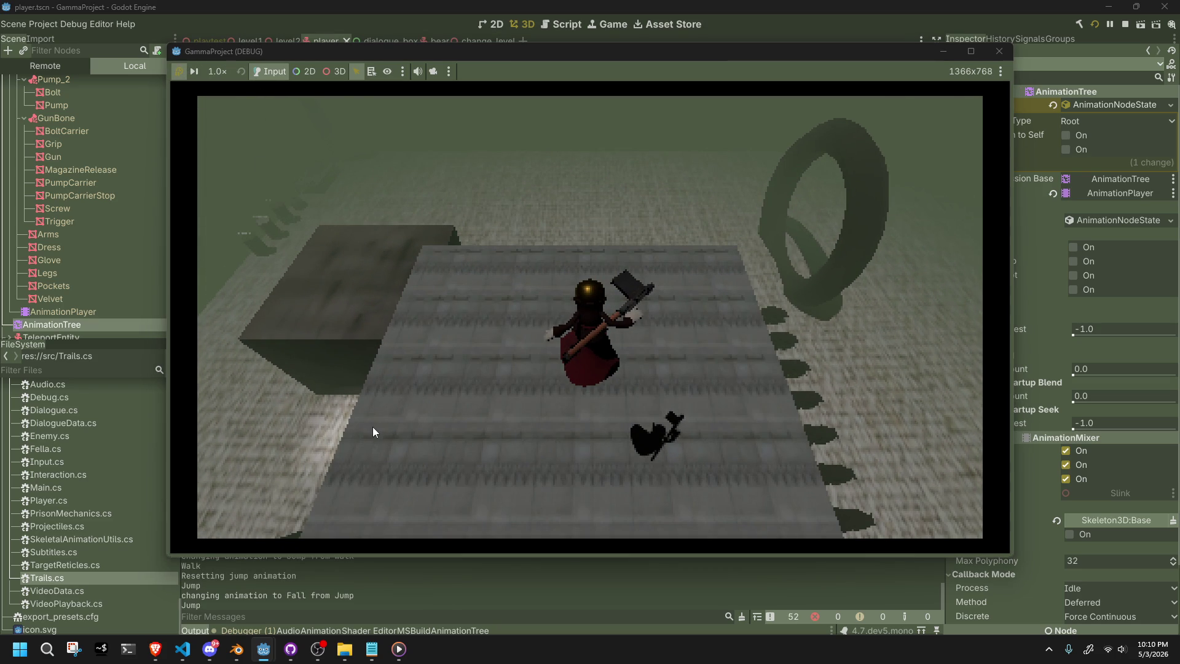
click(1001, 51)
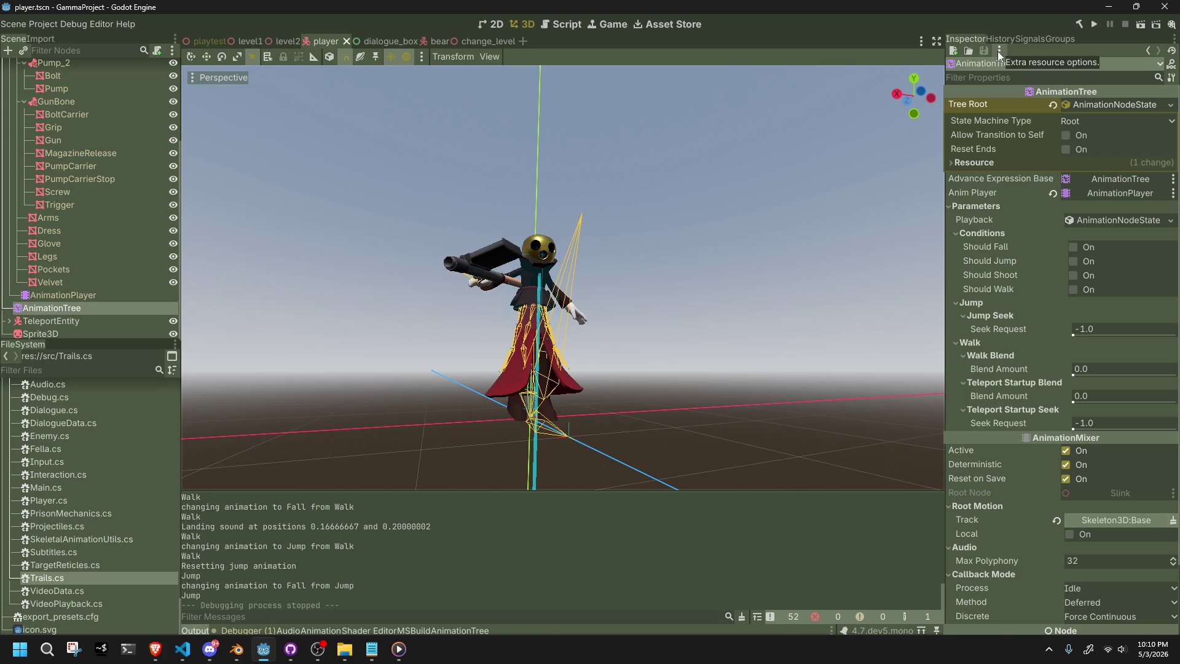
key(alt+Tab)
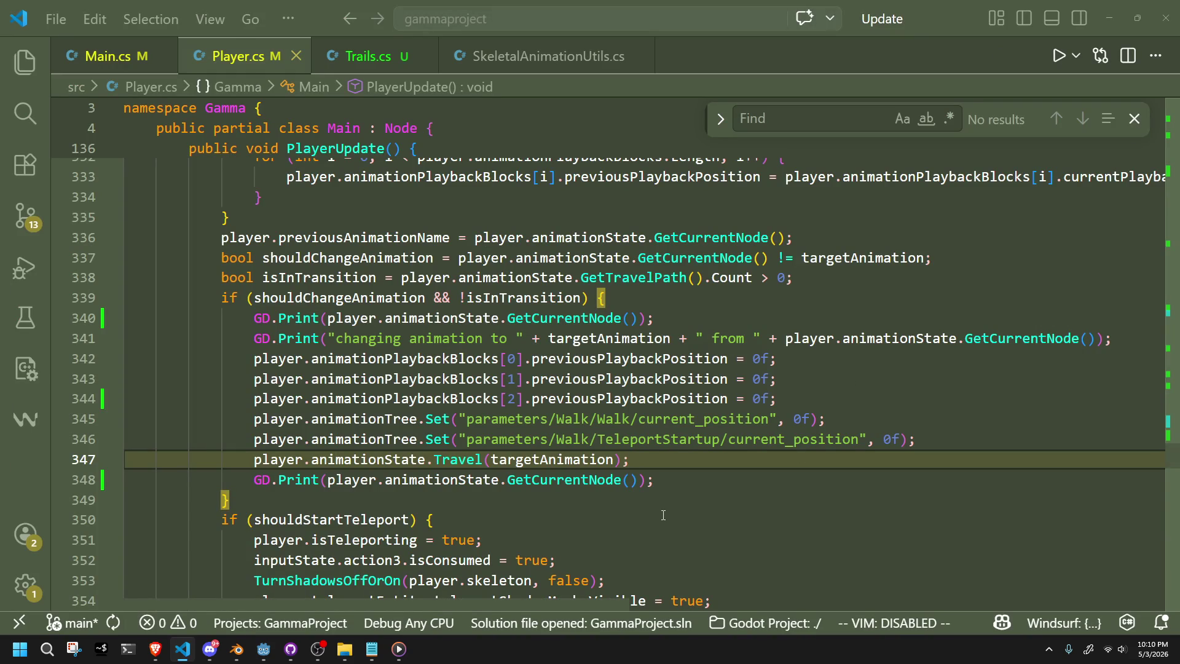
click(620, 498)
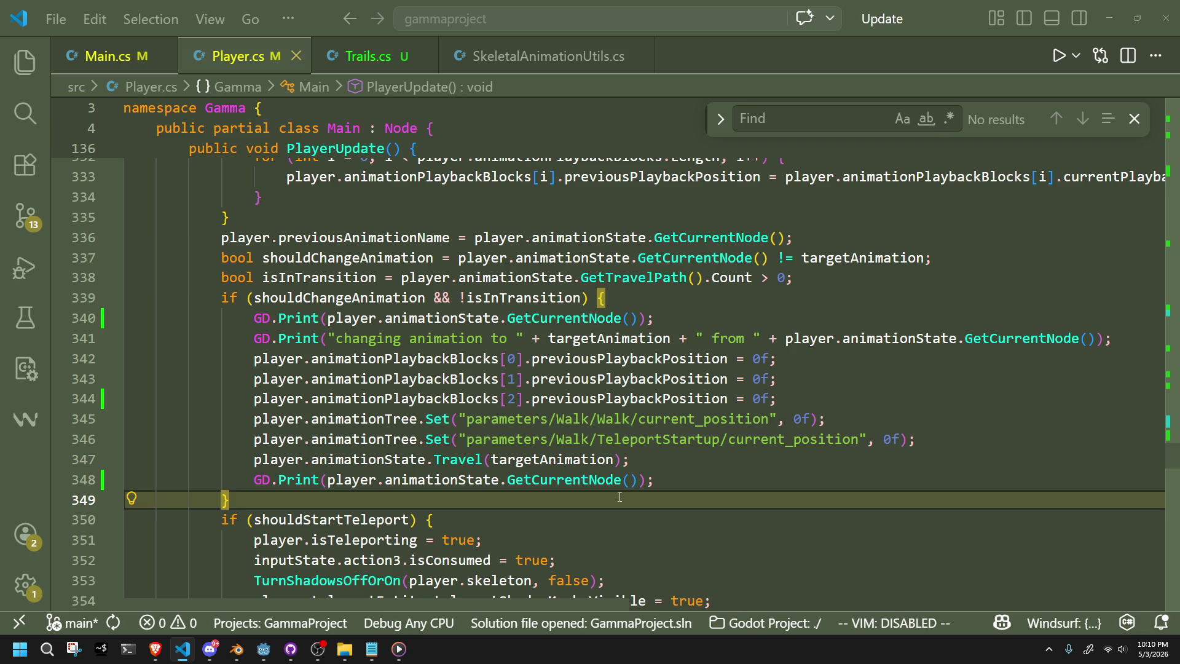
click(691, 522)
click(664, 506)
click(678, 488)
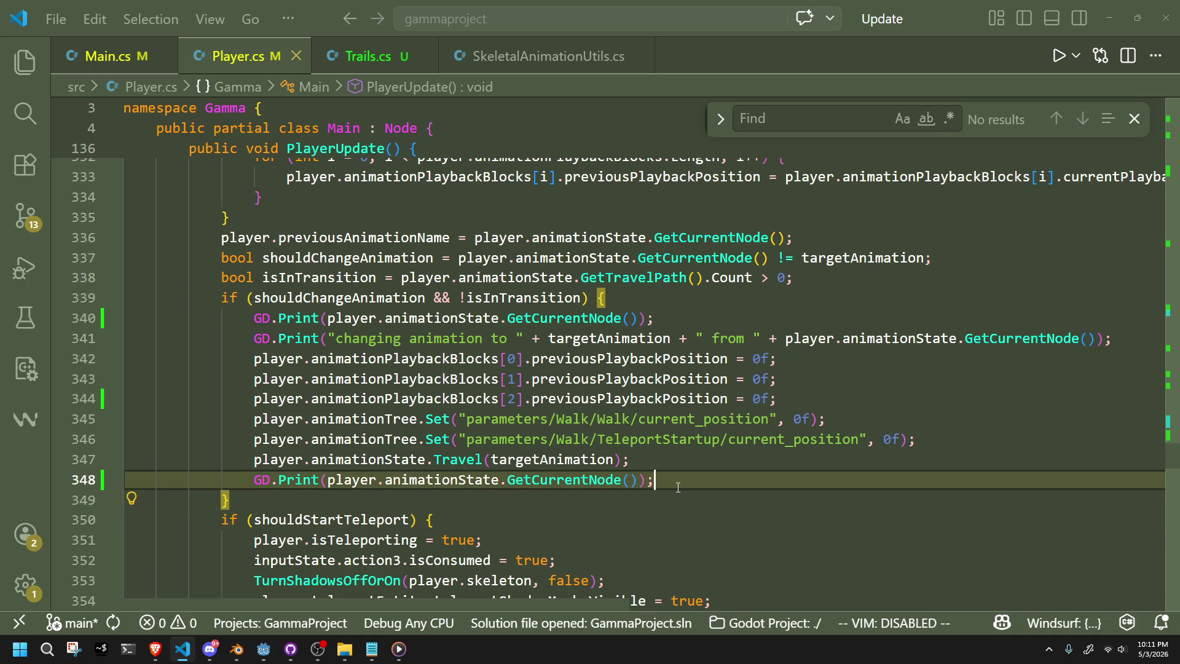
click(678, 522)
click(617, 503)
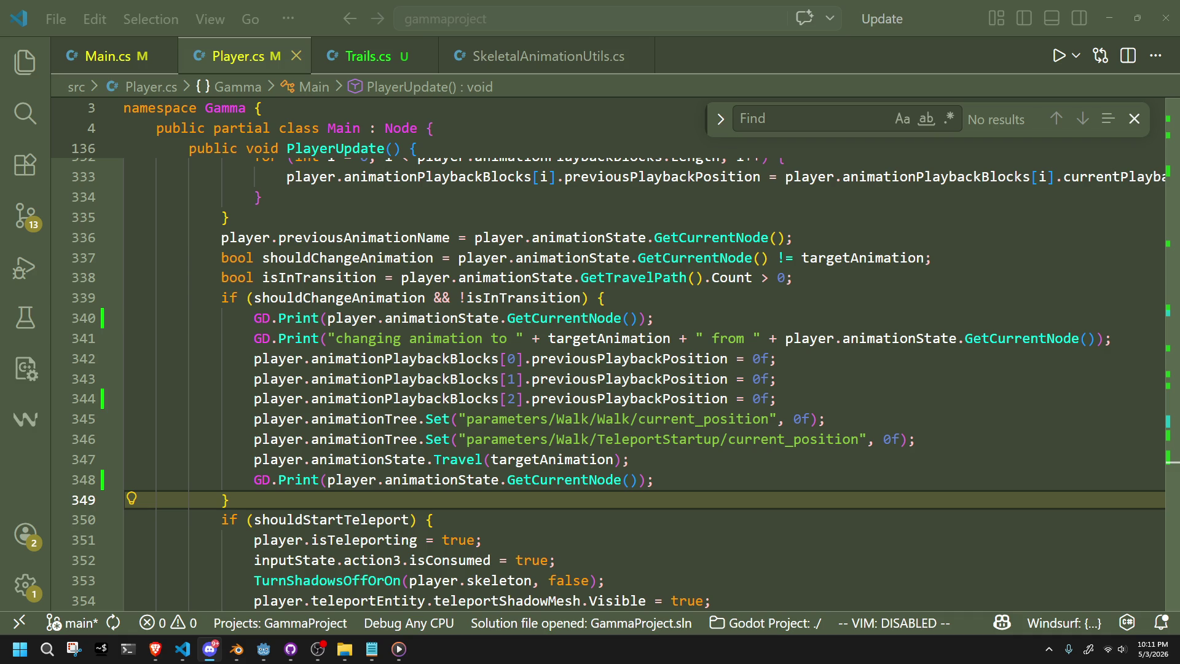
click(728, 513)
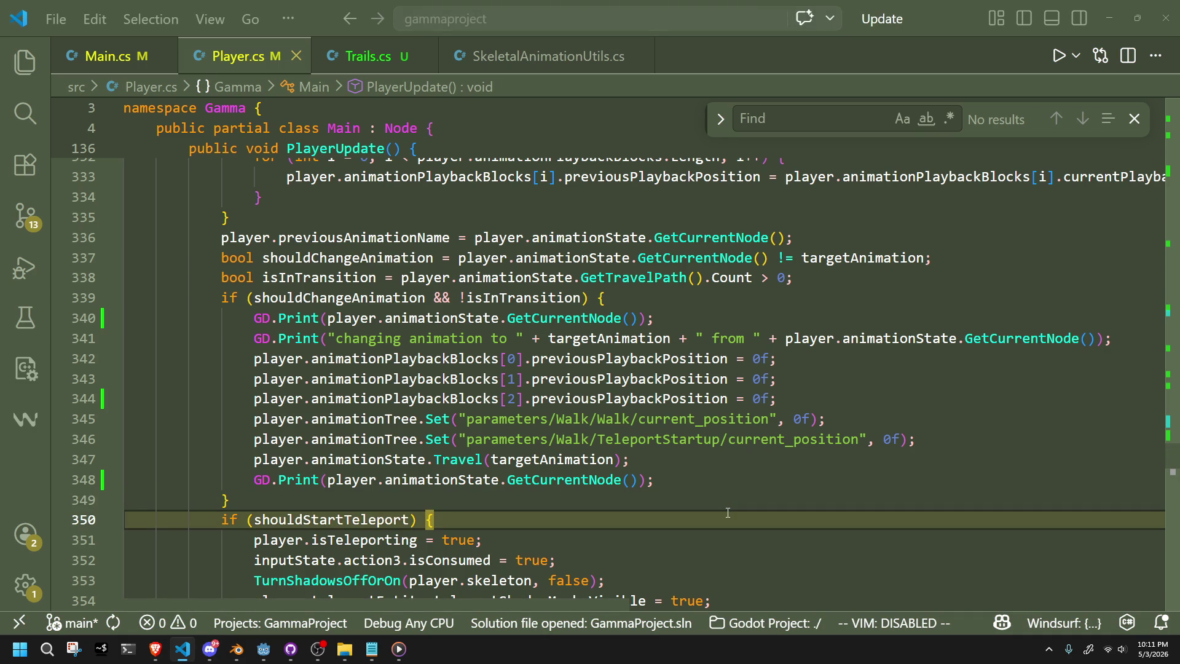